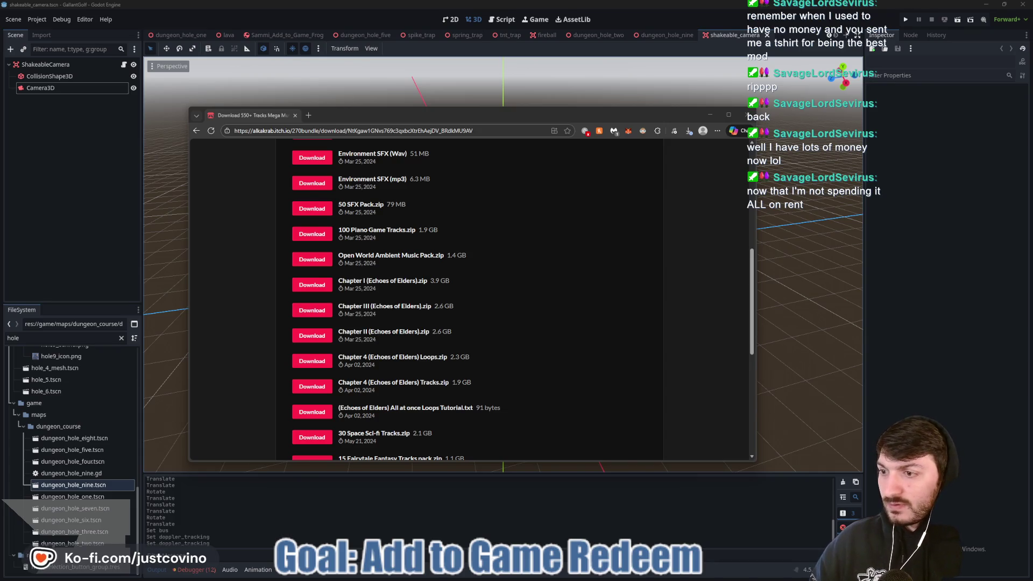
Save the Chapter II and Chapter 4 Loops zips into Desktop > GameAssets.
{"action": "left_click", "coordinate": [691, 131]}
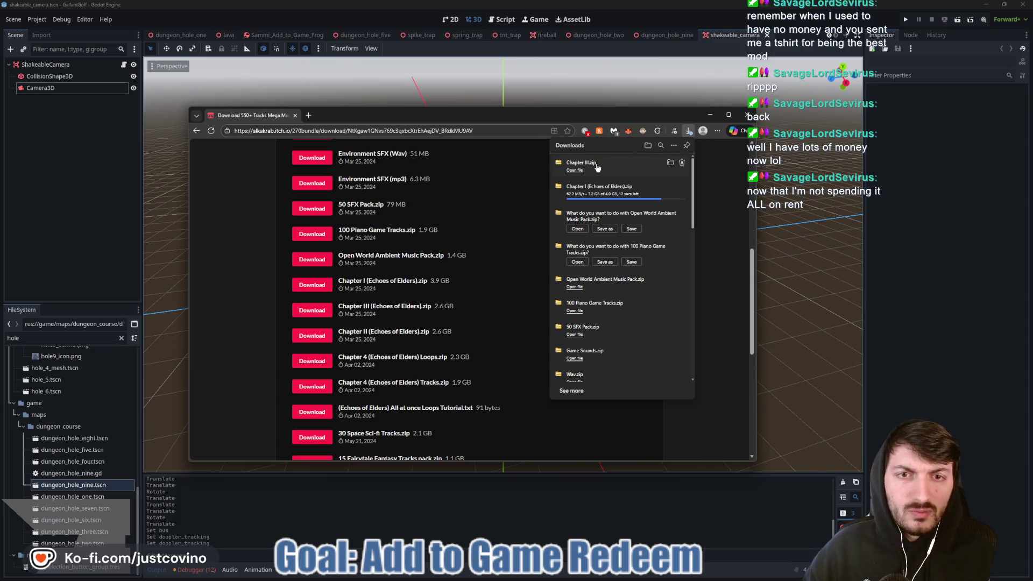
{"action": "left_click", "coordinate": [318, 337]}
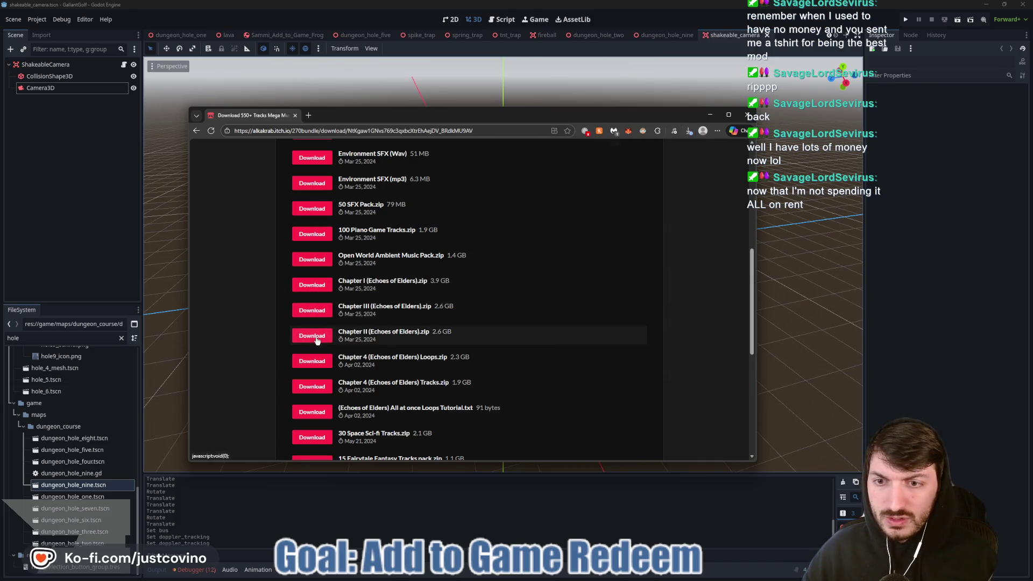
{"action": "left_click", "coordinate": [609, 179]}
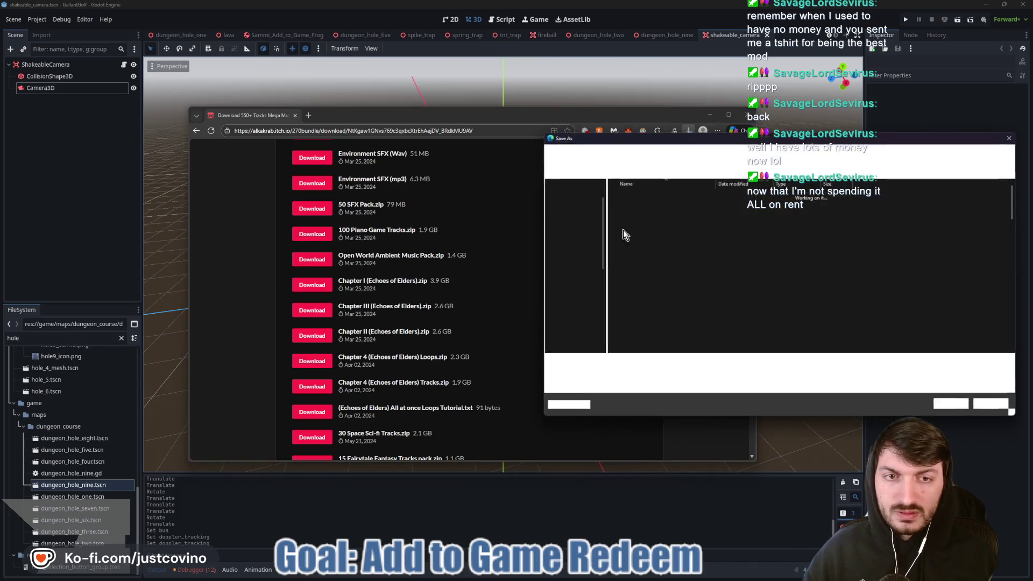
{"action": "left_click", "coordinate": [952, 406]}
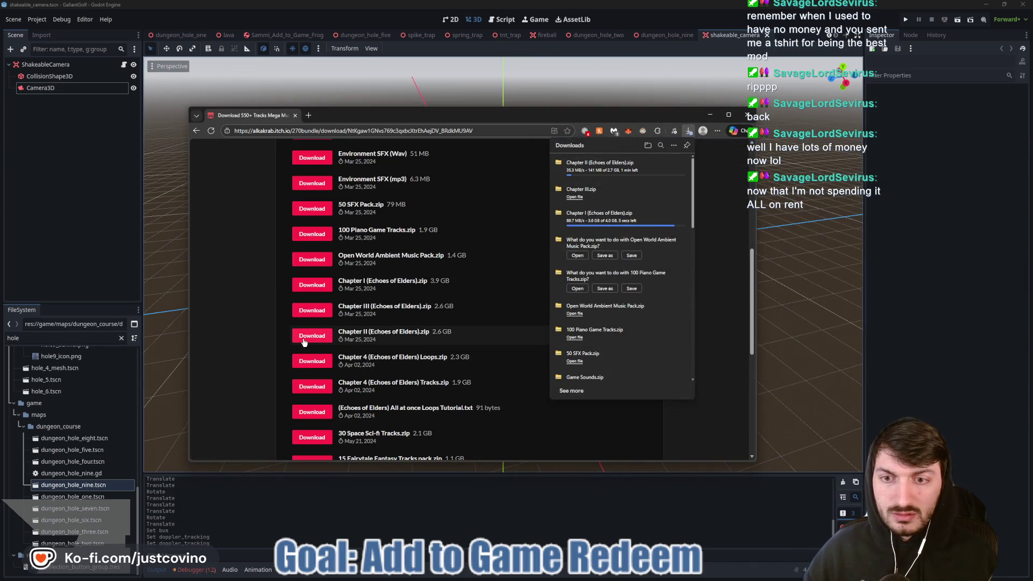
{"action": "left_click", "coordinate": [312, 364]}
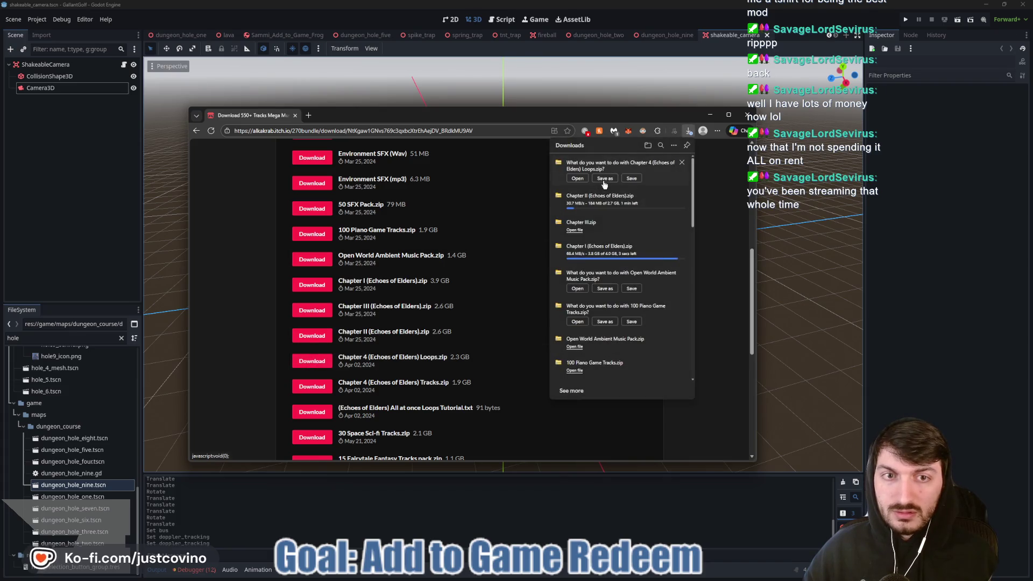
{"action": "left_click", "coordinate": [605, 178]}
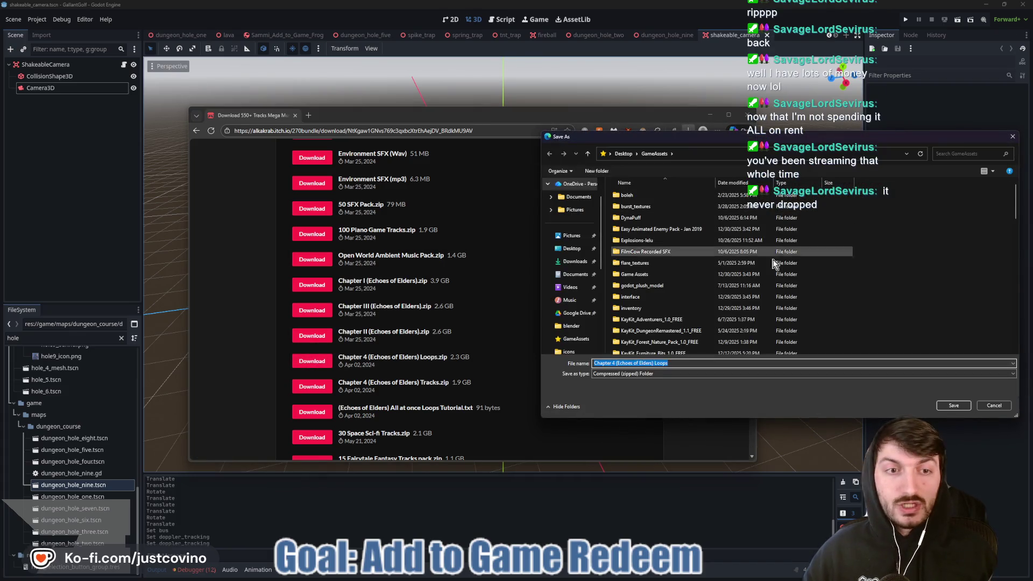
{"action": "left_click", "coordinate": [954, 405]}
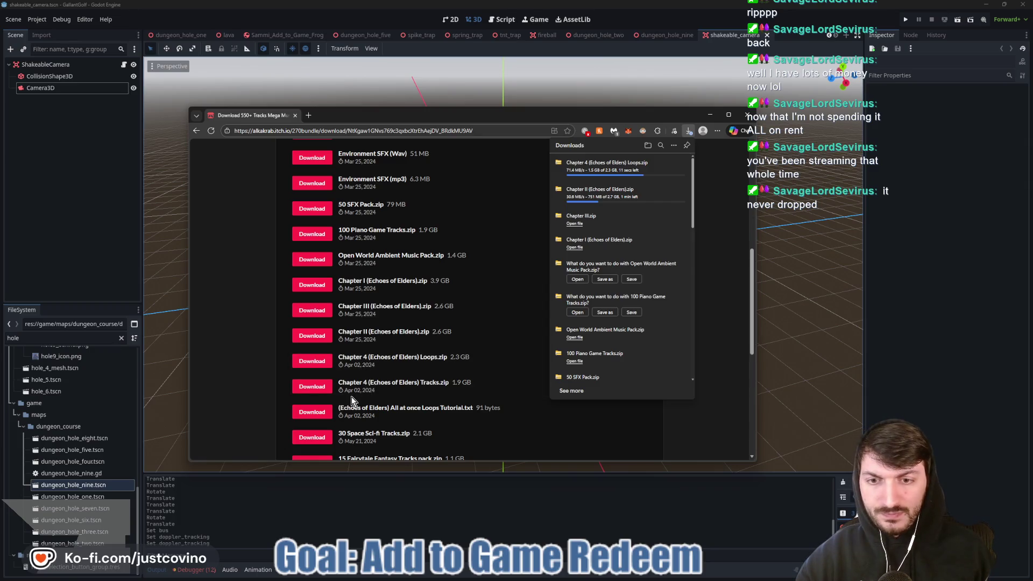
Save the All at once Loops Tutorial file and 30 Space Sci-fi Tracks.zip into GameAssets.
{"action": "left_click", "coordinate": [314, 417]}
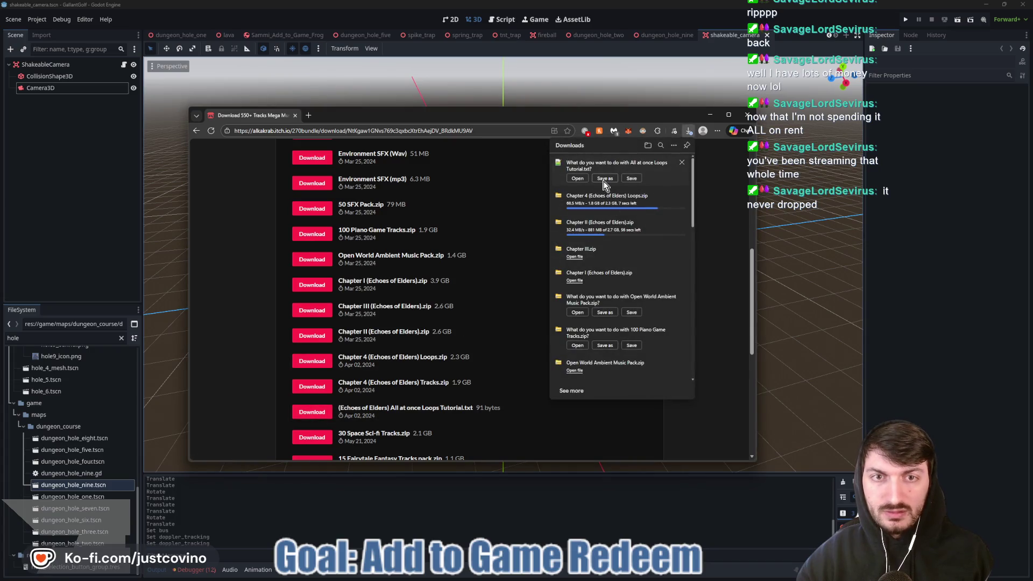
{"action": "left_click", "coordinate": [604, 182]}
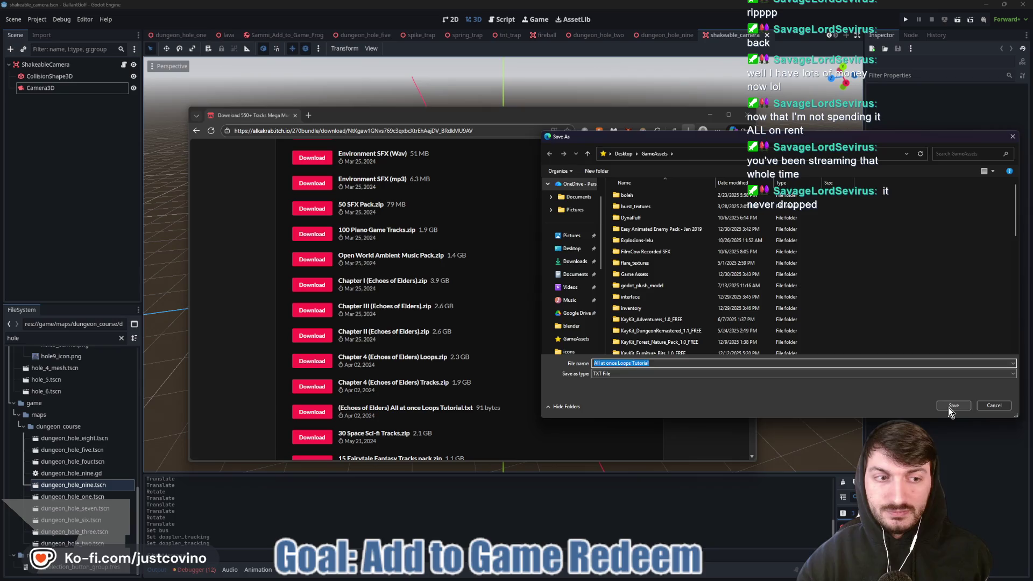
{"action": "left_click", "coordinate": [953, 406]}
{"action": "scroll", "coordinate": [445, 401], "scroll_direction": "down", "scroll_amount": 2}
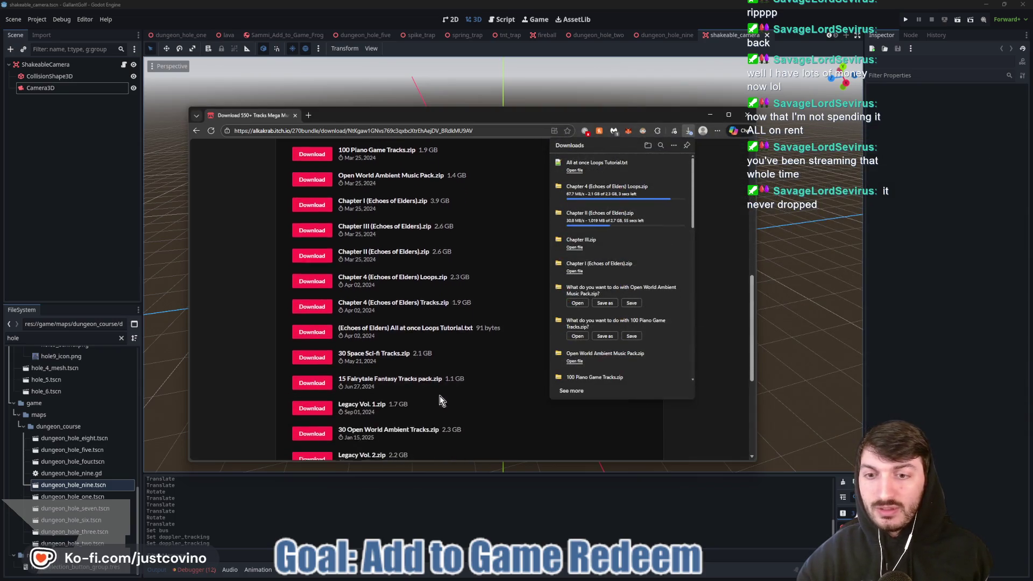
{"action": "left_click", "coordinate": [312, 357]}
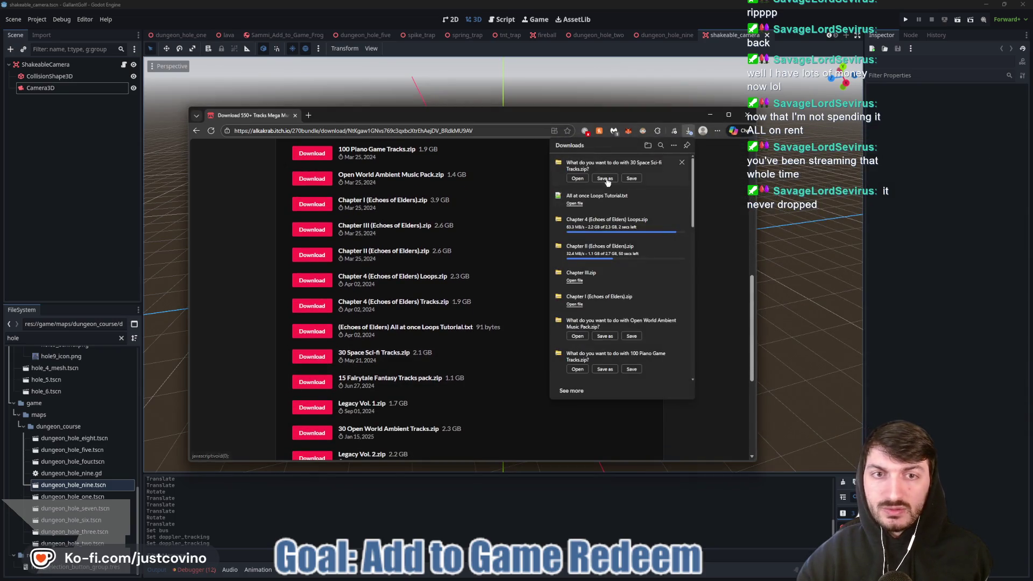
{"action": "left_click", "coordinate": [605, 179]}
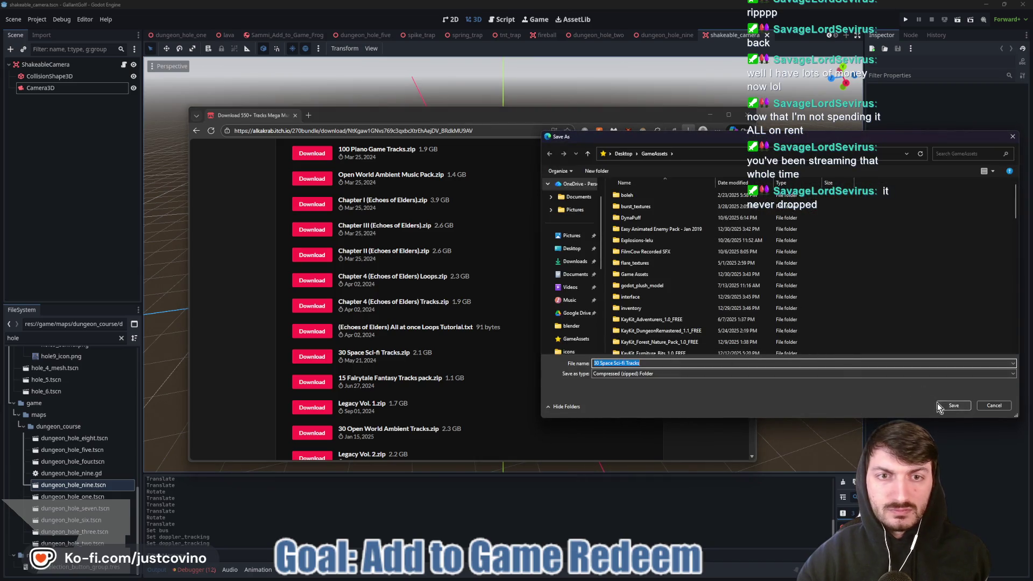
{"action": "left_click", "coordinate": [946, 405]}
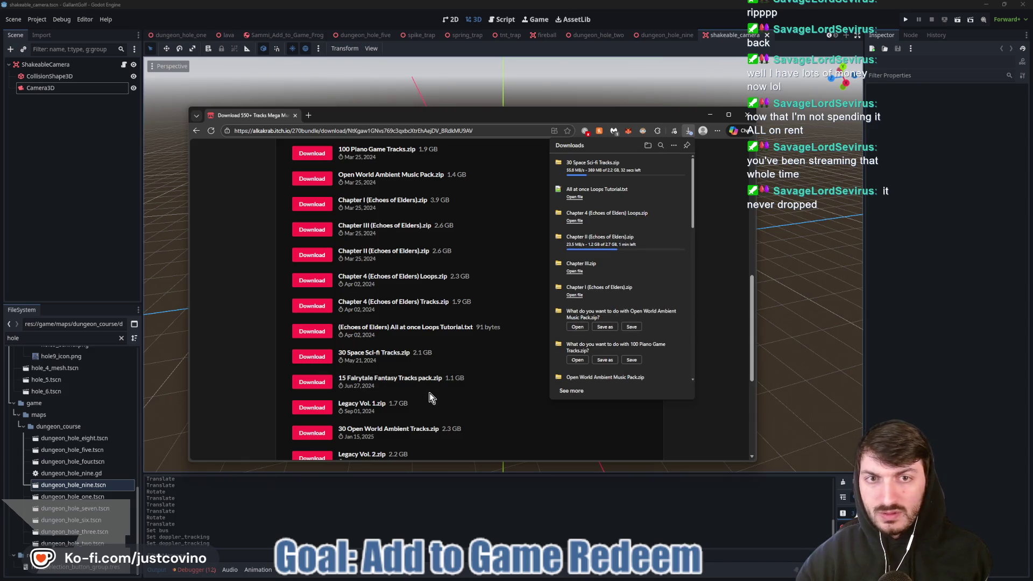
Save 15 Fairytale Fantasy Tracks pack.zip into GameAssets and start the Legacy Vol. 1 download.
{"action": "left_click", "coordinate": [313, 383]}
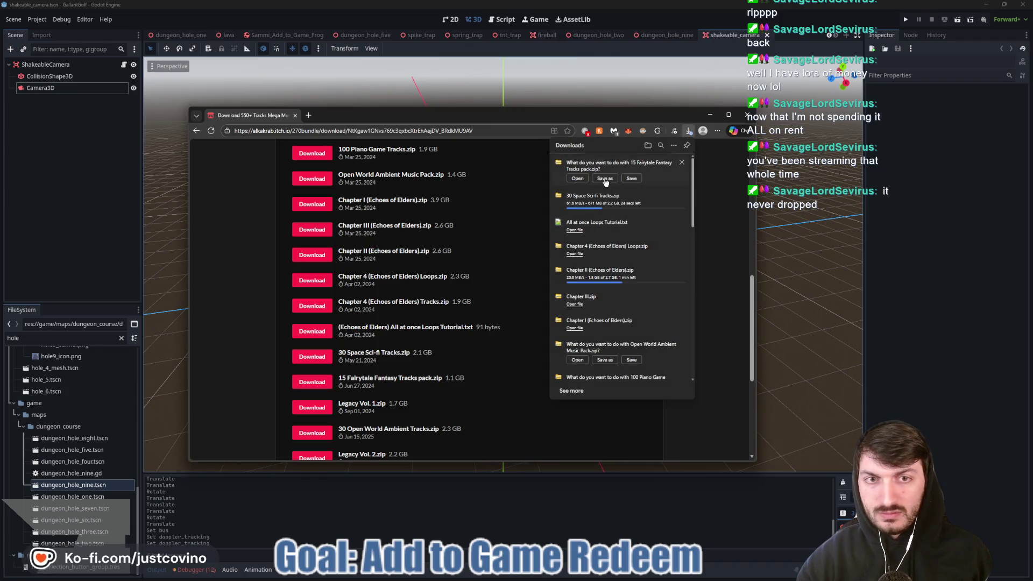
{"action": "left_click", "coordinate": [605, 180]}
{"action": "left_click", "coordinate": [954, 405]}
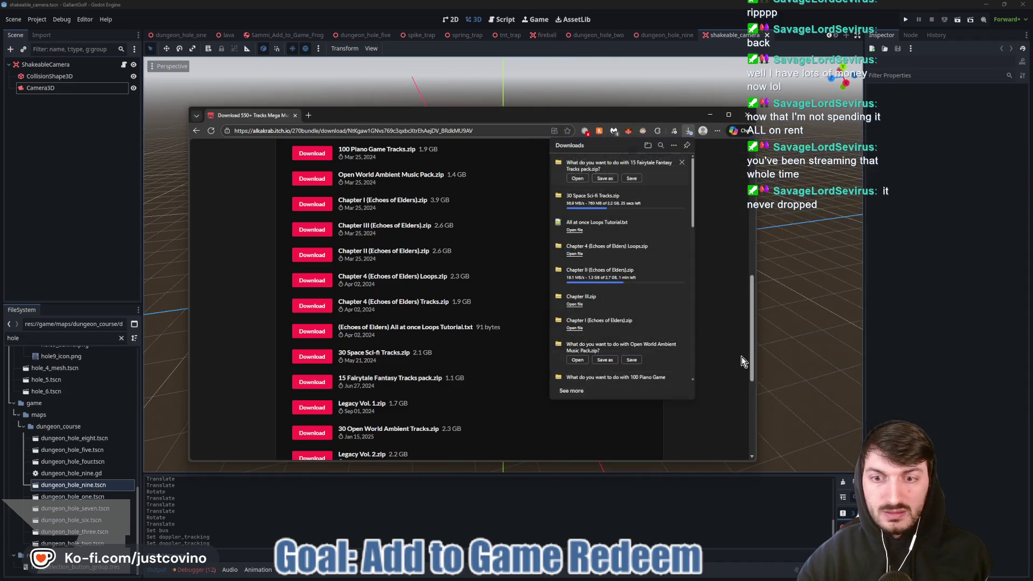
{"action": "scroll", "coordinate": [415, 350], "scroll_direction": "down", "scroll_amount": 1}
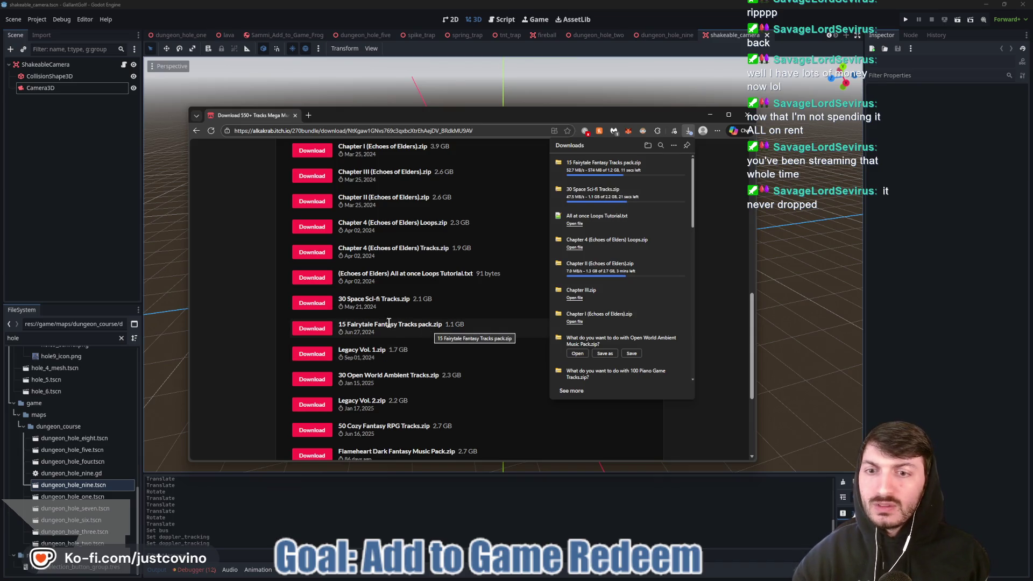
{"action": "left_click", "coordinate": [313, 354]}
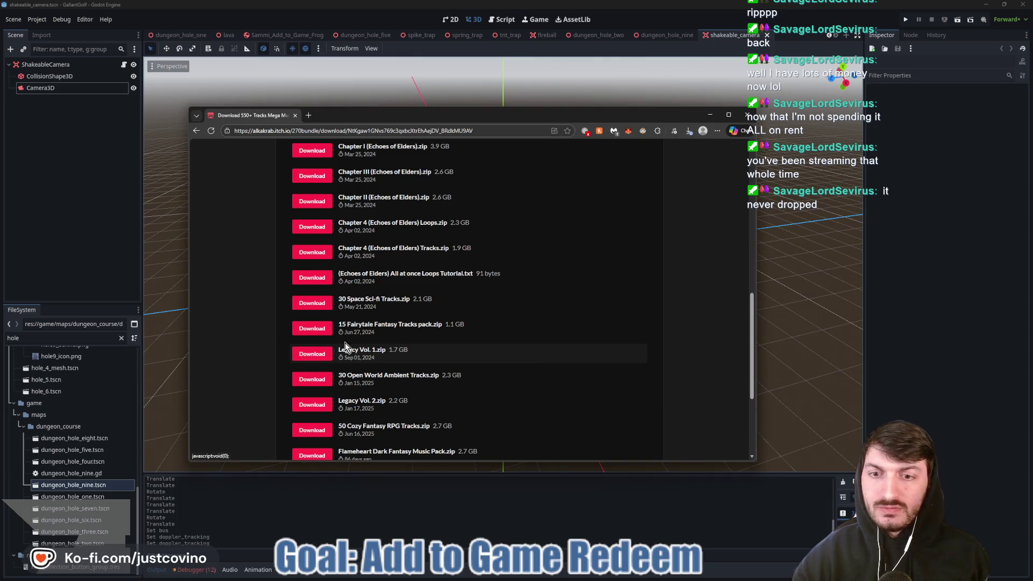
Save Legacy Vol. 1.zip into the Desktop's GameAssets folder.
{"action": "left_click", "coordinate": [605, 173]}
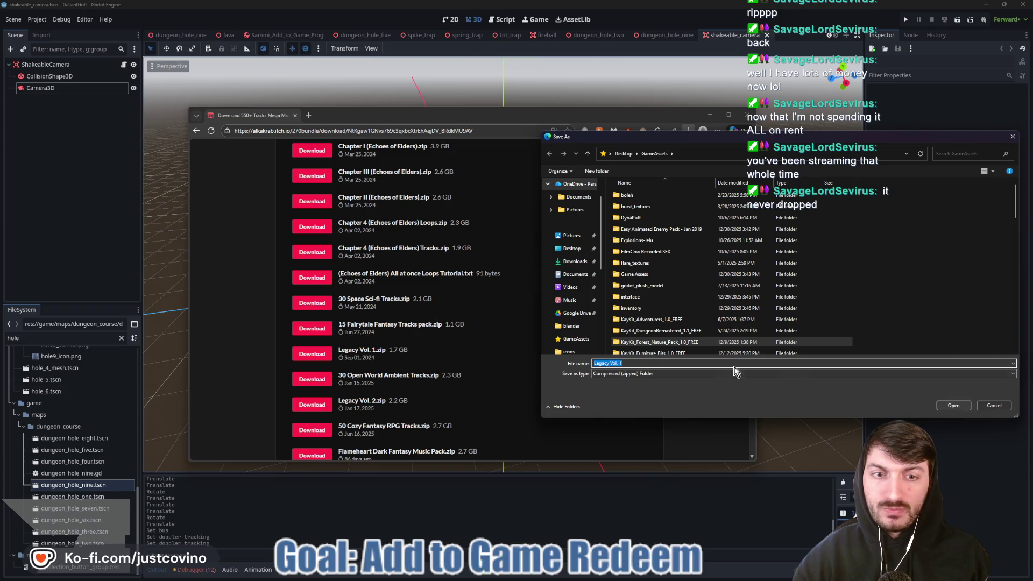
{"action": "left_click", "coordinate": [946, 249]}
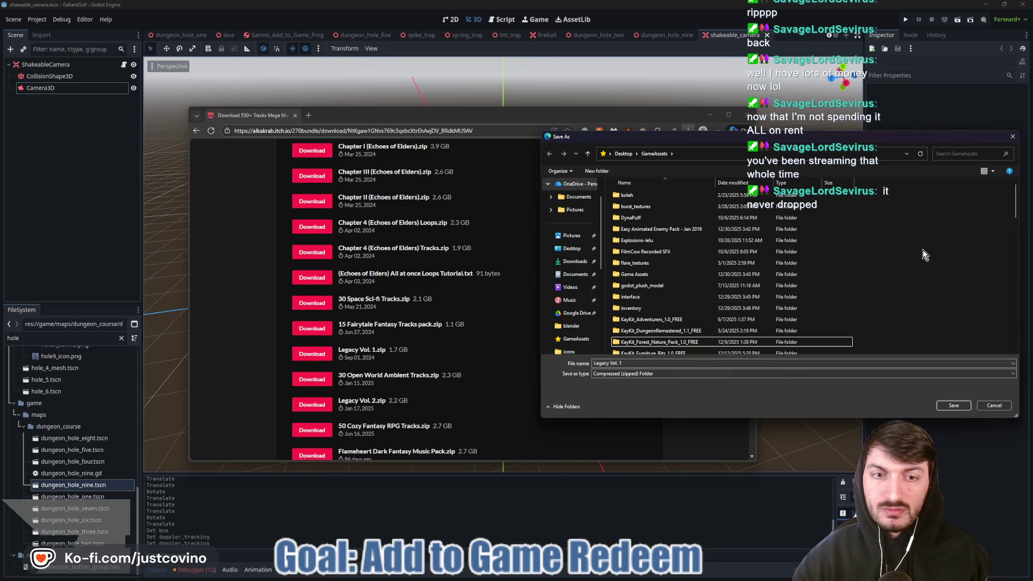
{"action": "left_click", "coordinate": [648, 186]}
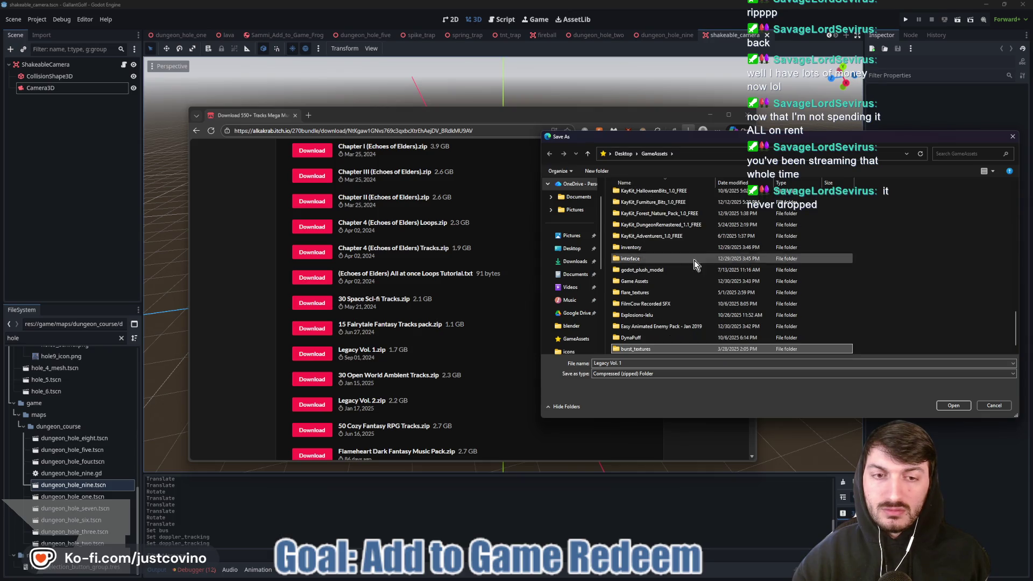
{"action": "scroll", "coordinate": [735, 328], "scroll_direction": "down", "scroll_amount": 1}
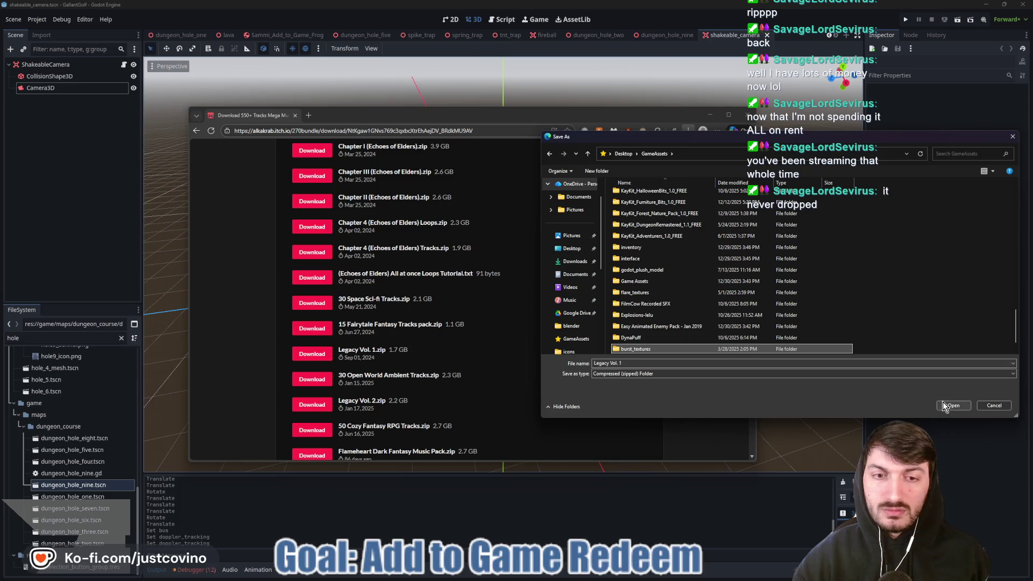
{"action": "left_click", "coordinate": [572, 248]}
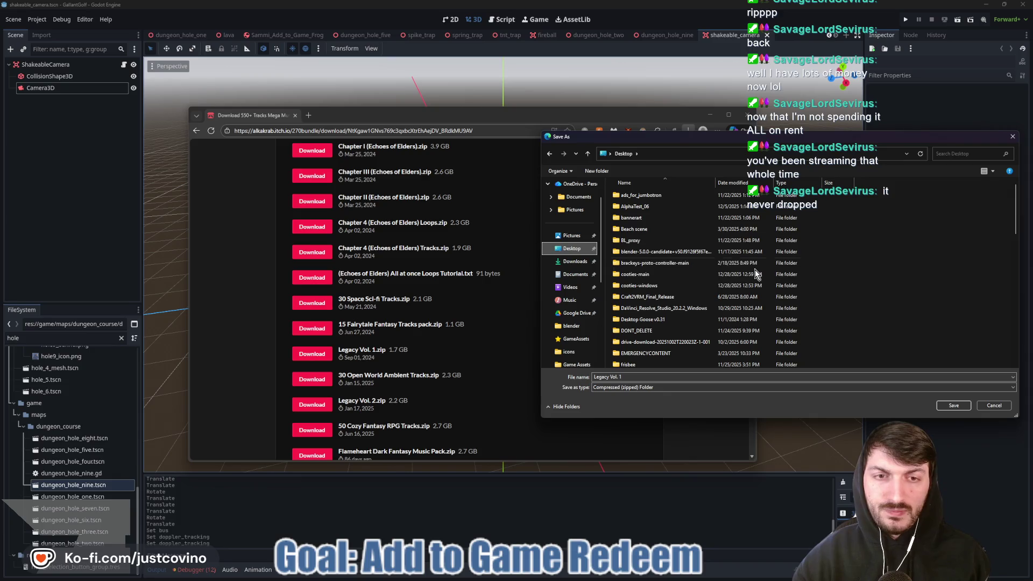
{"action": "double_click", "coordinate": [655, 305]}
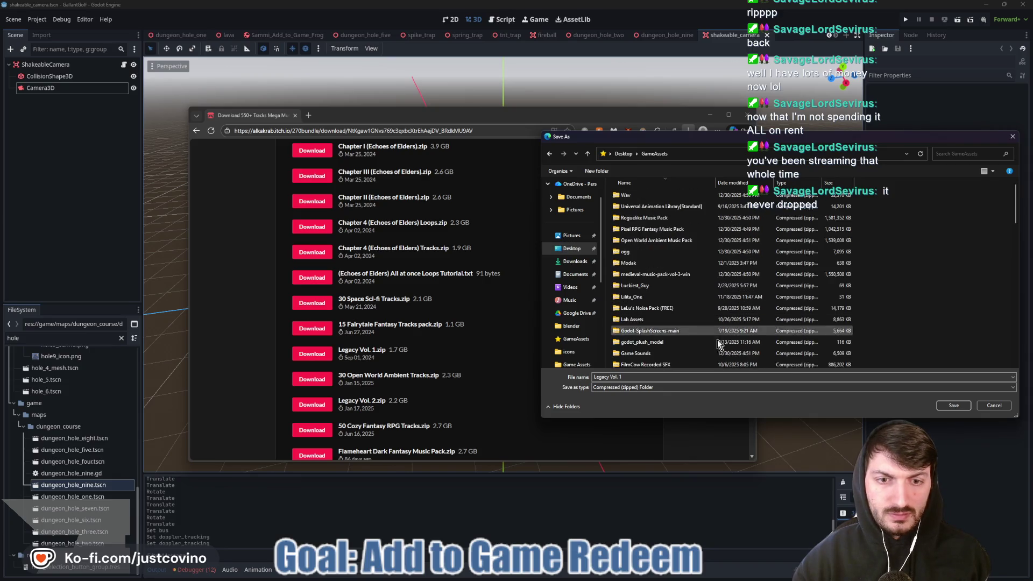
{"action": "left_click", "coordinate": [950, 408]}
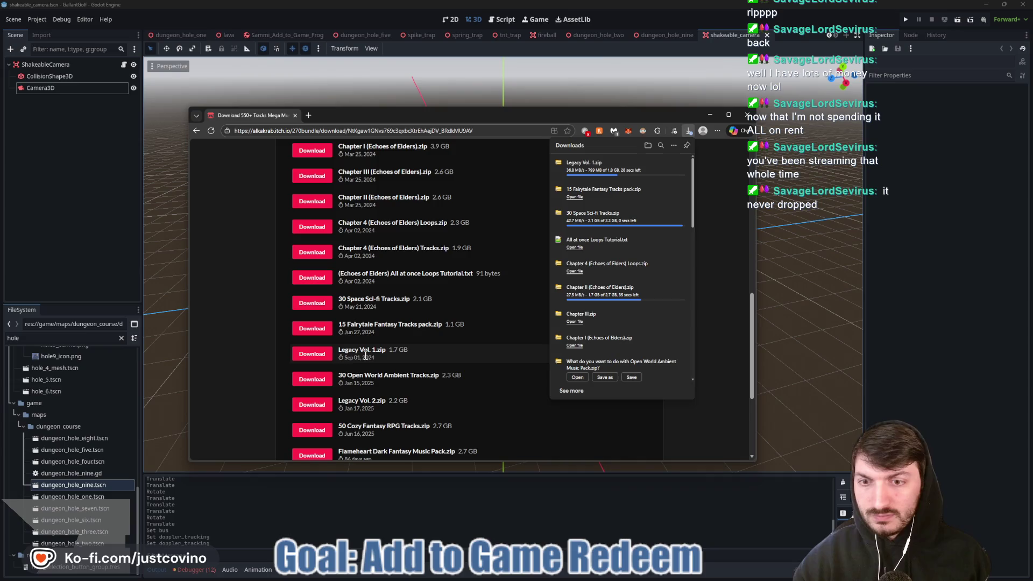
Save 30 Open World Ambient Tracks.zip into GameAssets and request Legacy Vol. 2.
{"action": "left_click", "coordinate": [316, 380]}
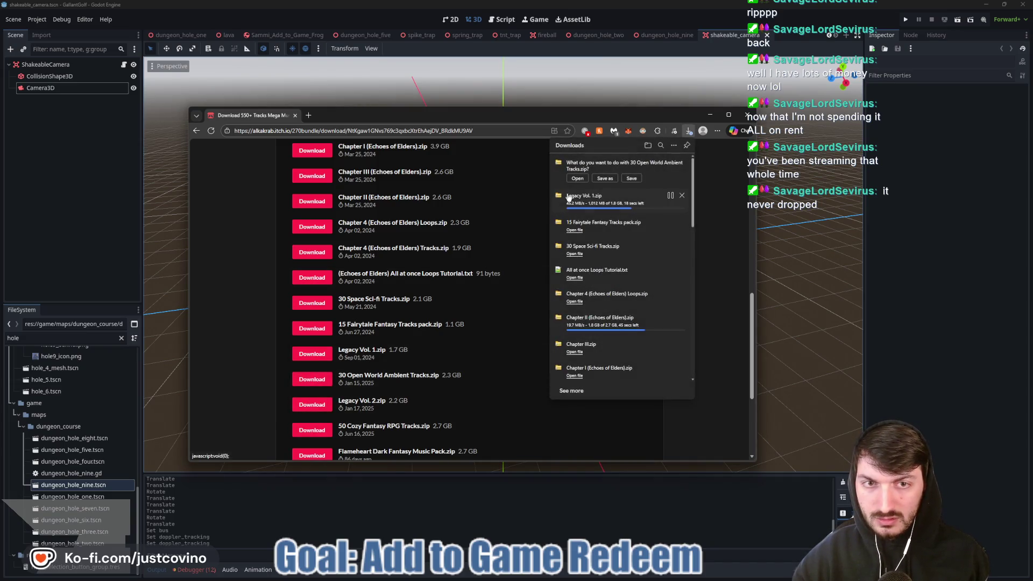
{"action": "left_click", "coordinate": [605, 180]}
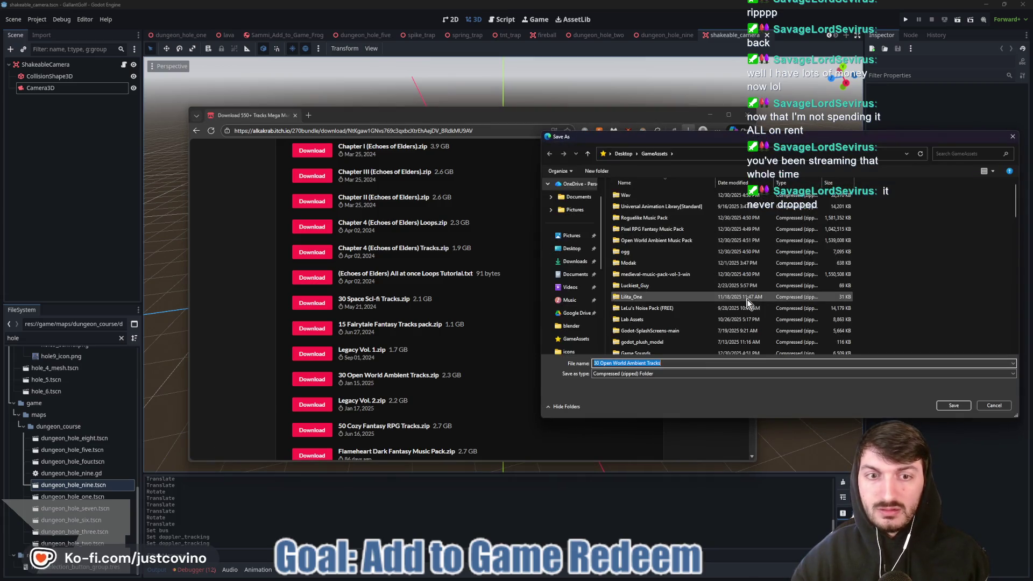
{"action": "left_click", "coordinate": [950, 408]}
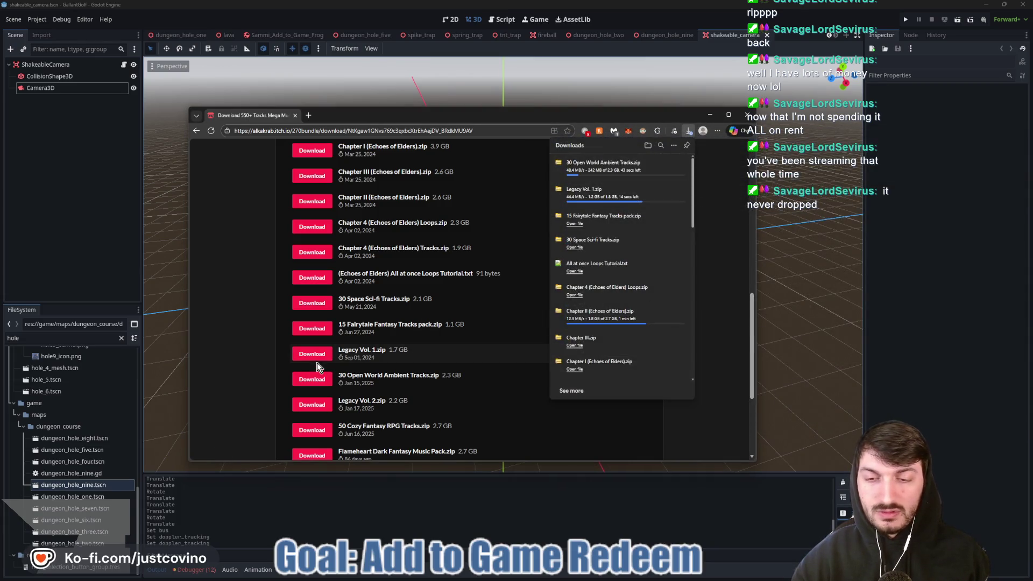
{"action": "left_click", "coordinate": [313, 404]}
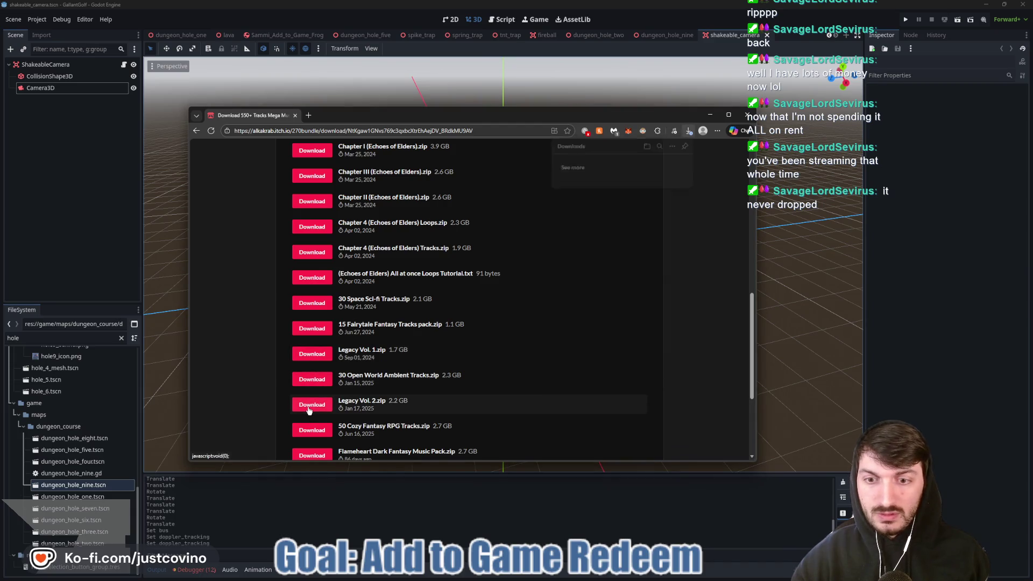
Save Legacy Vol. 2.zip and 50 Cozy Fantasy RPG Tracks.zip.
{"action": "left_click", "coordinate": [607, 172]}
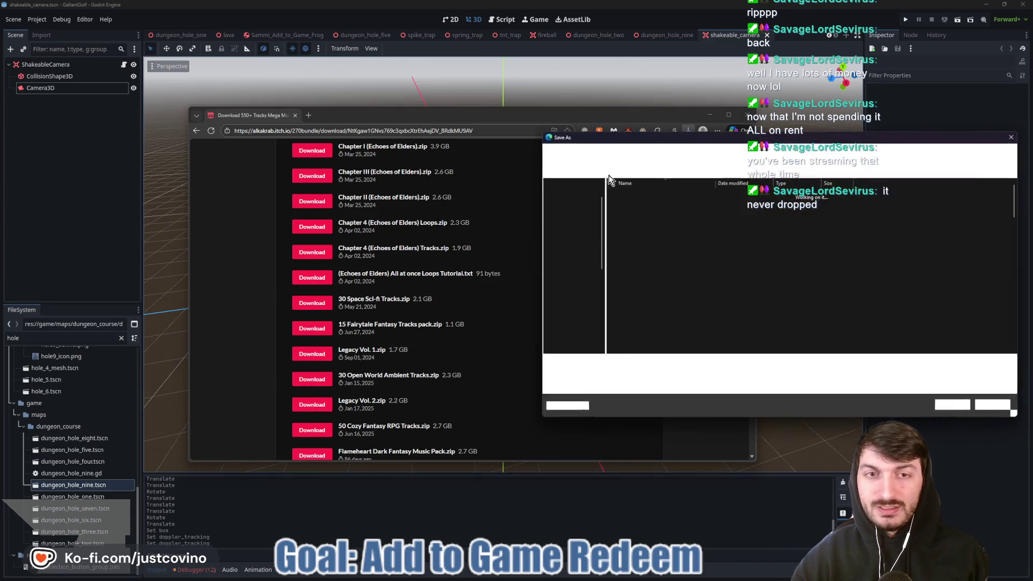
{"action": "left_click", "coordinate": [953, 406]}
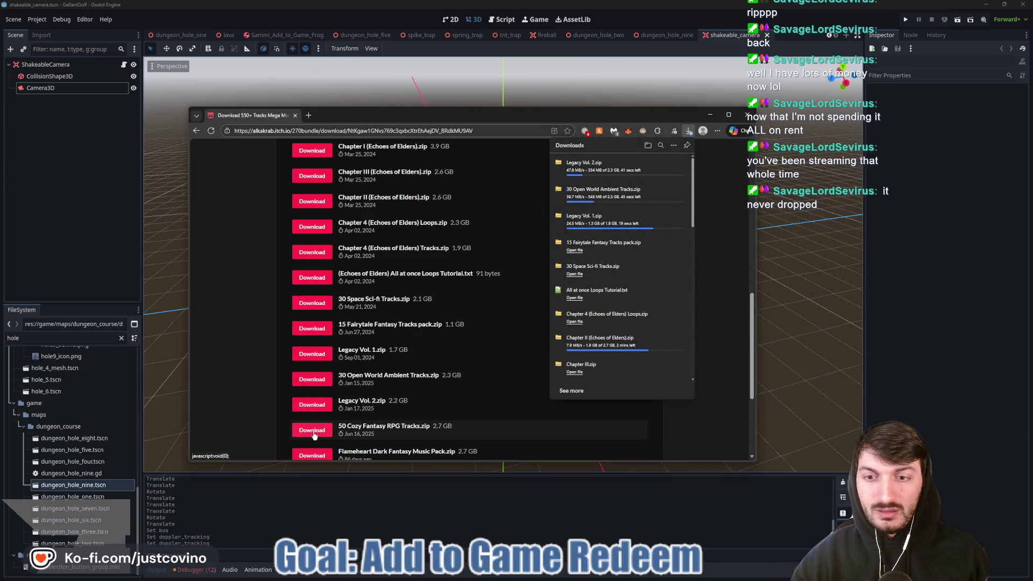
{"action": "scroll", "coordinate": [315, 430], "scroll_direction": "down", "scroll_amount": 2}
{"action": "left_click", "coordinate": [311, 327]}
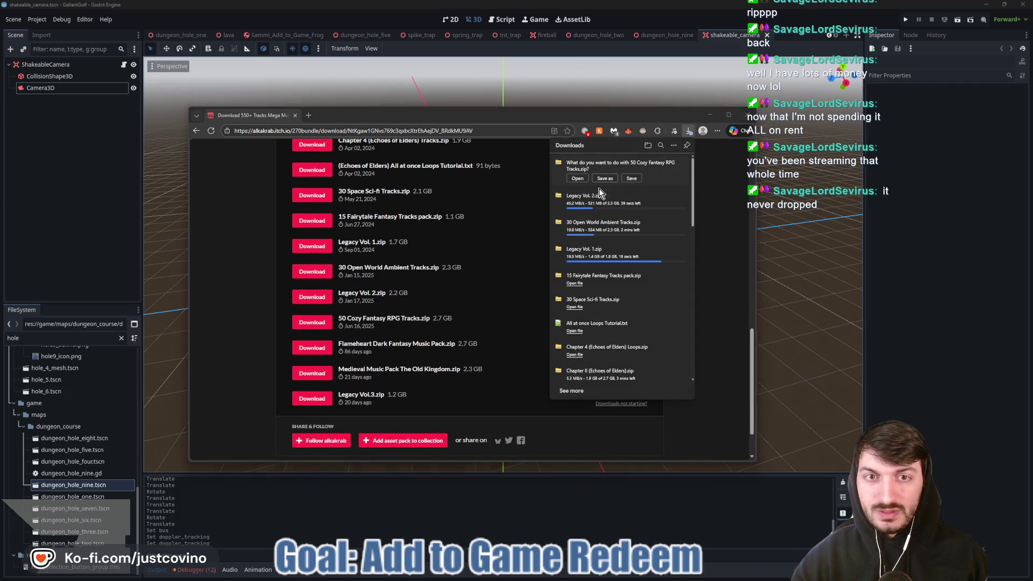
{"action": "left_click", "coordinate": [604, 178]}
{"action": "left_click", "coordinate": [954, 410]}
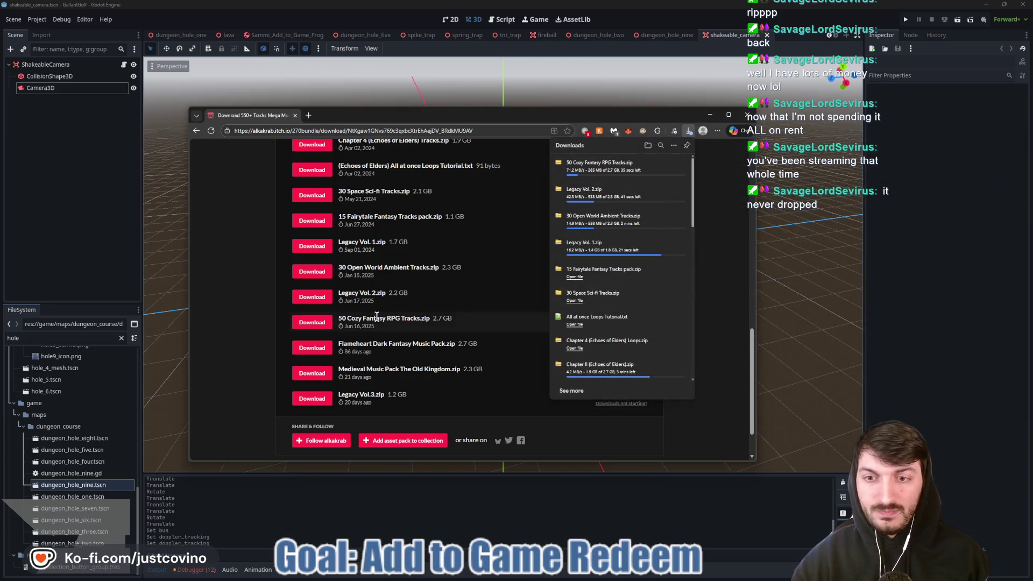
Save the Flameheart Dark Fantasy and Medieval Music Pack The Old Kingdom zips, allowing multiple downloads.
{"action": "left_click", "coordinate": [304, 348]}
{"action": "left_click", "coordinate": [605, 178]}
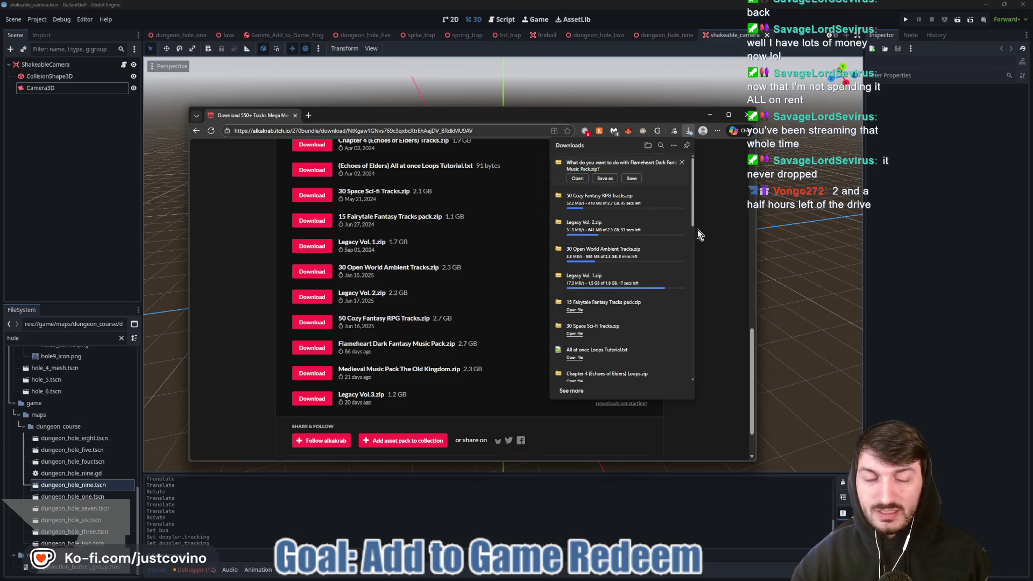
{"action": "left_click", "coordinate": [953, 409]}
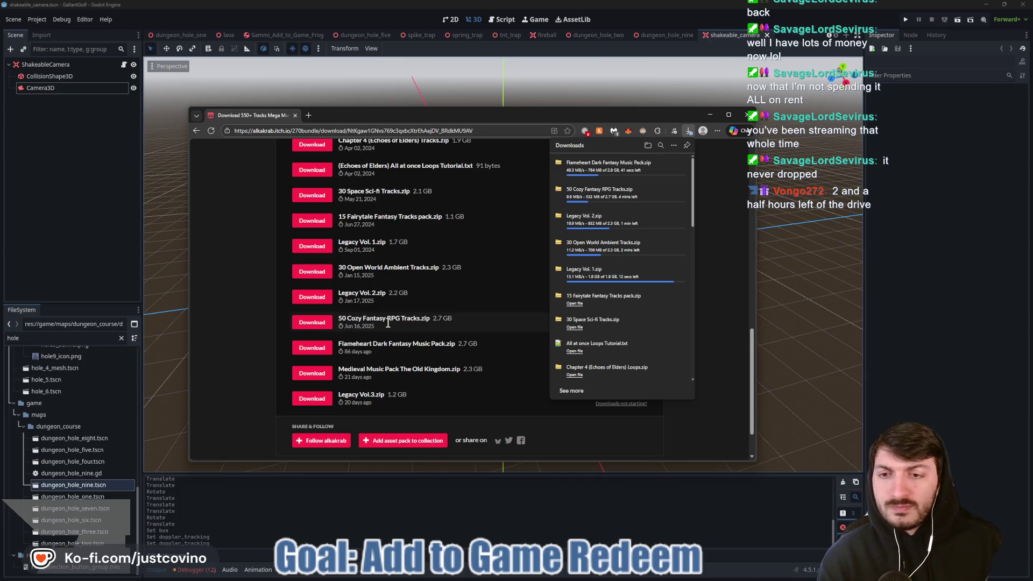
{"action": "left_click", "coordinate": [310, 378]}
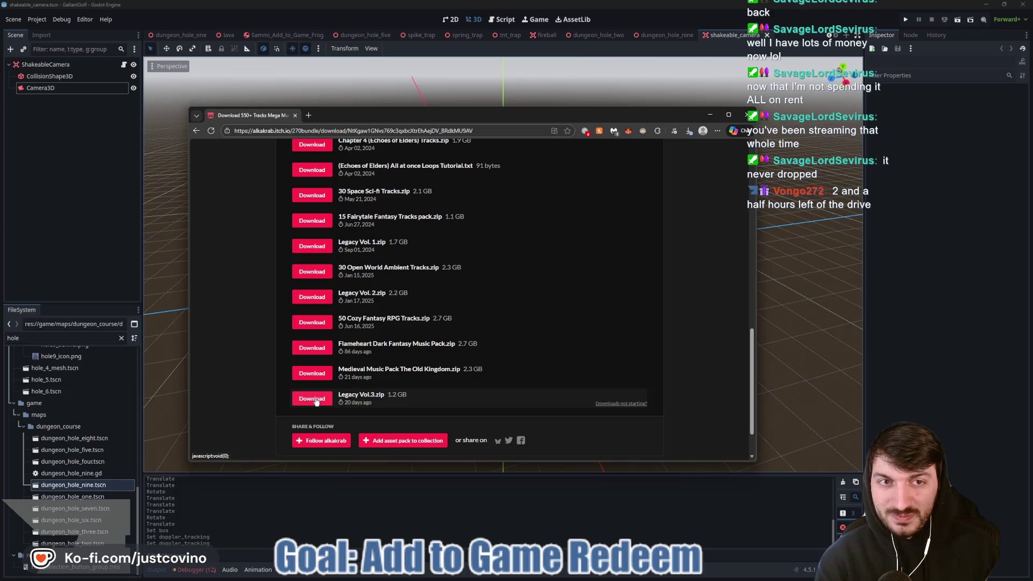
{"action": "left_click", "coordinate": [689, 132]}
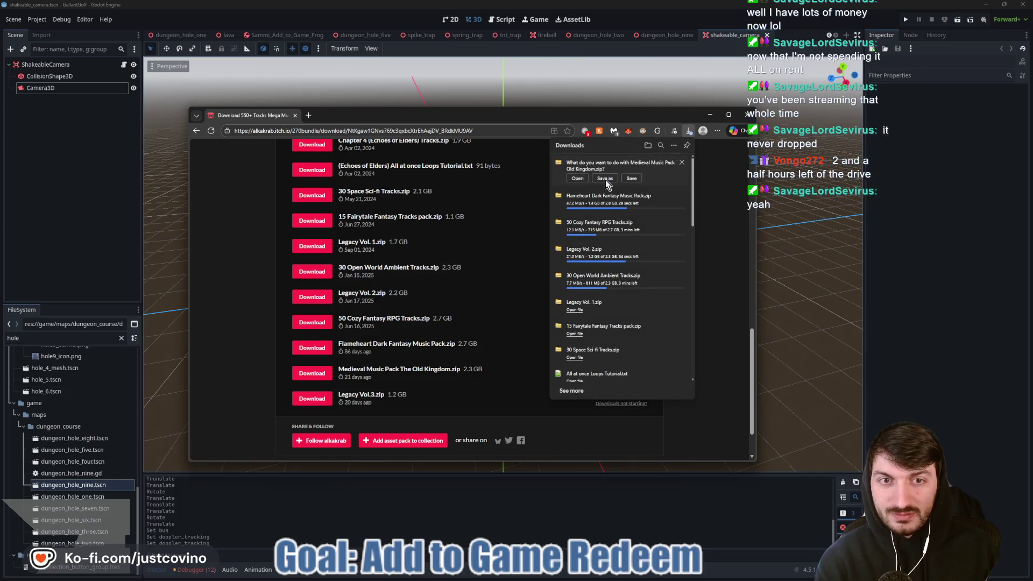
{"action": "left_click", "coordinate": [605, 181]}
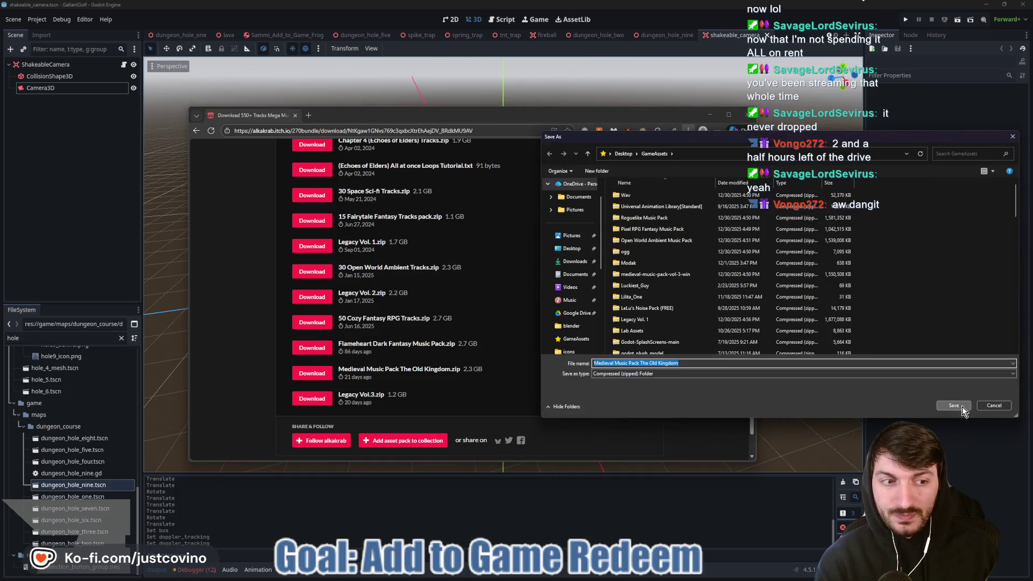
{"action": "left_click", "coordinate": [954, 406]}
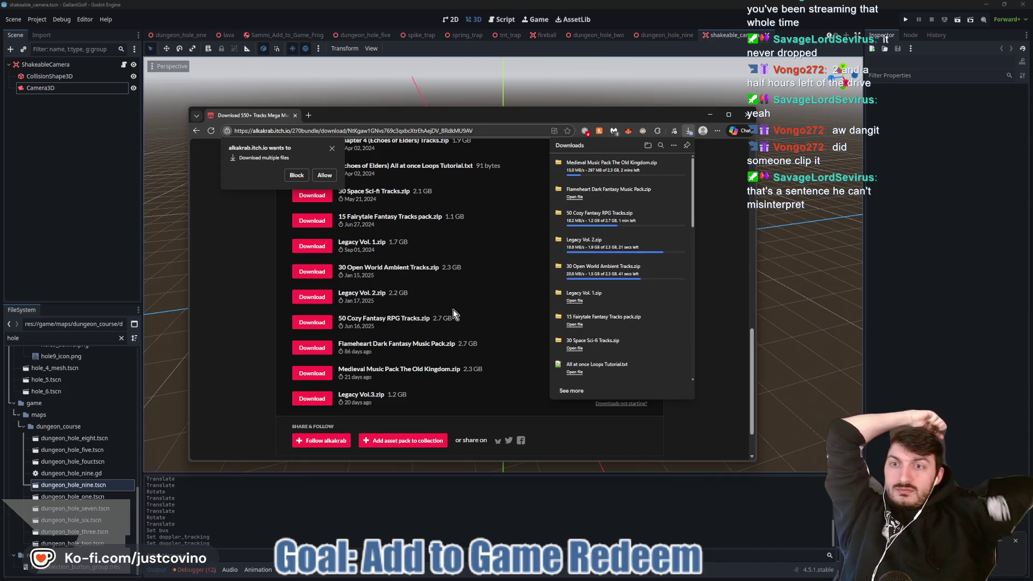
{"action": "left_click", "coordinate": [325, 176]}
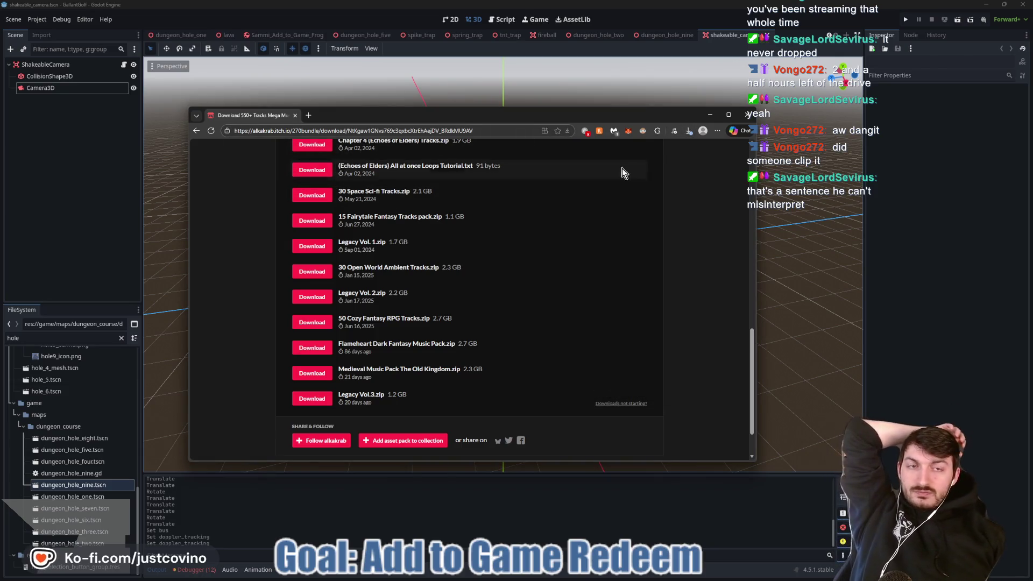
Save a second Medieval Music Pack copy and Legacy Vol.3.zip, then send the browser behind Godot.
{"action": "left_click", "coordinate": [688, 134]}
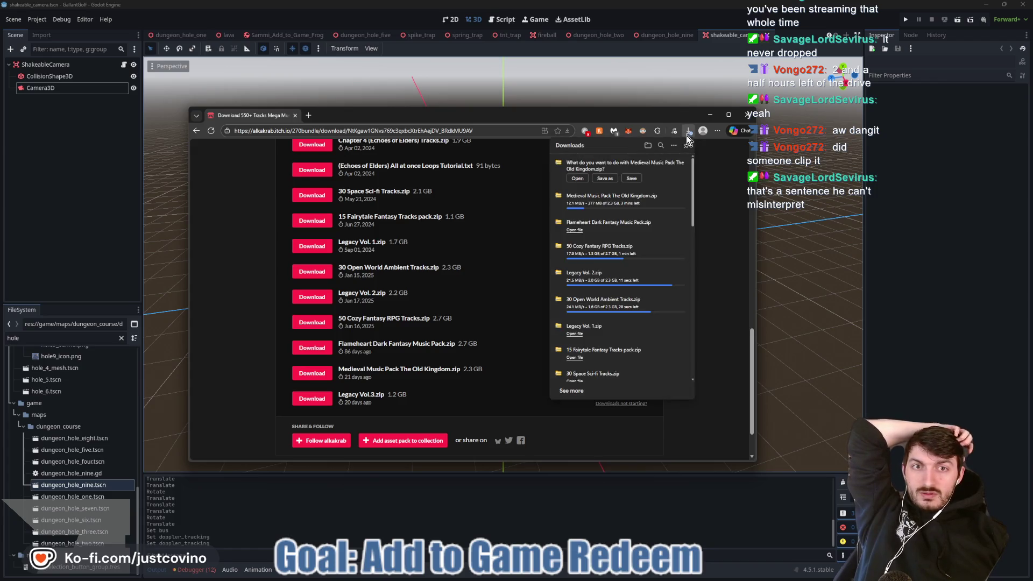
{"action": "left_click", "coordinate": [602, 178]}
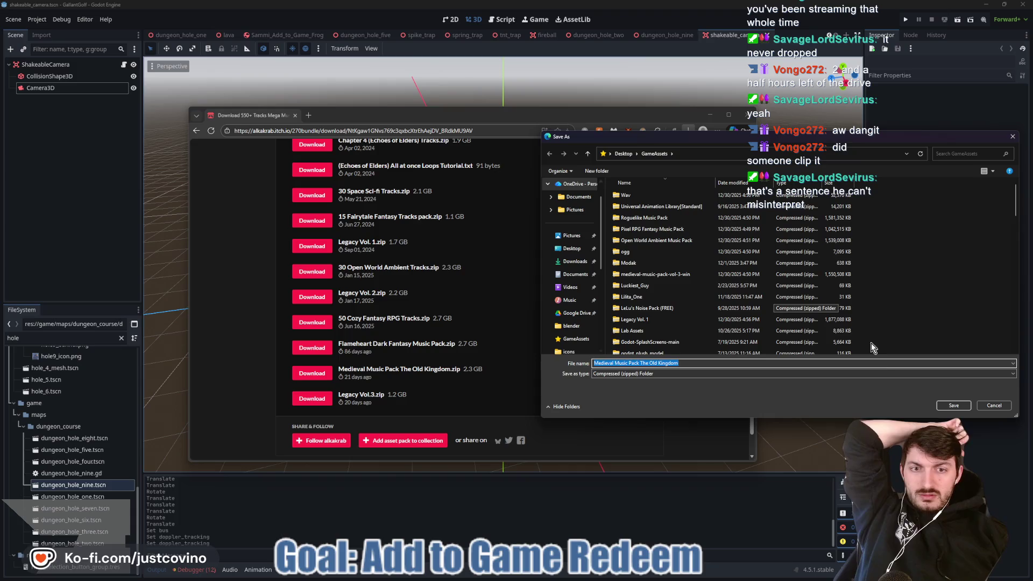
{"action": "left_click", "coordinate": [946, 403]}
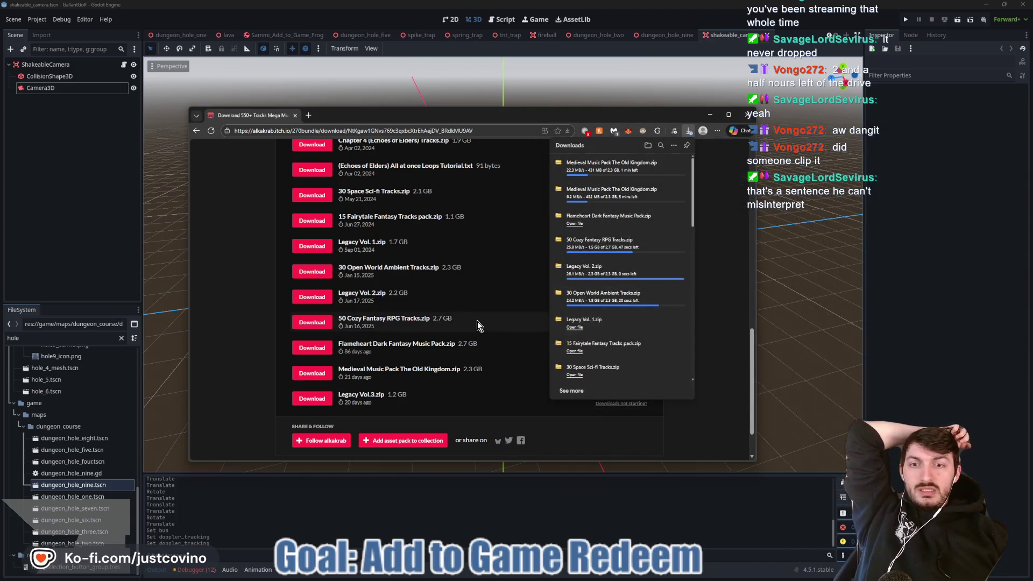
{"action": "left_click", "coordinate": [603, 177]}
{"action": "left_click", "coordinate": [952, 403]}
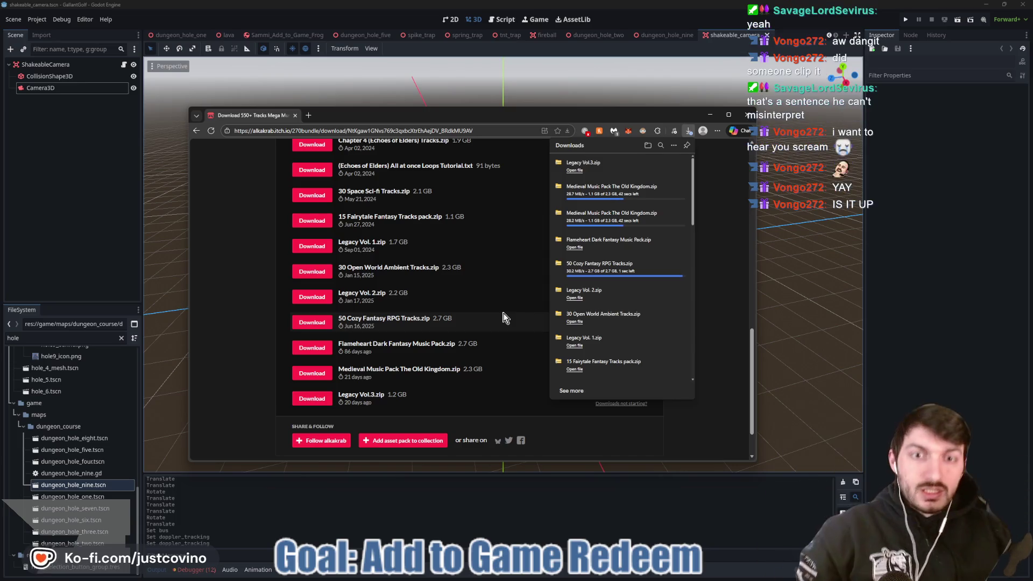
{"action": "mouse_move", "coordinate": [661, 243]}
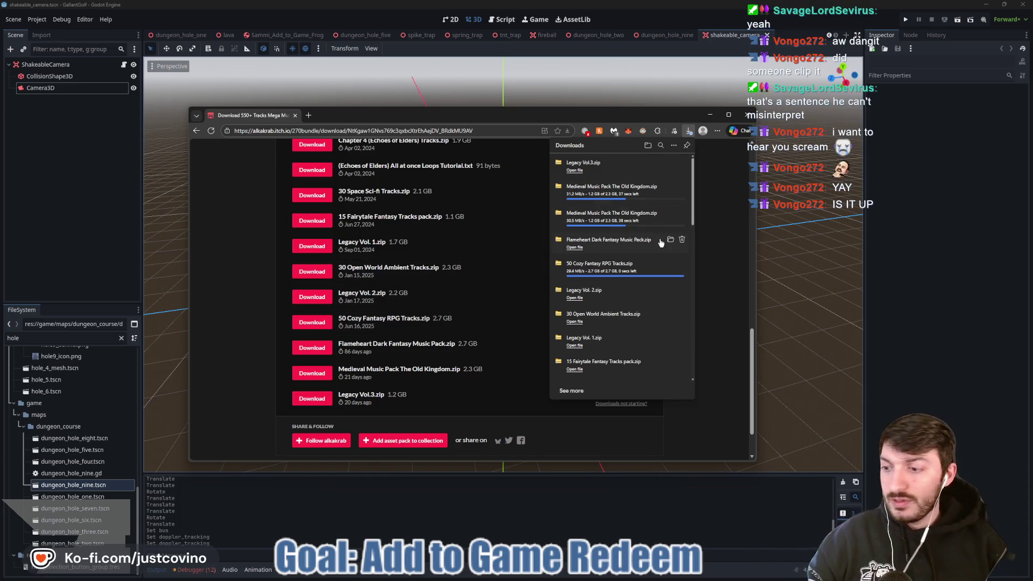
{"action": "left_click", "coordinate": [923, 174]}
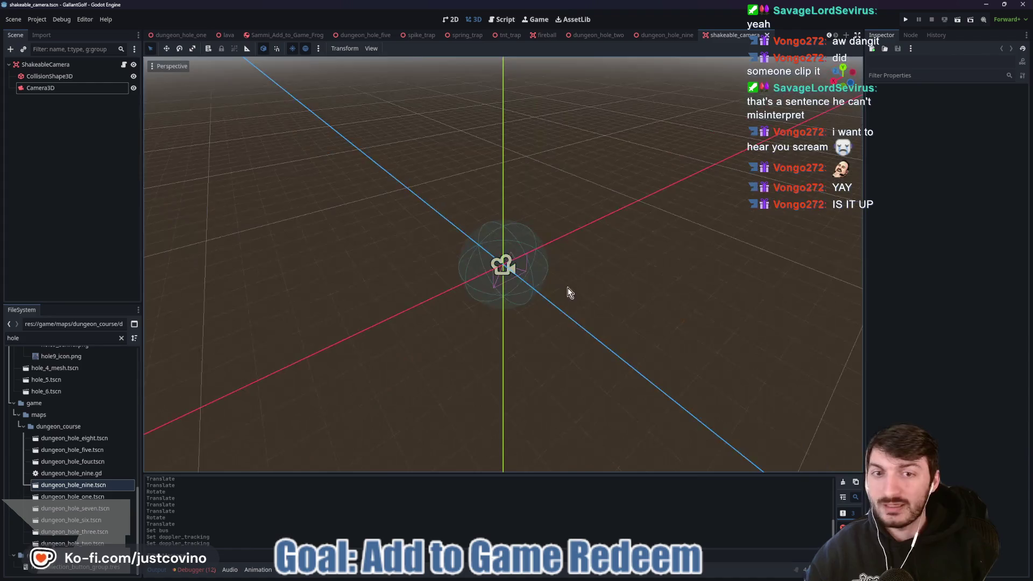
Minimise the Godot editor to reveal the itch.io browser.
{"action": "mouse_move", "coordinate": [568, 576]}
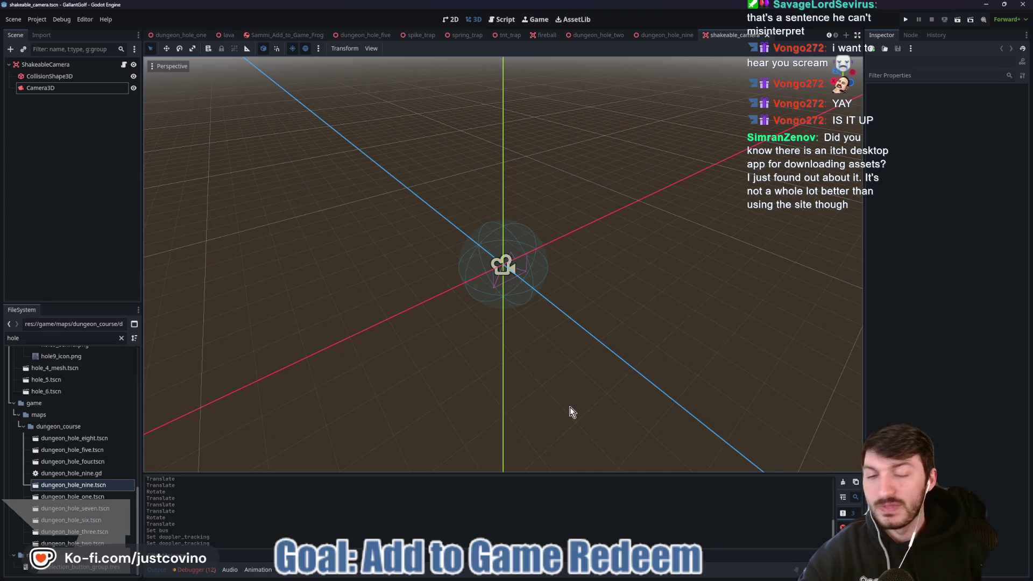
{"action": "left_click", "coordinate": [985, 9]}
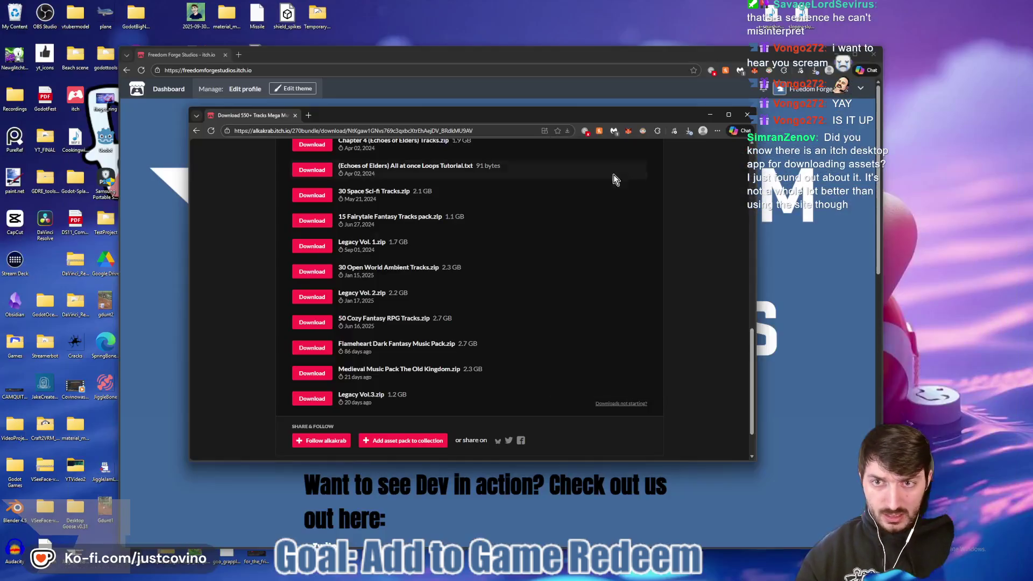
Raise and slightly resize the itch.io browser, then return to the Godot editor.
{"action": "left_click", "coordinate": [429, 48]}
{"action": "mouse_move", "coordinate": [429, 48]}
{"action": "left_mouse_down"}
{"action": "mouse_move", "coordinate": [429, 37]}
{"action": "mouse_move", "coordinate": [429, 59]}
{"action": "left_mouse_up"}
{"action": "left_click", "coordinate": [75, 100]}
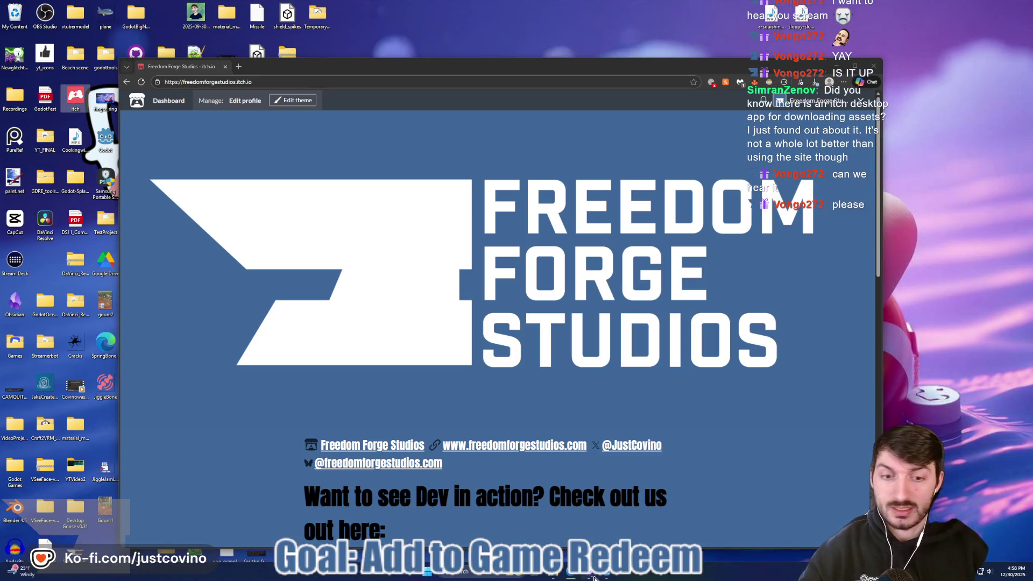
{"action": "left_click", "coordinate": [592, 575]}
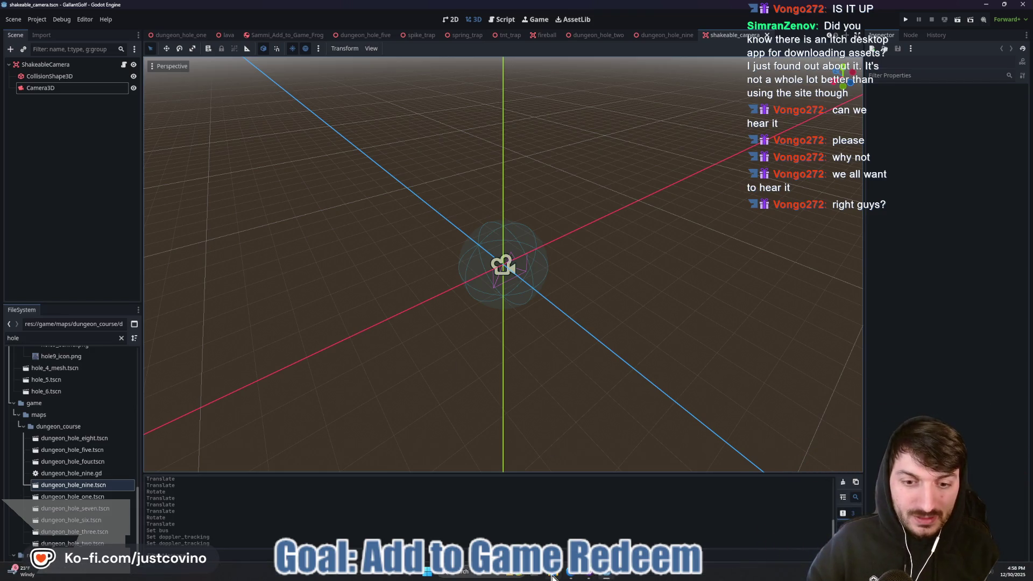
Check the game's assets folder, then launch Eagle through a Windows search for 'eagle'.
{"action": "left_click", "coordinate": [555, 576]}
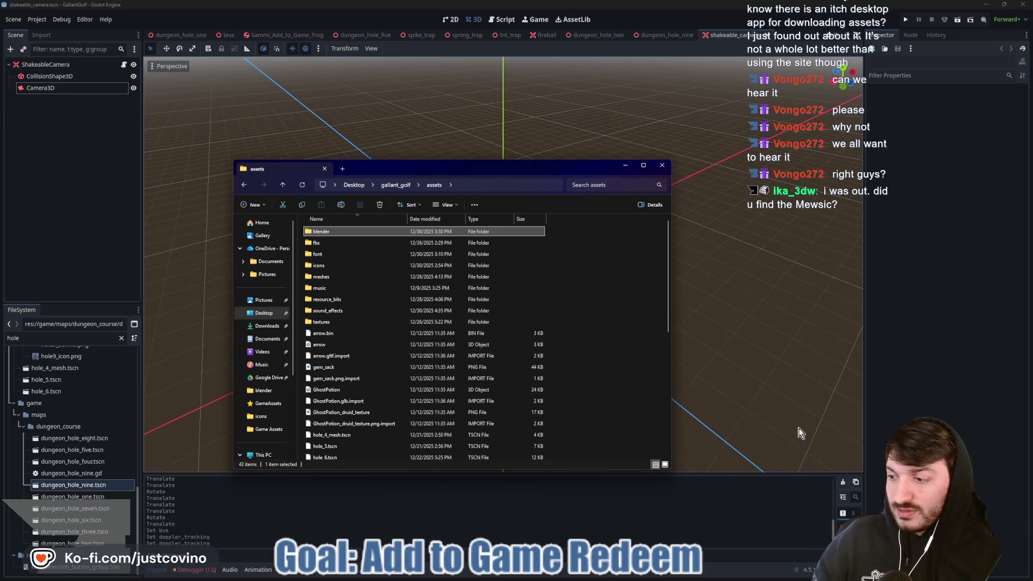
{"action": "left_click", "coordinate": [922, 378]}
{"action": "key", "text": "super"}
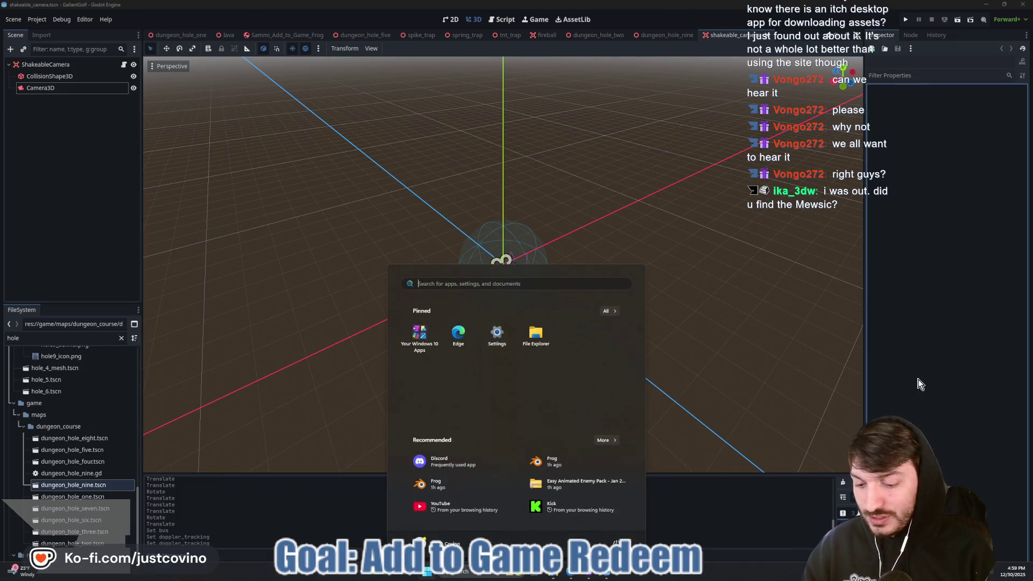
{"action": "type", "text": "eagle"}
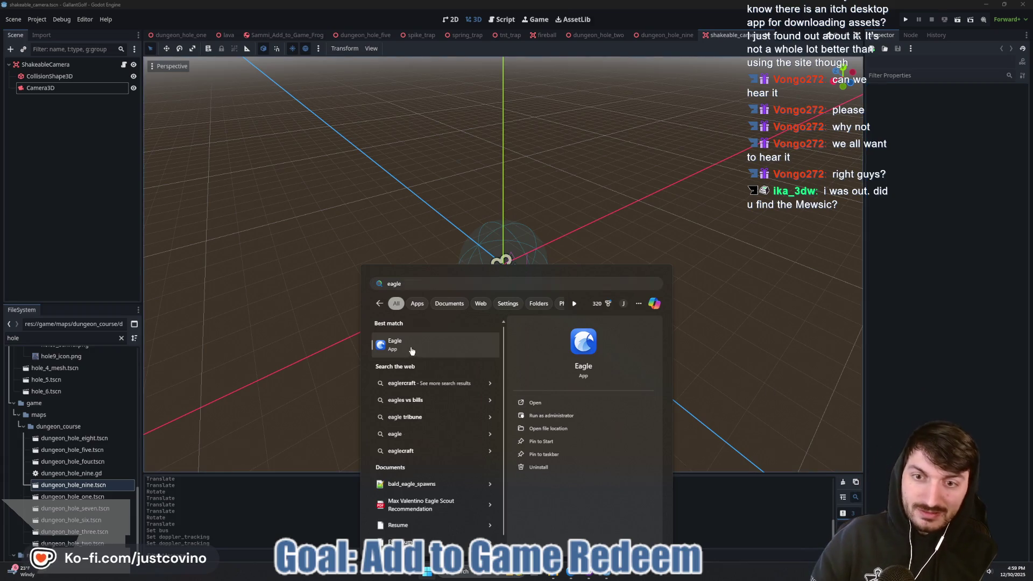
{"action": "left_click", "coordinate": [412, 349]}
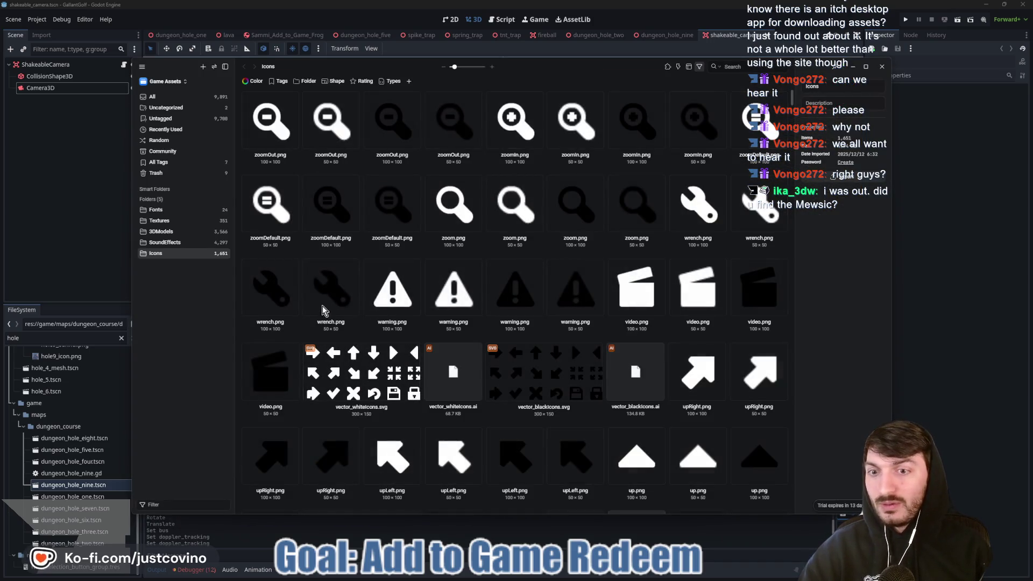
Move Frog, Rat, Snake, Spider, Wasp and Snake_Angry .blend files from Uncategorized into 3DModels.
{"action": "left_click", "coordinate": [169, 243]}
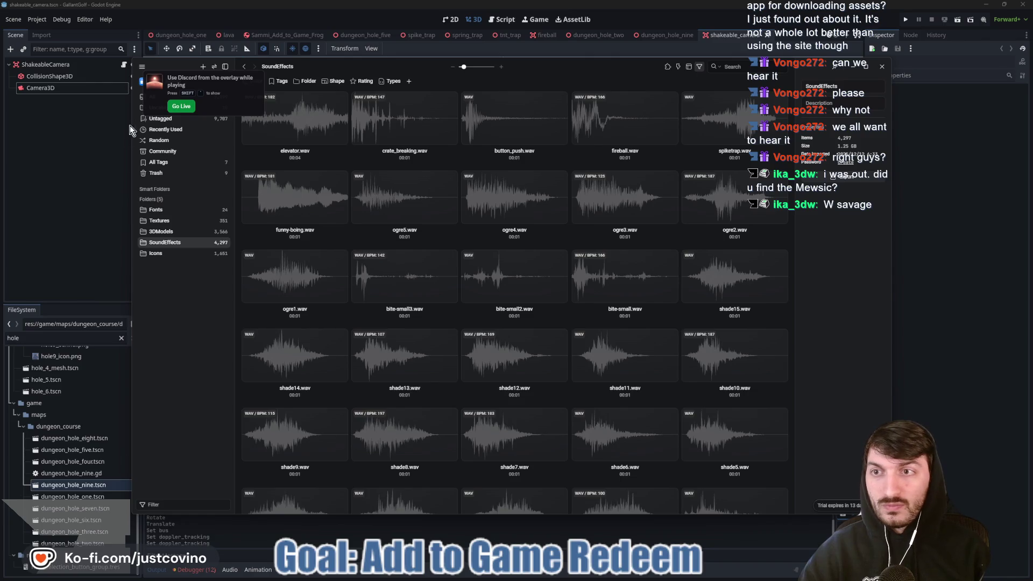
{"action": "left_click", "coordinate": [141, 108]}
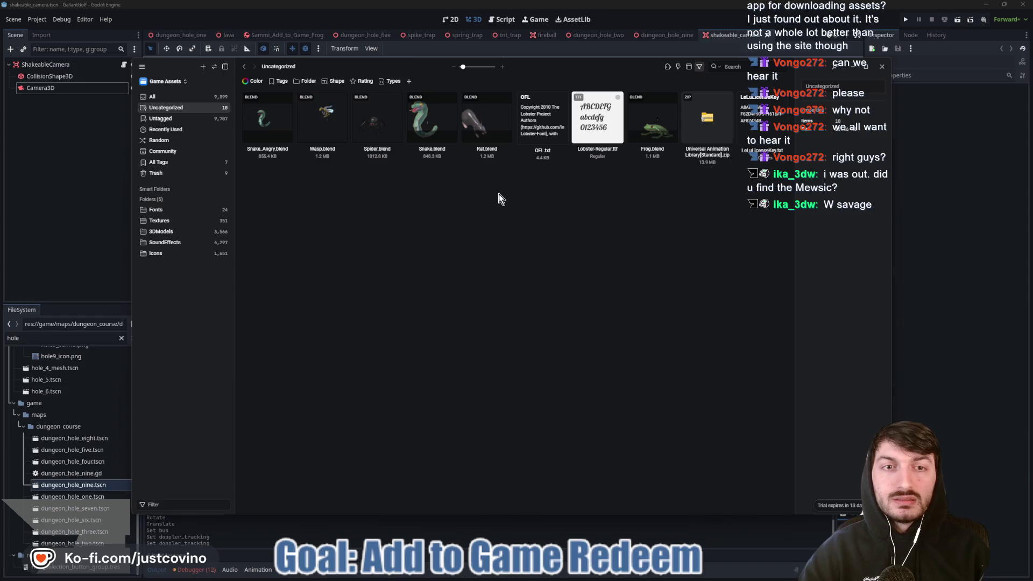
{"action": "left_click", "coordinate": [657, 130]}
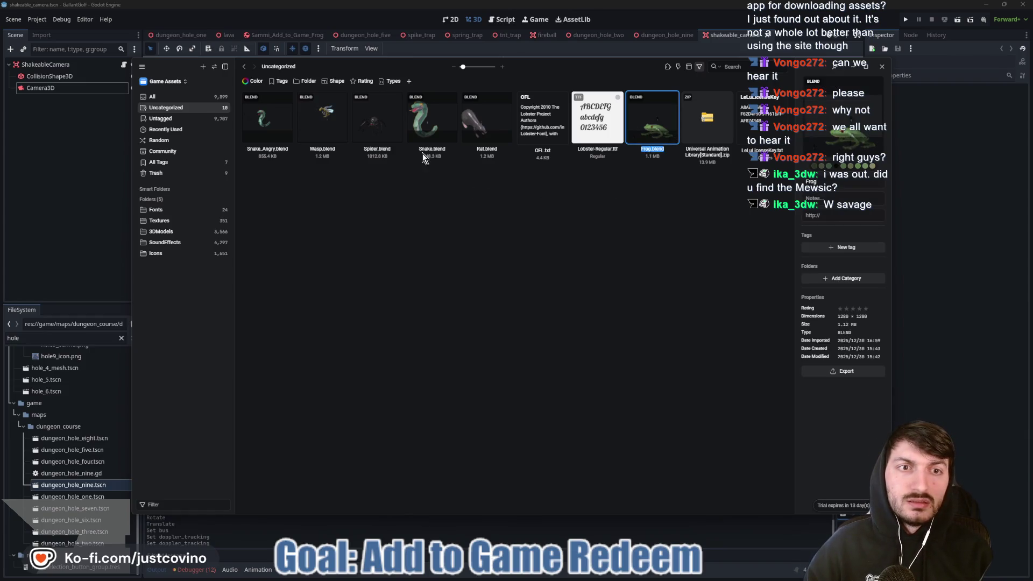
{"action": "left_click", "coordinate": [482, 128], "text": "ctrl"}
{"action": "left_click", "coordinate": [430, 127], "text": "ctrl"}
{"action": "left_click", "coordinate": [373, 126], "text": "ctrl"}
{"action": "left_click", "coordinate": [322, 127], "text": "ctrl"}
{"action": "left_click", "coordinate": [267, 127], "text": "ctrl"}
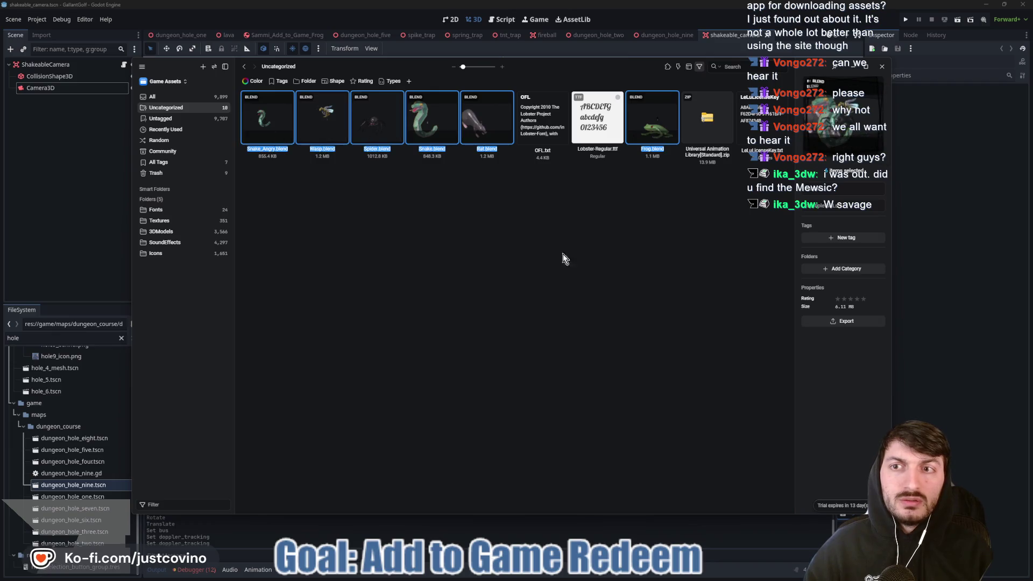
{"action": "left_click", "coordinate": [841, 269]}
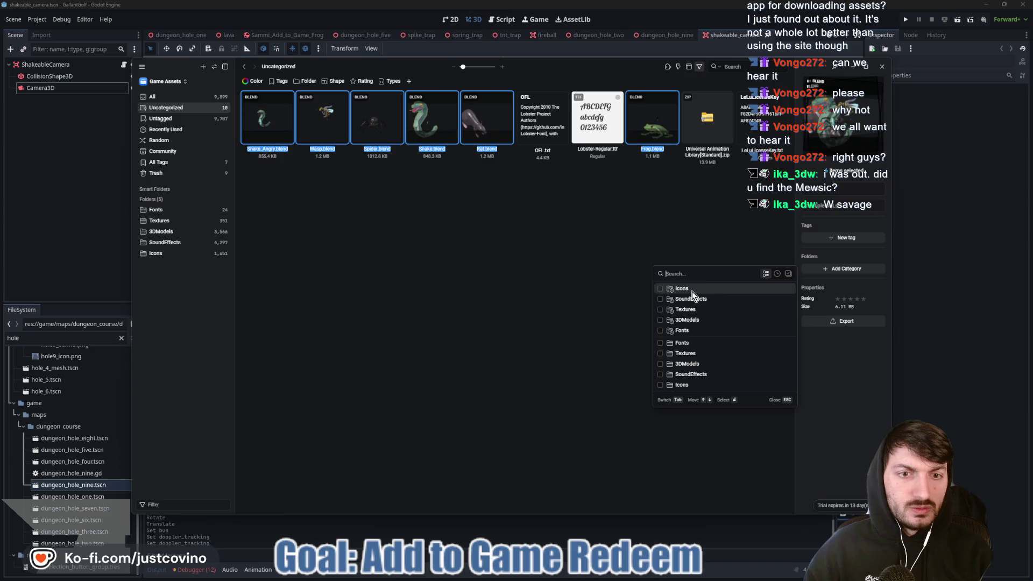
{"action": "left_click", "coordinate": [701, 320]}
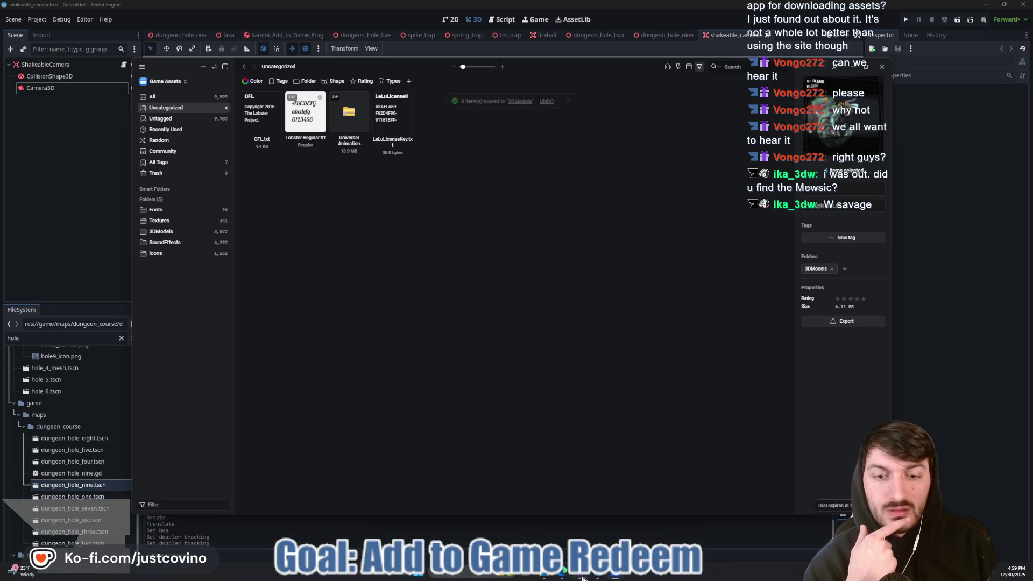
{"action": "left_click", "coordinate": [545, 575]}
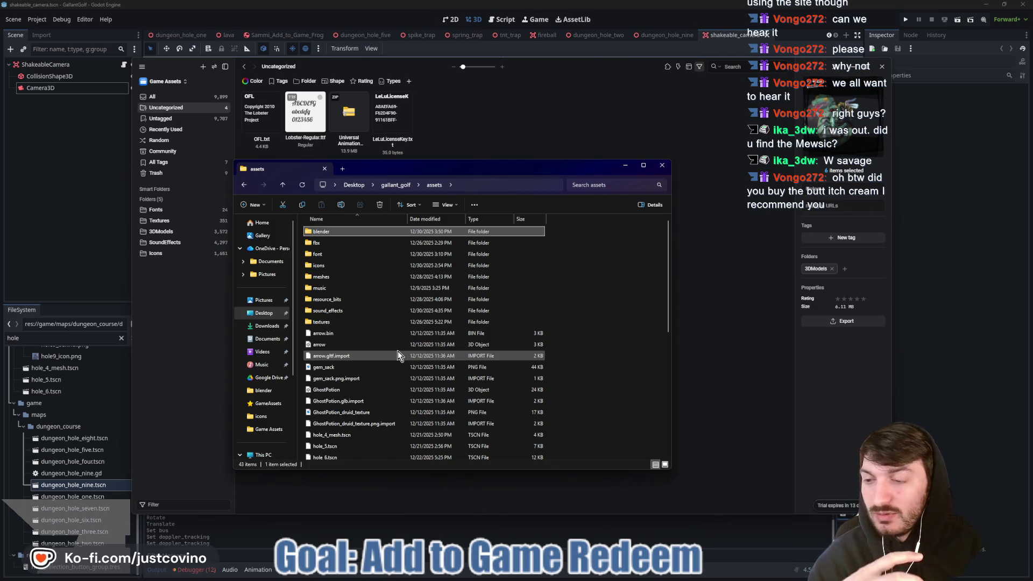
Open the Desktop in a new File Explorer window and enter its GameAssets folder.
{"action": "scroll", "coordinate": [397, 352], "scroll_direction": "down", "scroll_amount": 4}
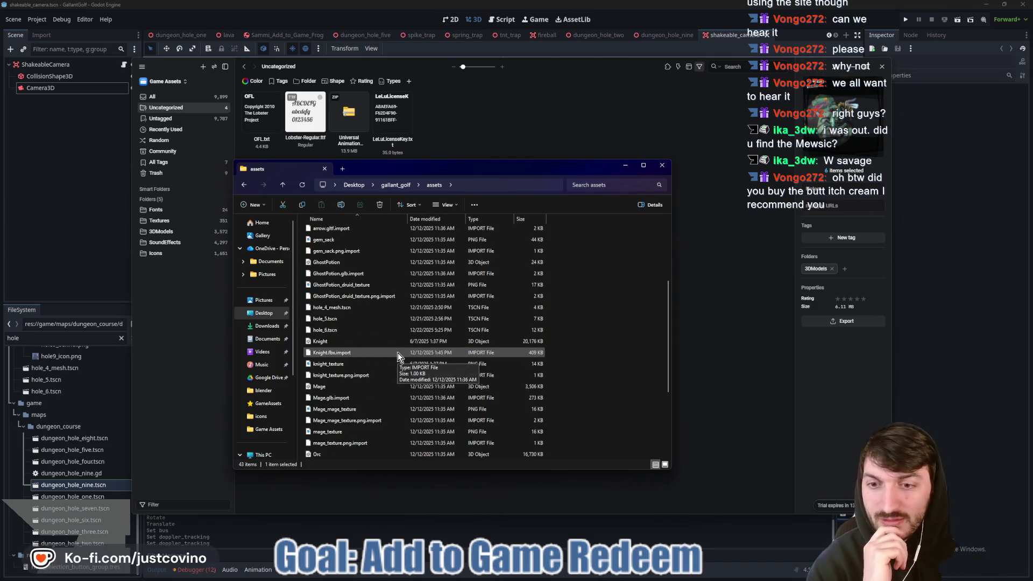
{"action": "scroll", "coordinate": [398, 353], "scroll_direction": "down", "scroll_amount": 4}
{"action": "scroll", "coordinate": [402, 358], "scroll_direction": "up", "scroll_amount": 8}
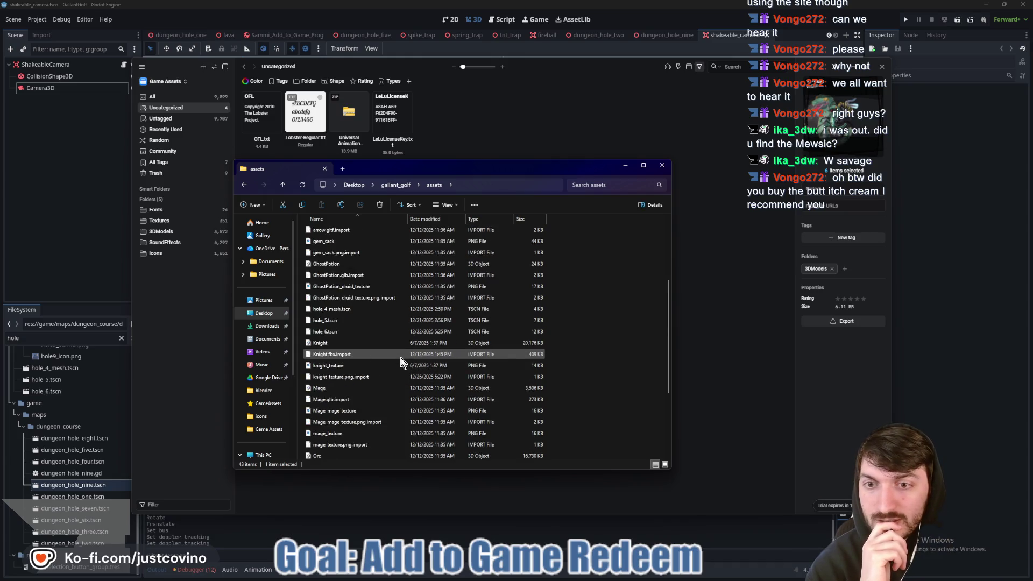
{"action": "mouse_move", "coordinate": [583, 578]}
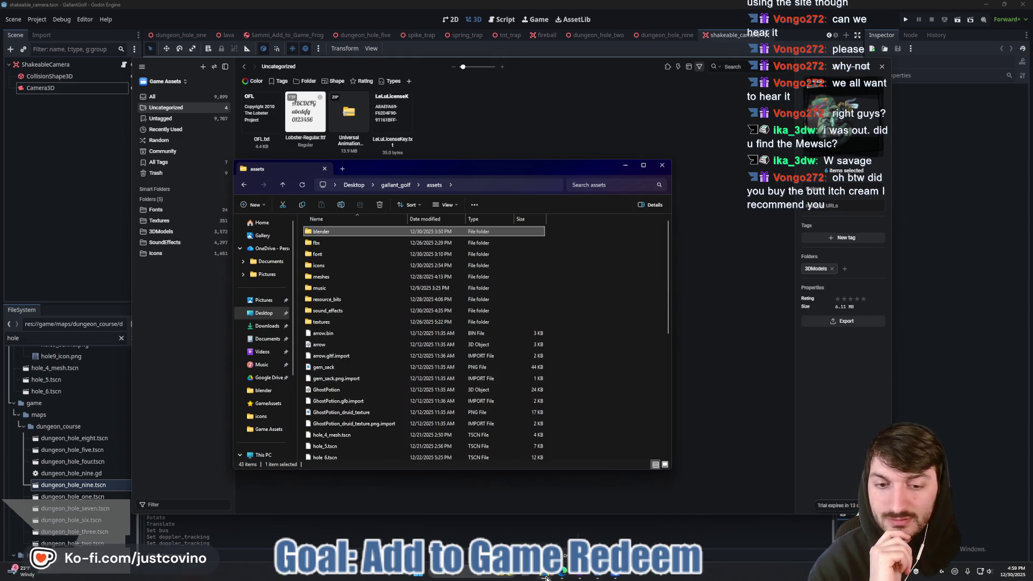
{"action": "right_click", "coordinate": [257, 317]}
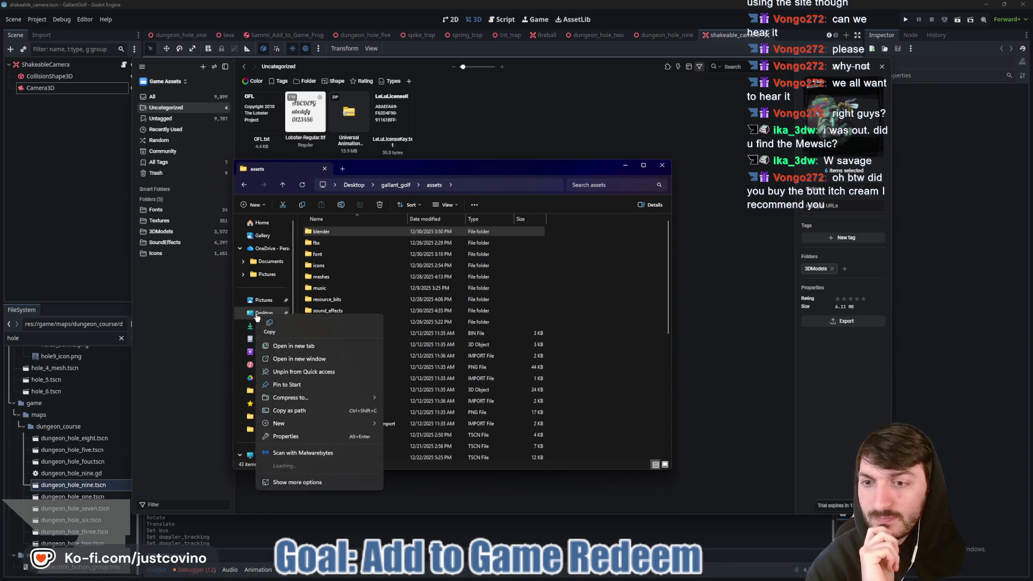
{"action": "left_click", "coordinate": [302, 359]}
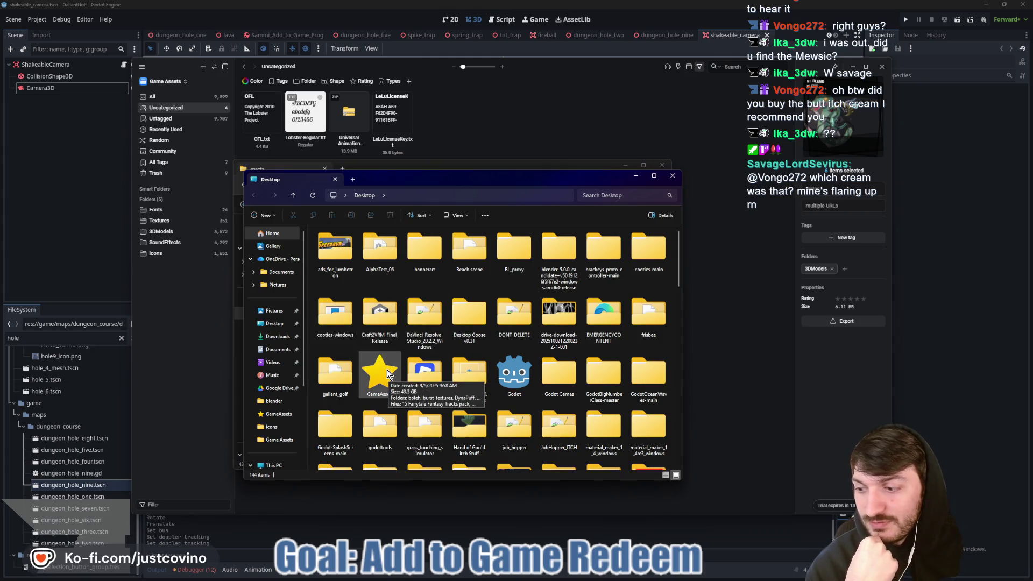
{"action": "double_click", "coordinate": [387, 375]}
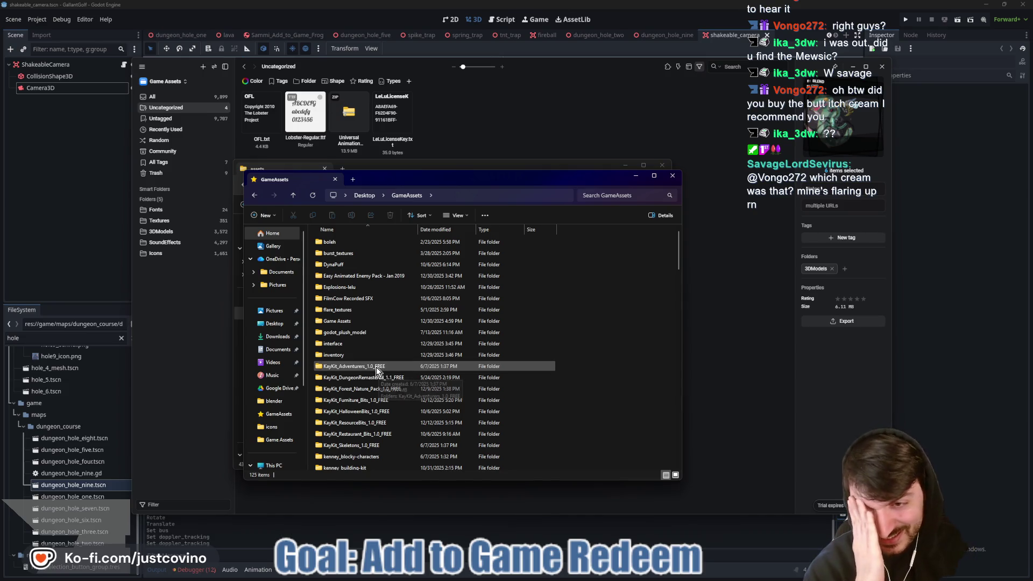
Select Chapter III through Casual Farm Game Music plus the 100 Piano to 15 Fairytale packs.
{"action": "scroll", "coordinate": [377, 364], "scroll_direction": "down", "scroll_amount": 13}
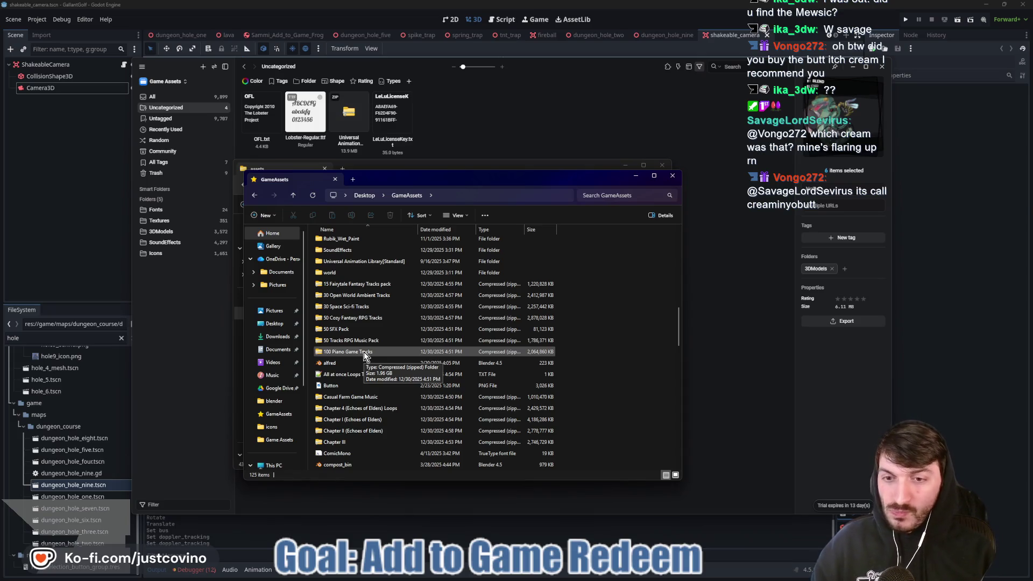
{"action": "left_click", "coordinate": [364, 442]}
{"action": "left_click", "coordinate": [363, 398], "text": "shift"}
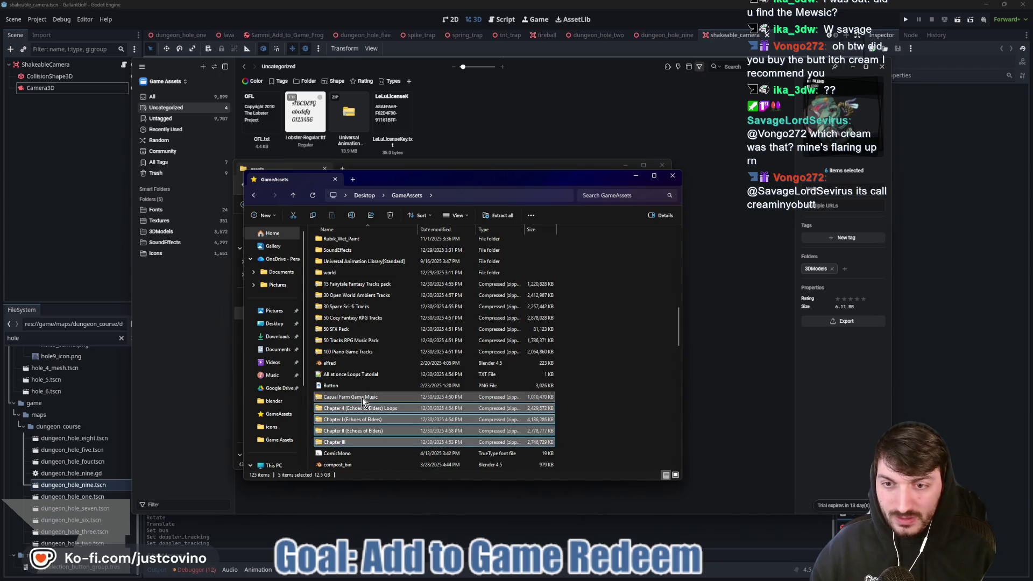
{"action": "left_click", "coordinate": [363, 352], "text": "ctrl"}
{"action": "left_click", "coordinate": [357, 340], "text": "ctrl"}
{"action": "left_click", "coordinate": [353, 329], "text": "ctrl"}
{"action": "left_click", "coordinate": [349, 318], "text": "ctrl"}
{"action": "left_click", "coordinate": [345, 307], "text": "ctrl"}
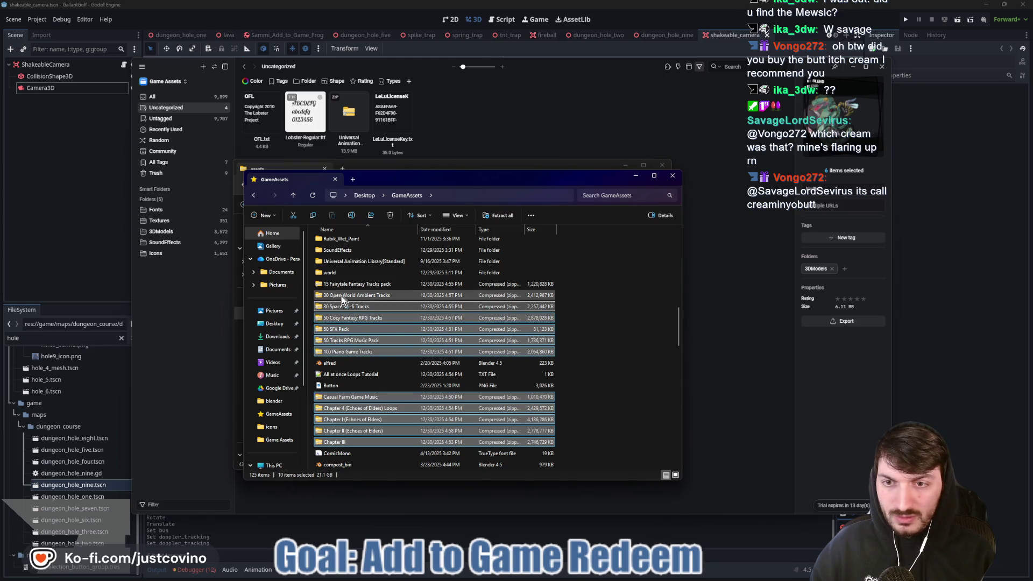
{"action": "left_click", "coordinate": [341, 296], "text": "ctrl"}
{"action": "left_click", "coordinate": [340, 285], "text": "ctrl"}
{"action": "scroll", "coordinate": [376, 337], "scroll_direction": "up", "scroll_amount": 1}
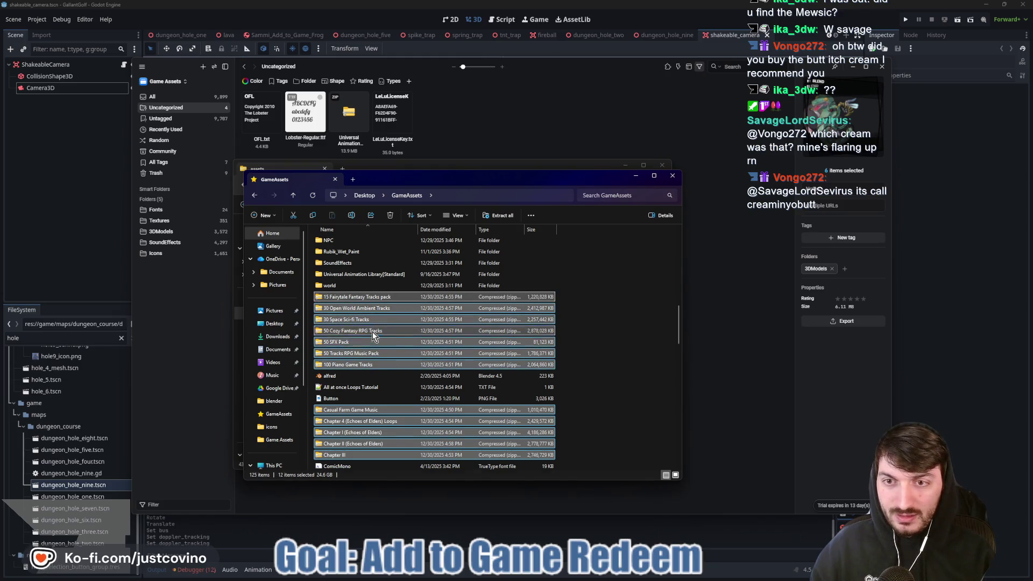
{"action": "scroll", "coordinate": [376, 337], "scroll_direction": "up", "scroll_amount": 3}
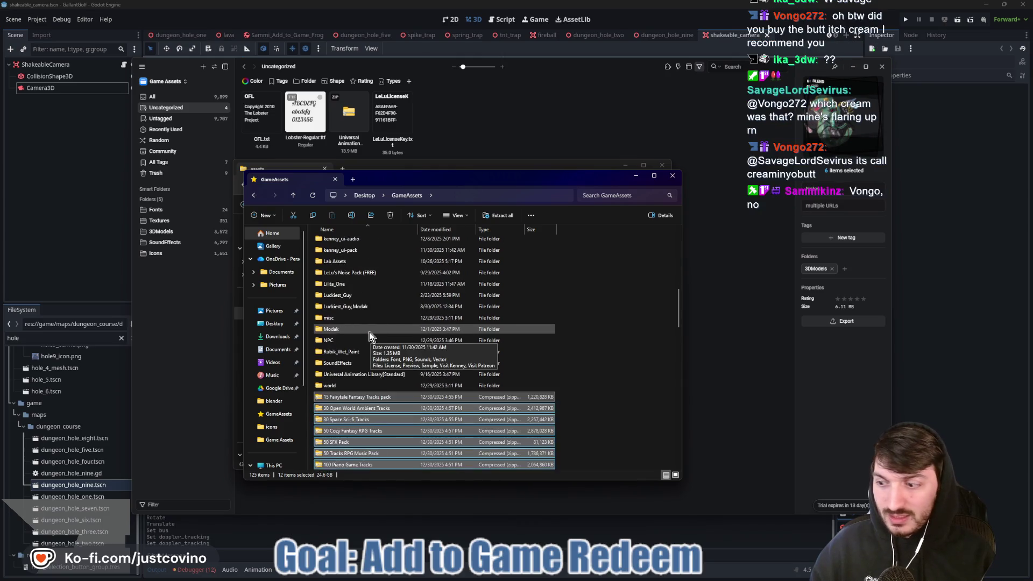
{"action": "scroll", "coordinate": [370, 336], "scroll_direction": "down", "scroll_amount": 8}
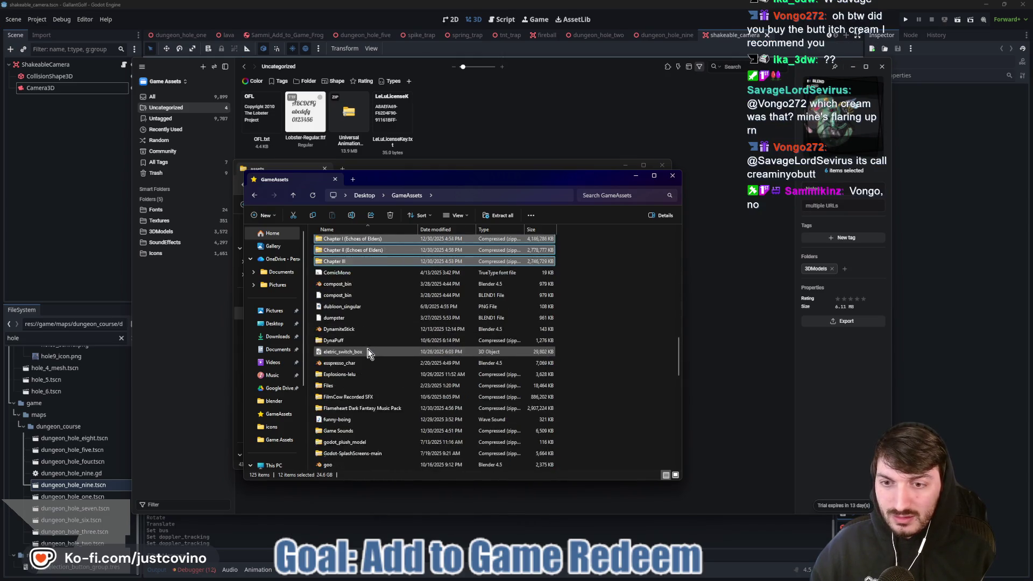
{"action": "scroll", "coordinate": [368, 351], "scroll_direction": "up", "scroll_amount": 1}
{"action": "scroll", "coordinate": [368, 352], "scroll_direction": "down", "scroll_amount": 3}
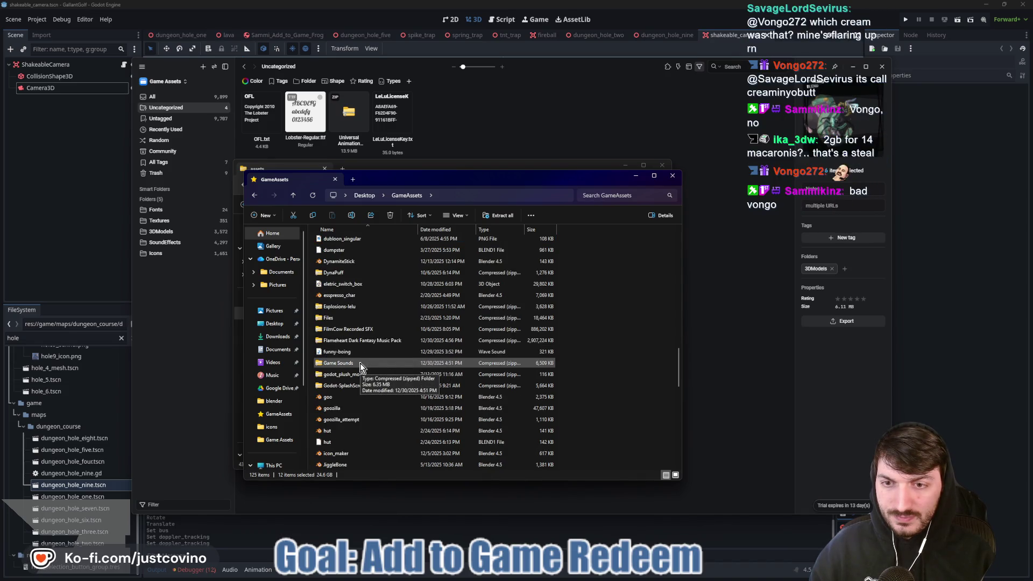
{"action": "scroll", "coordinate": [360, 367], "scroll_direction": "down", "scroll_amount": 3}
{"action": "scroll", "coordinate": [360, 366], "scroll_direction": "down", "scroll_amount": 2}
Add Legacy Vol. 1–3, both Medieval packs, Open World Ambient, Pixel RPG Fantasy and the ogg archive.
{"action": "left_click", "coordinate": [356, 387], "text": "ctrl"}
{"action": "left_click", "coordinate": [350, 398], "text": "ctrl"}
{"action": "left_click", "coordinate": [348, 410], "text": "ctrl"}
{"action": "scroll", "coordinate": [378, 393], "scroll_direction": "down", "scroll_amount": 2}
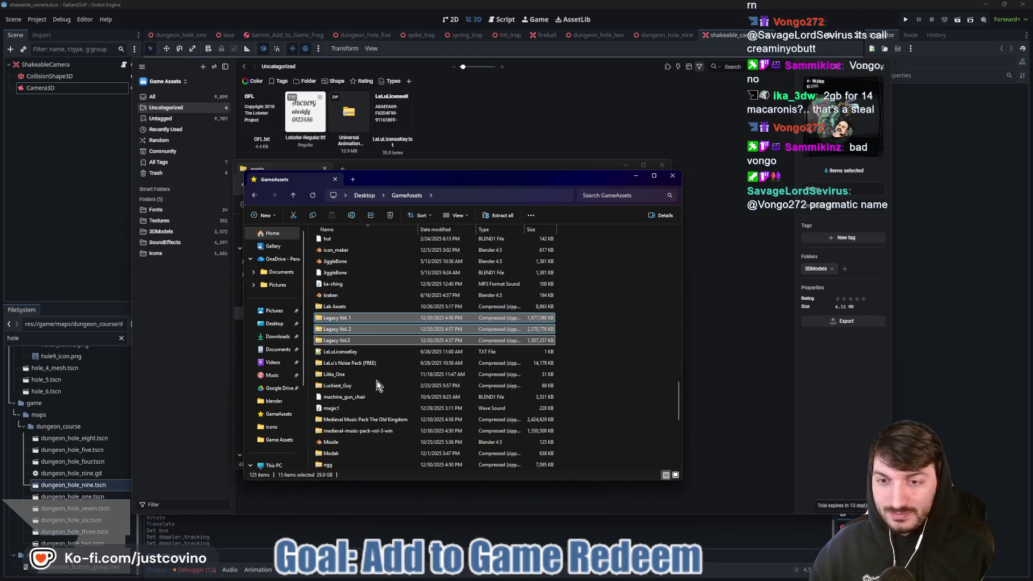
{"action": "scroll", "coordinate": [374, 380], "scroll_direction": "down", "scroll_amount": 2}
{"action": "left_click", "coordinate": [379, 385], "text": "ctrl"}
{"action": "left_click", "coordinate": [371, 374], "text": "ctrl"}
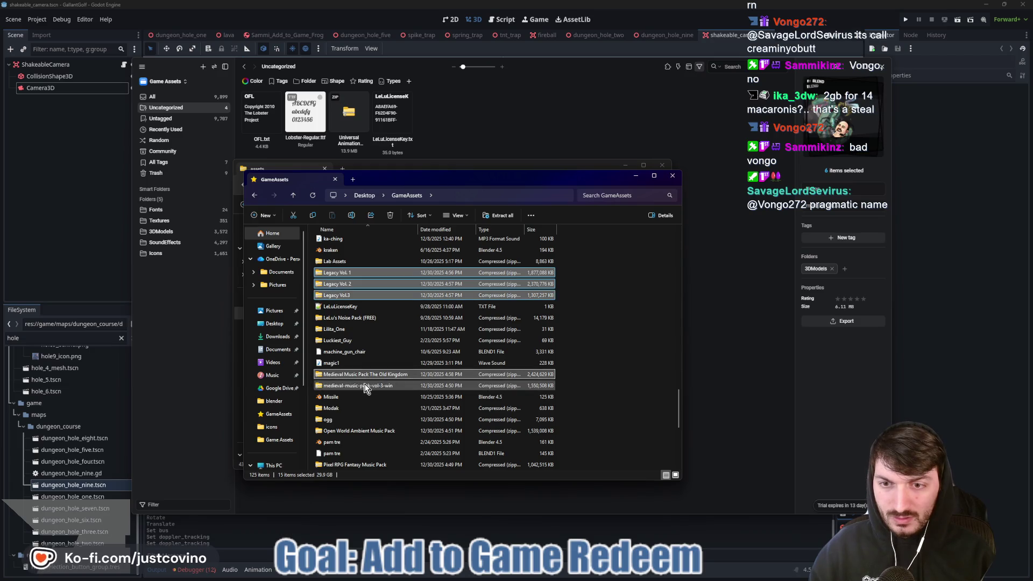
{"action": "scroll", "coordinate": [379, 385], "scroll_direction": "down", "scroll_amount": 2}
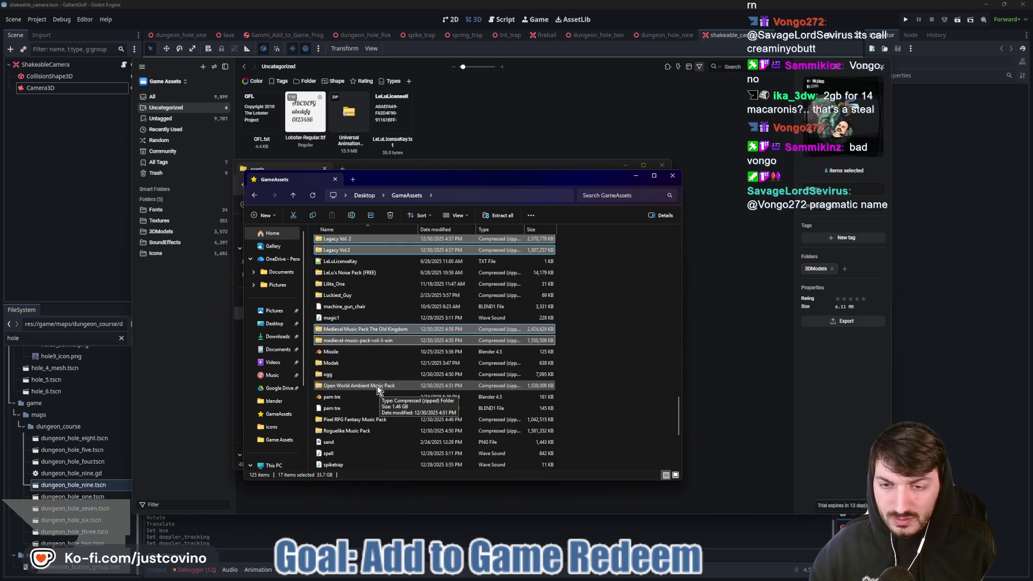
{"action": "left_click", "coordinate": [377, 386], "text": "ctrl"}
{"action": "scroll", "coordinate": [376, 385], "scroll_direction": "down", "scroll_amount": 3}
{"action": "left_click", "coordinate": [371, 356], "text": "ctrl"}
{"action": "scroll", "coordinate": [376, 361], "scroll_direction": "down", "scroll_amount": 4}
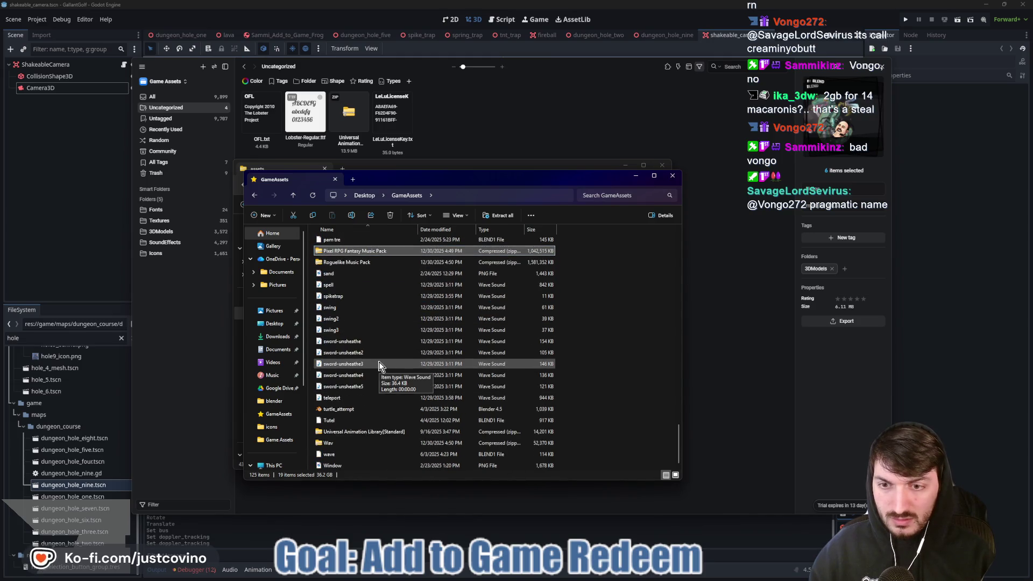
{"action": "scroll", "coordinate": [365, 384], "scroll_direction": "up", "scroll_amount": 3}
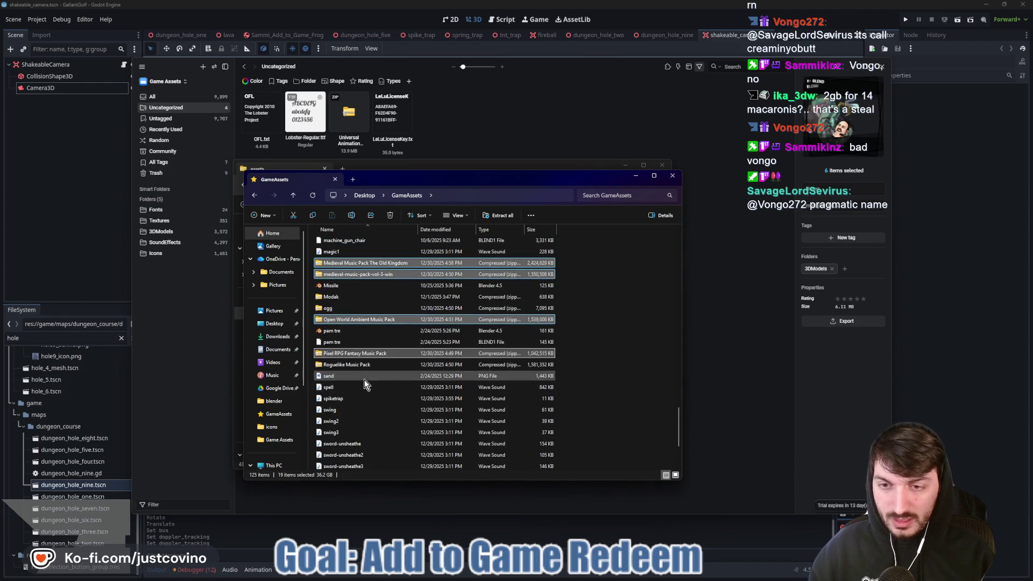
{"action": "left_click", "coordinate": [351, 308], "text": "ctrl"}
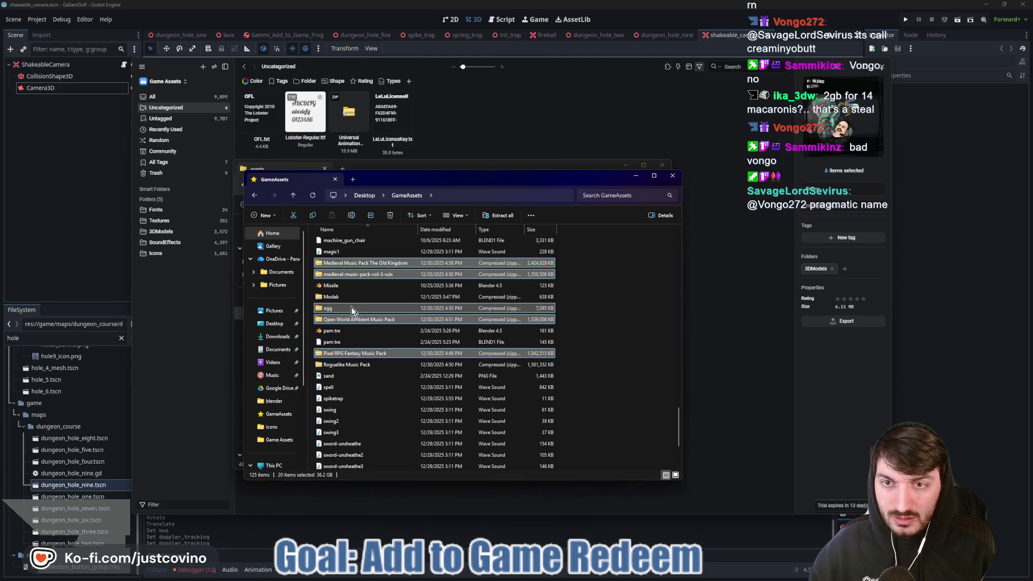
Extract all 20 selected zip archives into the Game Assets folder inside GameAssets.
{"action": "left_click", "coordinate": [491, 219]}
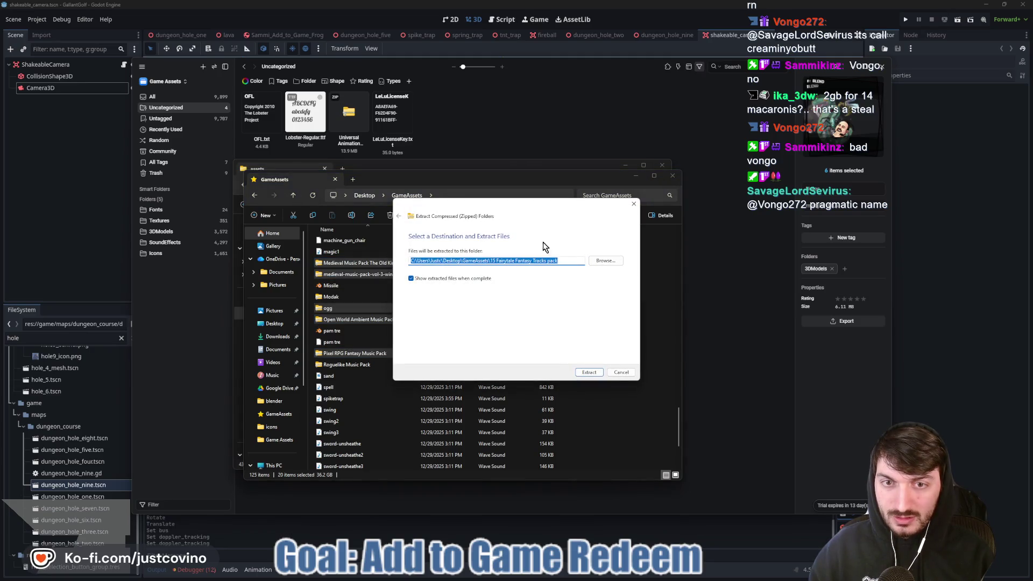
{"action": "left_click", "coordinate": [607, 261]}
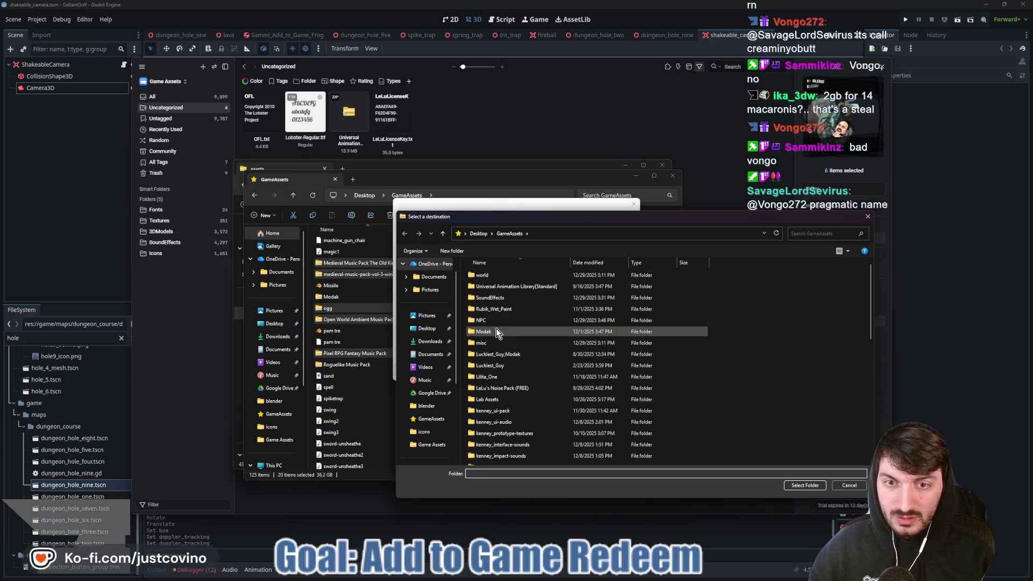
{"action": "scroll", "coordinate": [506, 332], "scroll_direction": "down", "scroll_amount": 5}
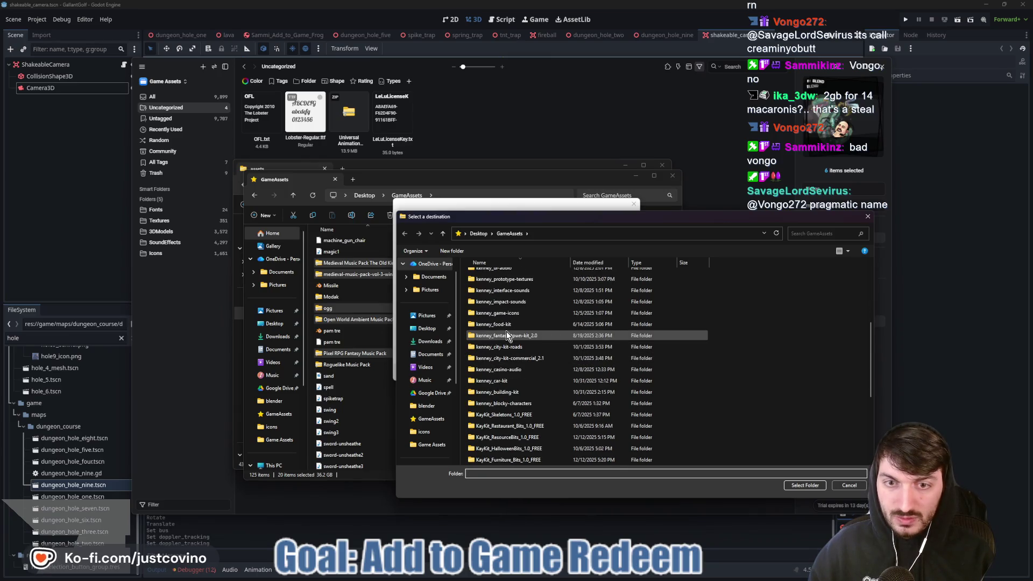
{"action": "scroll", "coordinate": [507, 335], "scroll_direction": "up", "scroll_amount": 5}
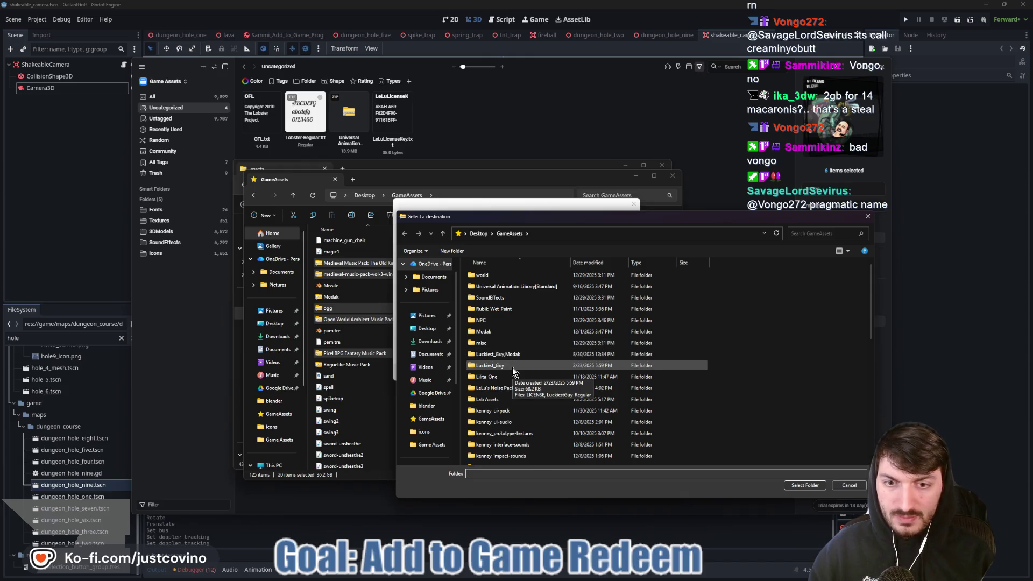
{"action": "scroll", "coordinate": [512, 367], "scroll_direction": "down", "scroll_amount": 5}
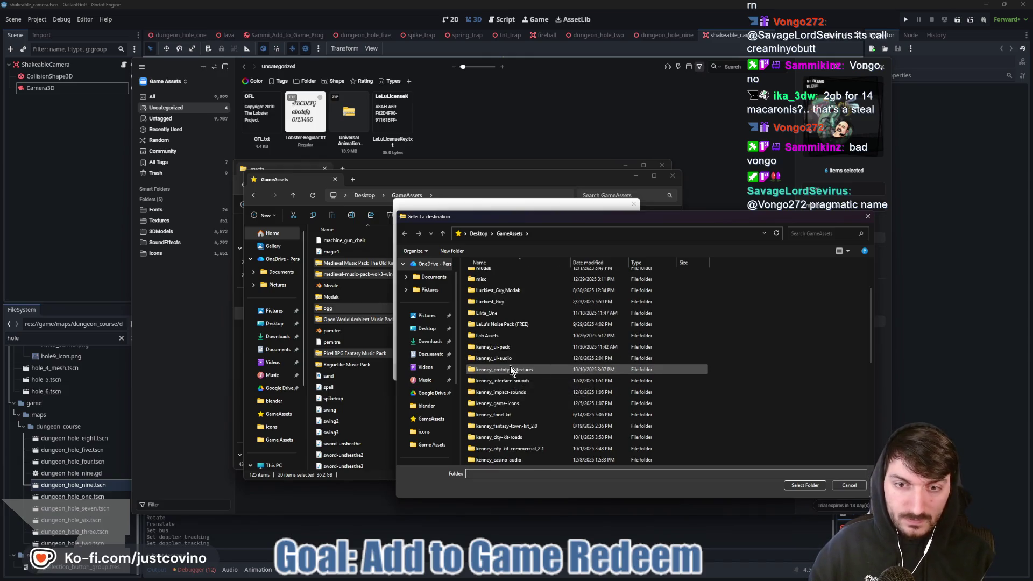
{"action": "scroll", "coordinate": [511, 369], "scroll_direction": "up", "scroll_amount": 5}
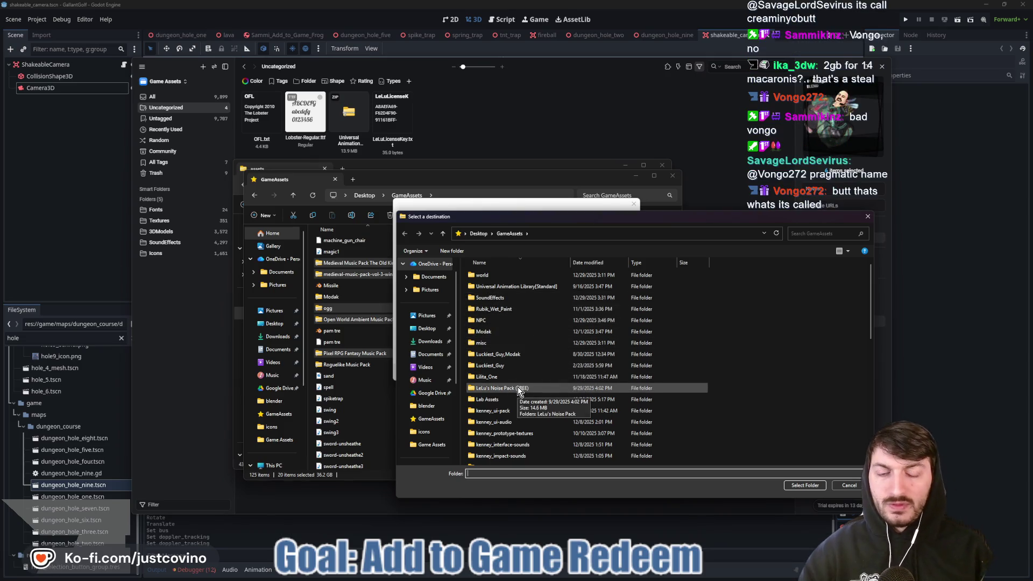
{"action": "scroll", "coordinate": [514, 380], "scroll_direction": "down", "scroll_amount": 2}
{"action": "scroll", "coordinate": [516, 381], "scroll_direction": "up", "scroll_amount": 2}
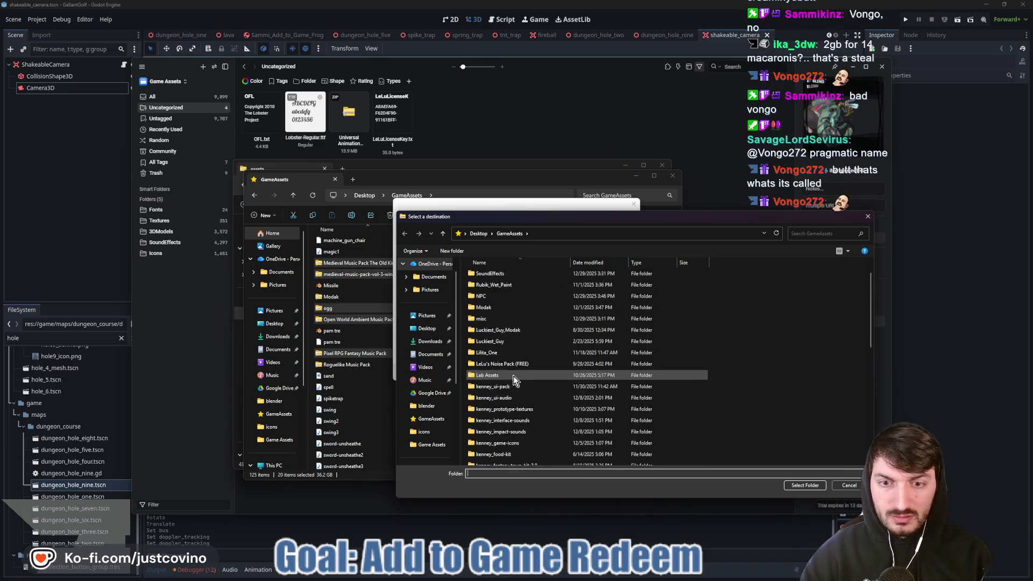
{"action": "scroll", "coordinate": [512, 346], "scroll_direction": "down", "scroll_amount": 8}
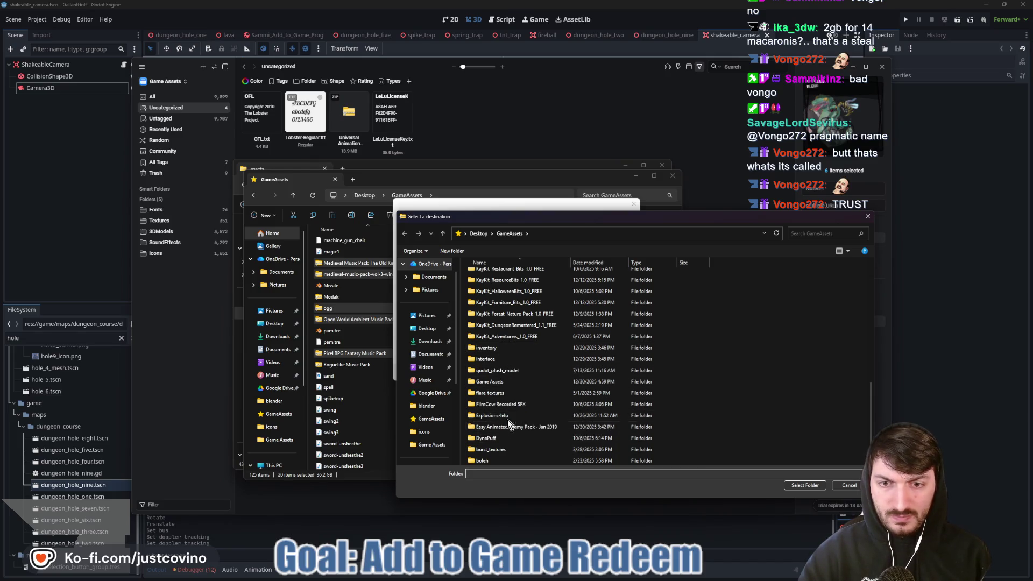
{"action": "double_click", "coordinate": [500, 382]}
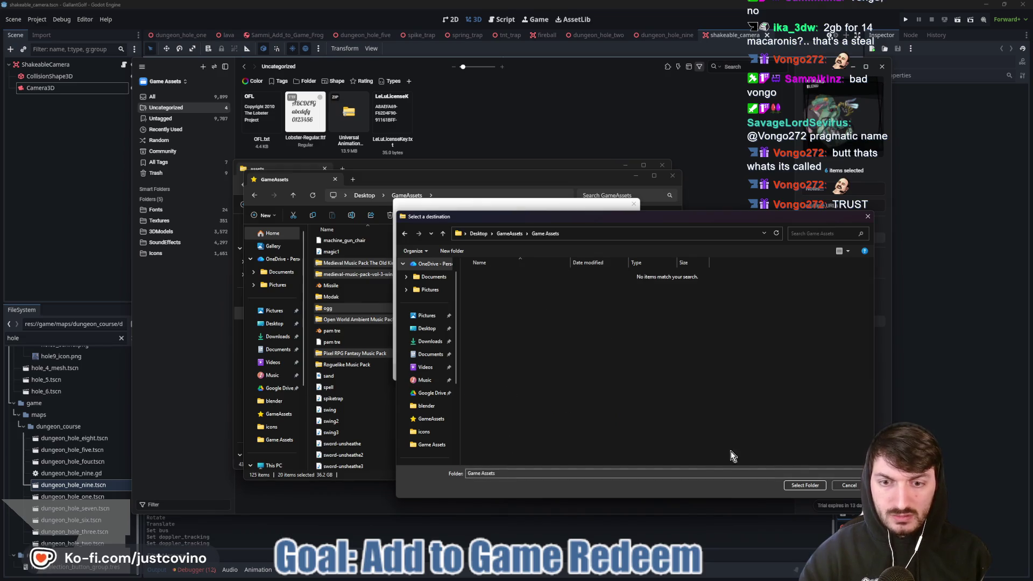
{"action": "left_click", "coordinate": [802, 485]}
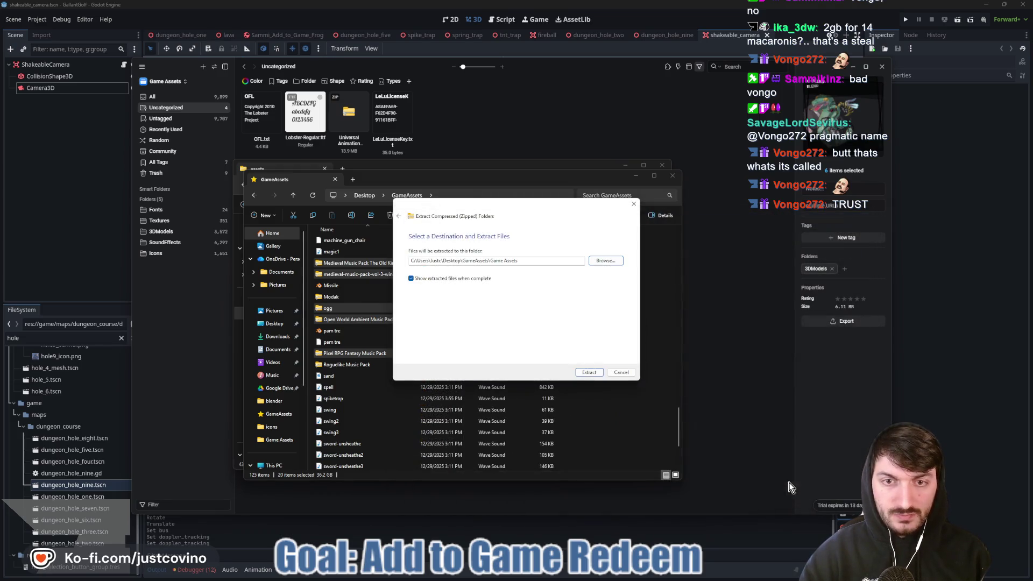
{"action": "left_click", "coordinate": [592, 373]}
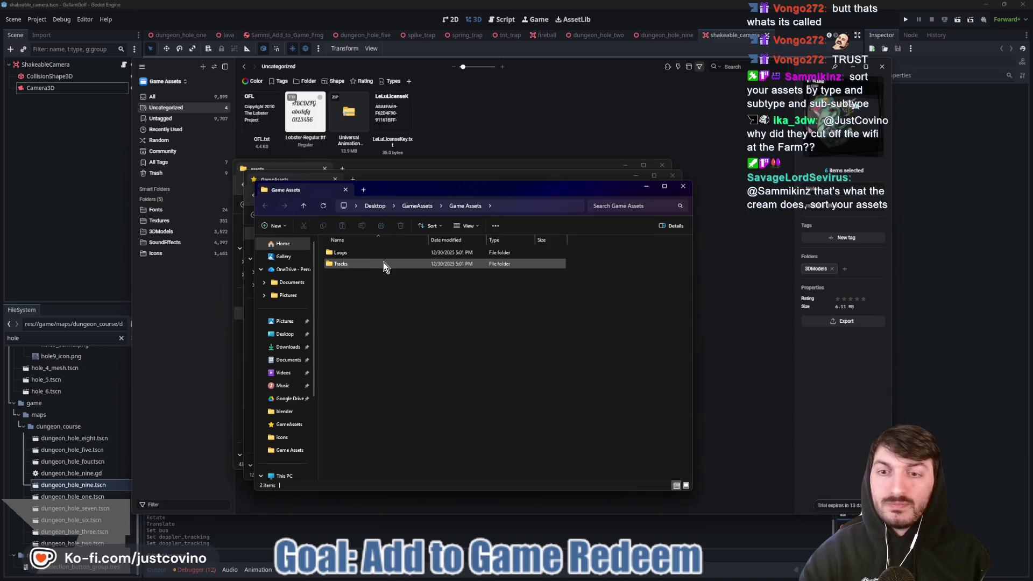
Close the extracted Game Assets window to return to the GameAssets zip list.
{"action": "left_click", "coordinate": [684, 190]}
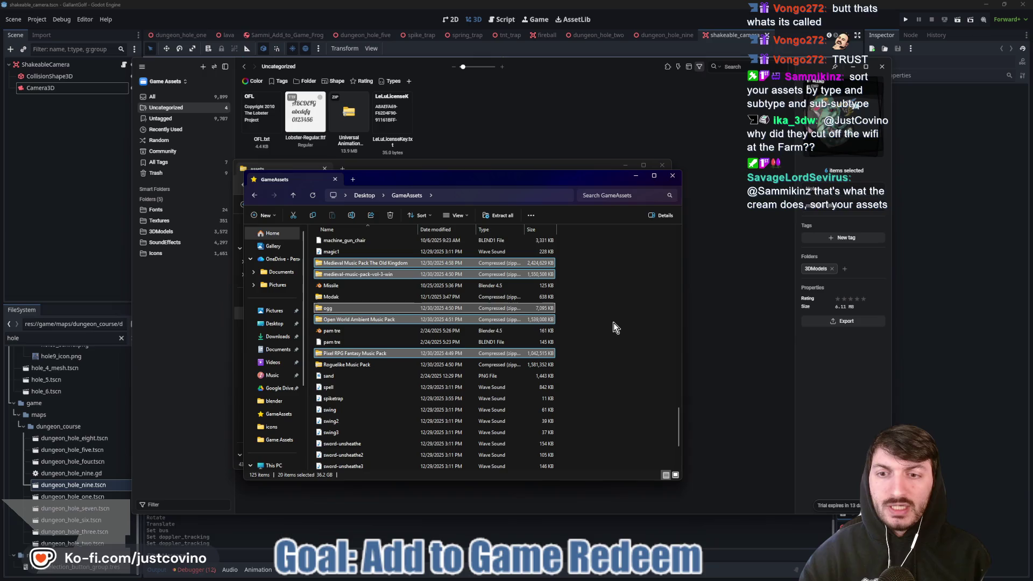
{"action": "scroll", "coordinate": [567, 345], "scroll_direction": "down", "scroll_amount": 3}
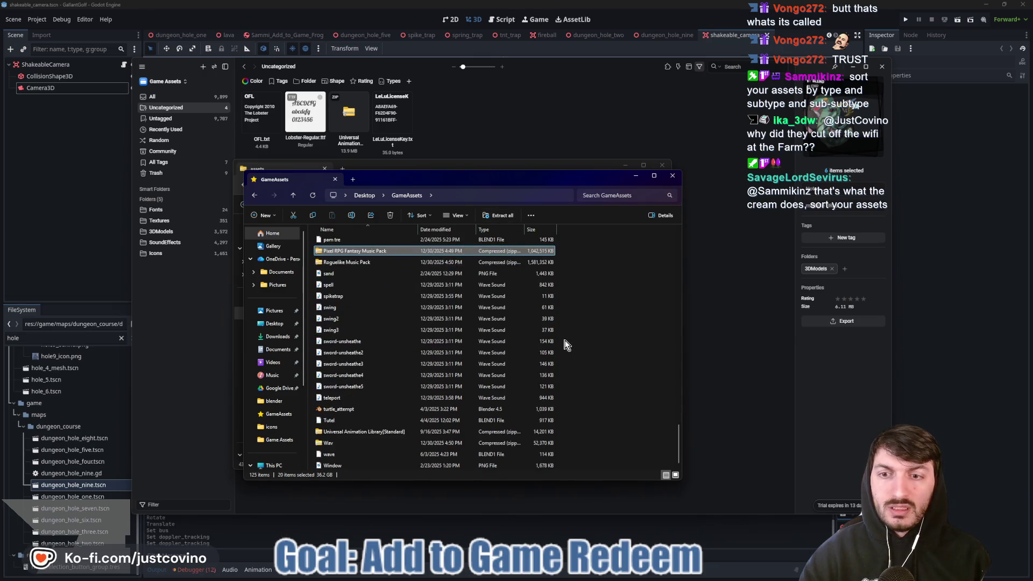
Select the 50 Cozy Fantasy RPG Tracks zip and begin Extract all, choosing a custom destination.
{"action": "scroll", "coordinate": [563, 337], "scroll_direction": "up", "scroll_amount": 10}
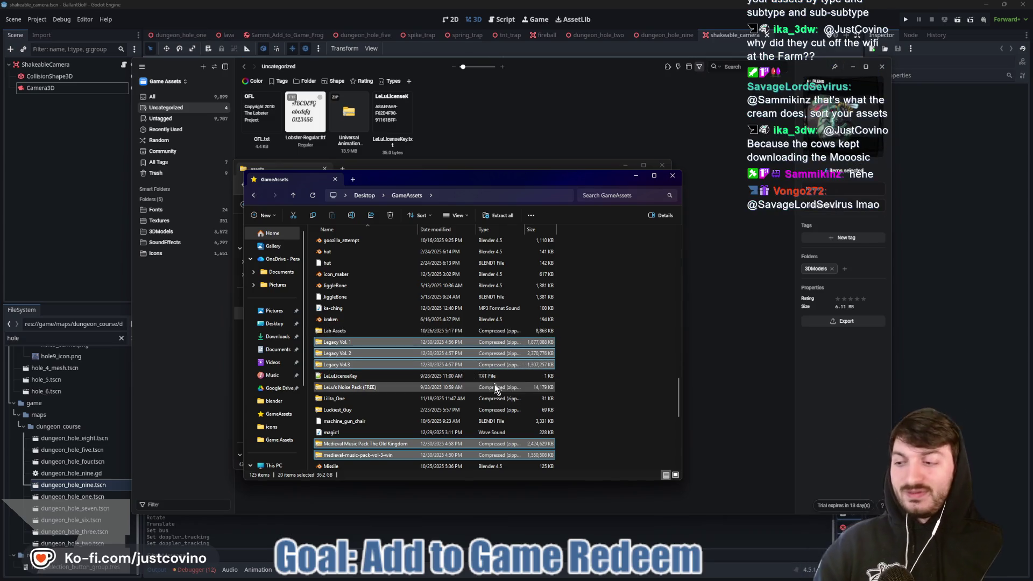
{"action": "scroll", "coordinate": [488, 405], "scroll_direction": "up", "scroll_amount": 7}
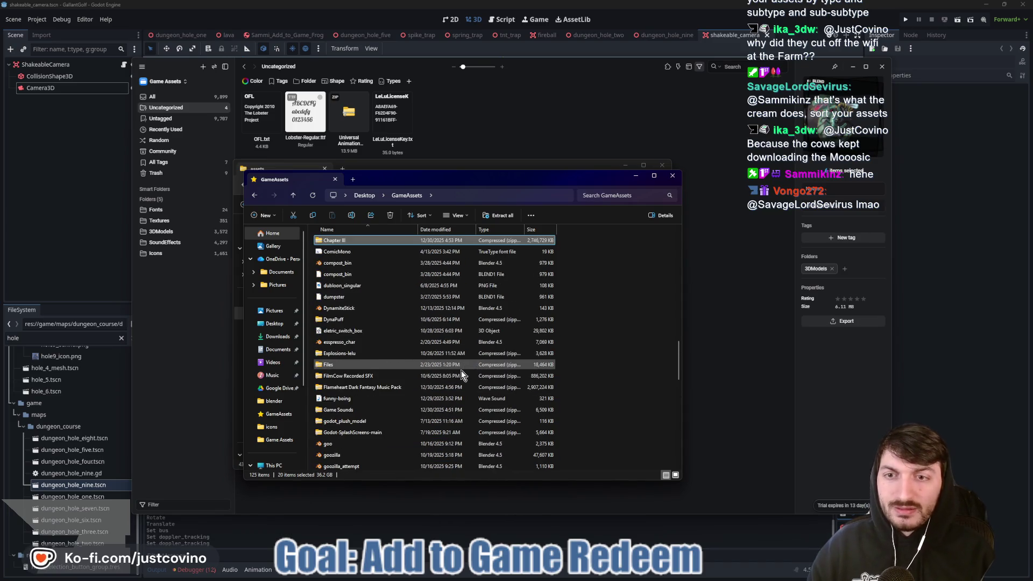
{"action": "scroll", "coordinate": [466, 360], "scroll_direction": "up", "scroll_amount": 7}
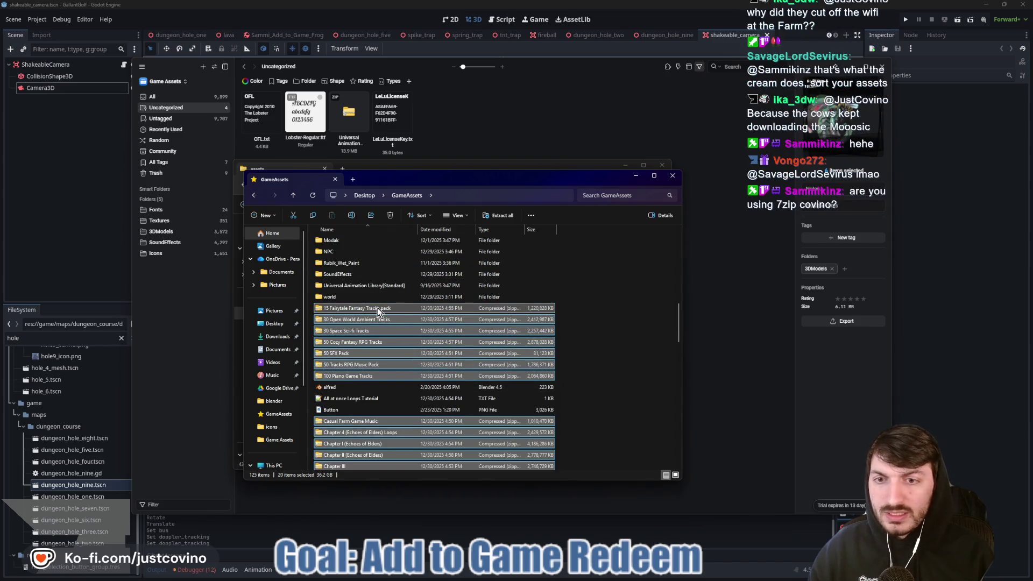
{"action": "left_click", "coordinate": [380, 320]}
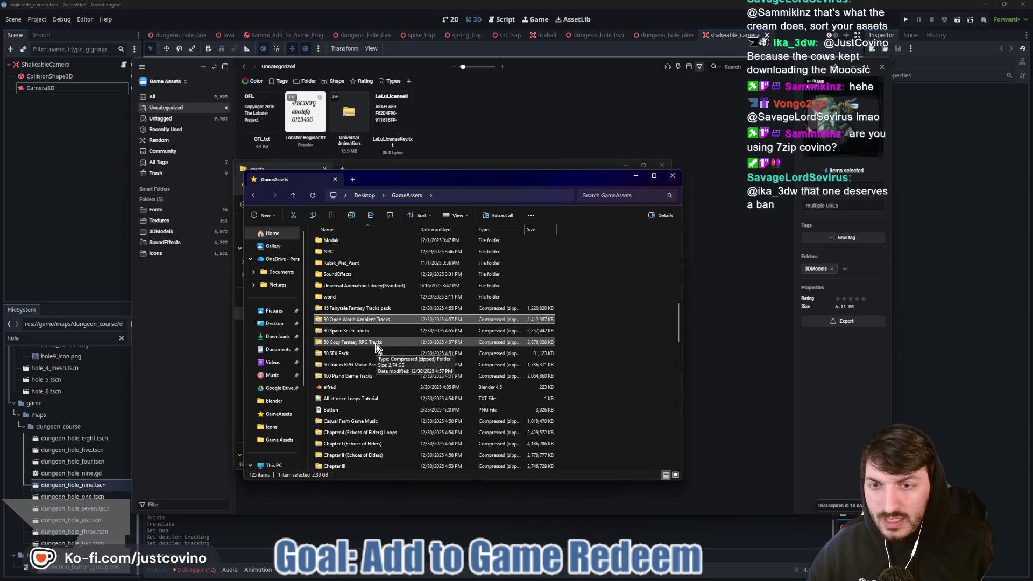
{"action": "left_click", "coordinate": [376, 345]}
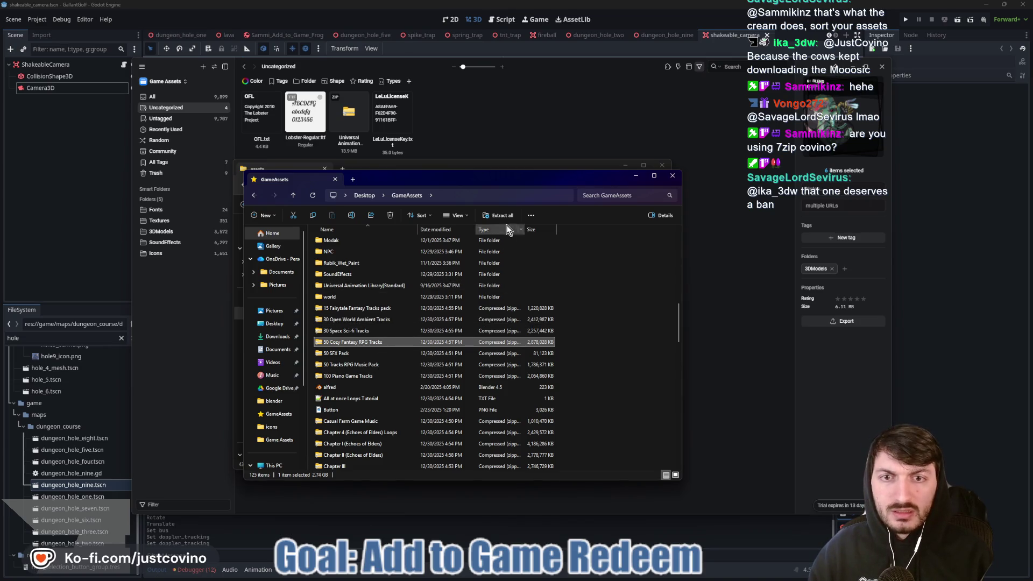
{"action": "left_click", "coordinate": [499, 217]}
{"action": "left_click", "coordinate": [606, 260]}
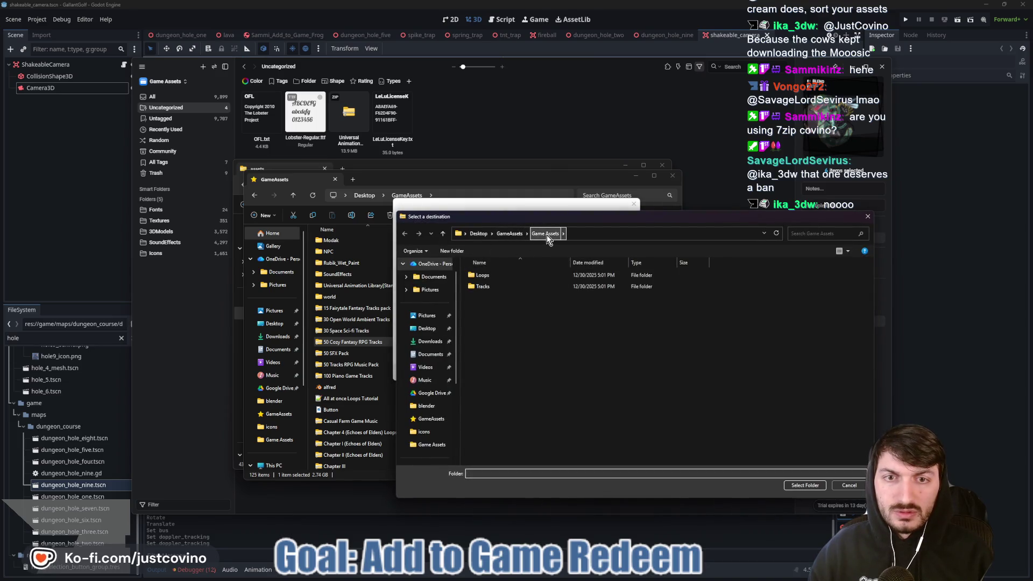
Extract the 50 Cozy Fantasy RPG Tracks zip into Game Assets, then close both Explorer windows.
{"action": "left_click", "coordinate": [805, 486]}
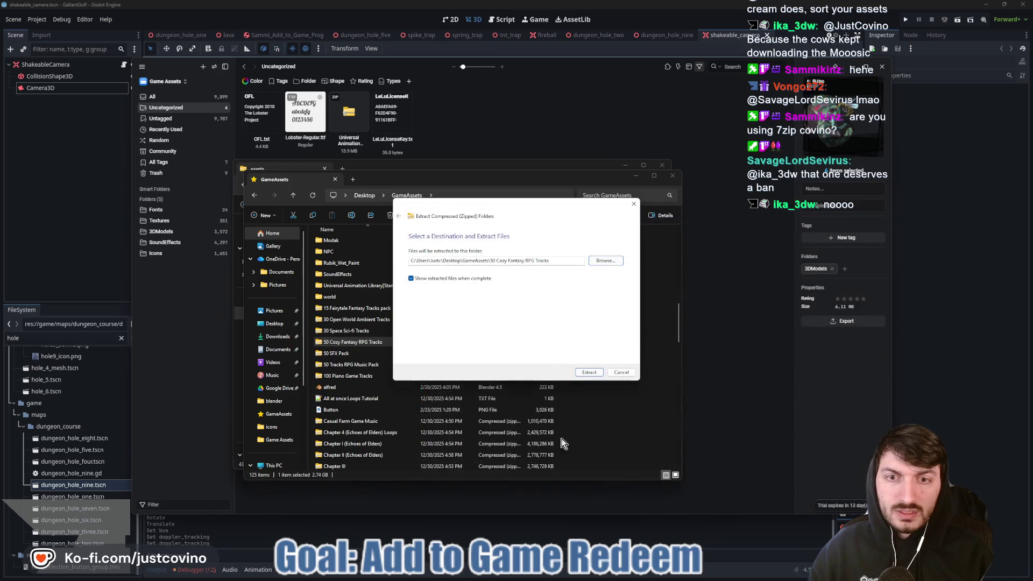
{"action": "left_click", "coordinate": [587, 373]}
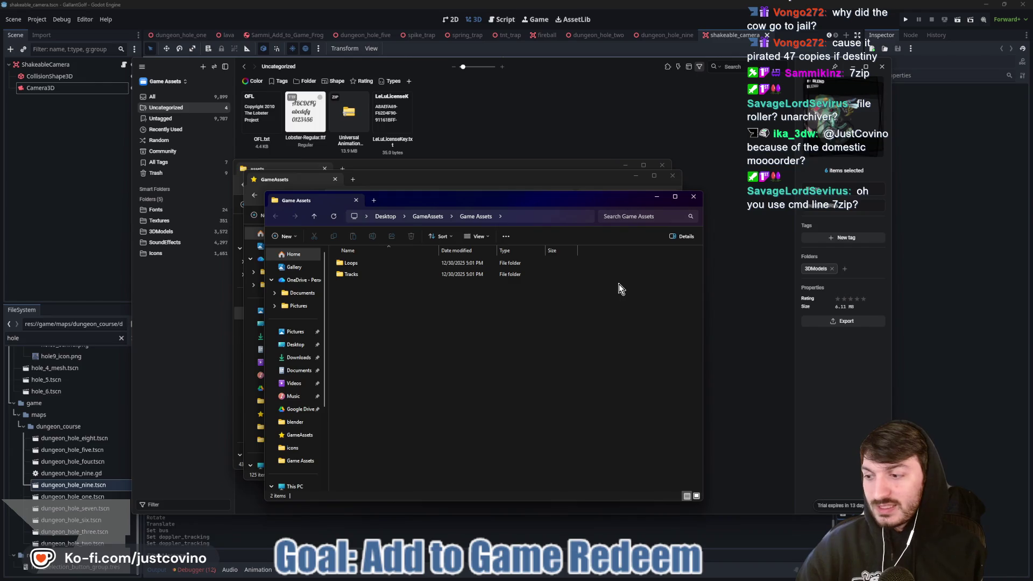
{"action": "left_click", "coordinate": [693, 201]}
{"action": "left_click", "coordinate": [673, 176]}
Close the remaining assets window and bring the GameAssets folder window back to the front.
{"action": "left_click", "coordinate": [695, 162]}
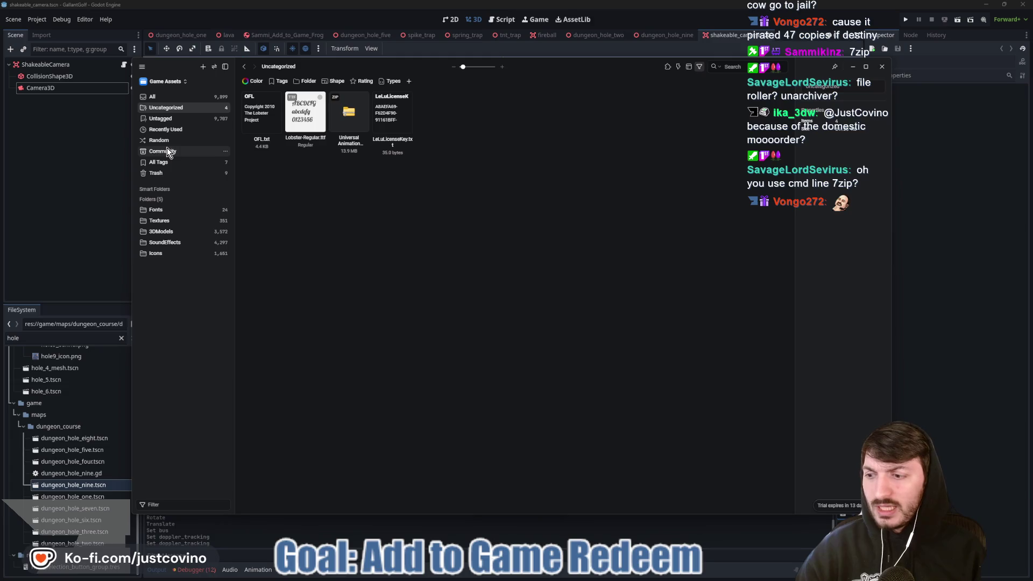
{"action": "mouse_move", "coordinate": [547, 576]}
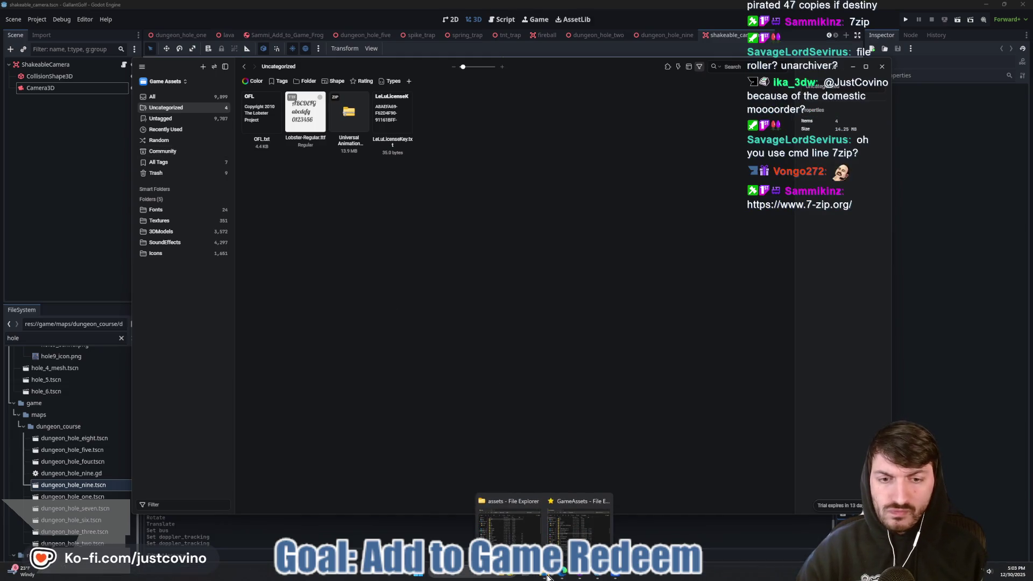
{"action": "left_click", "coordinate": [566, 528]}
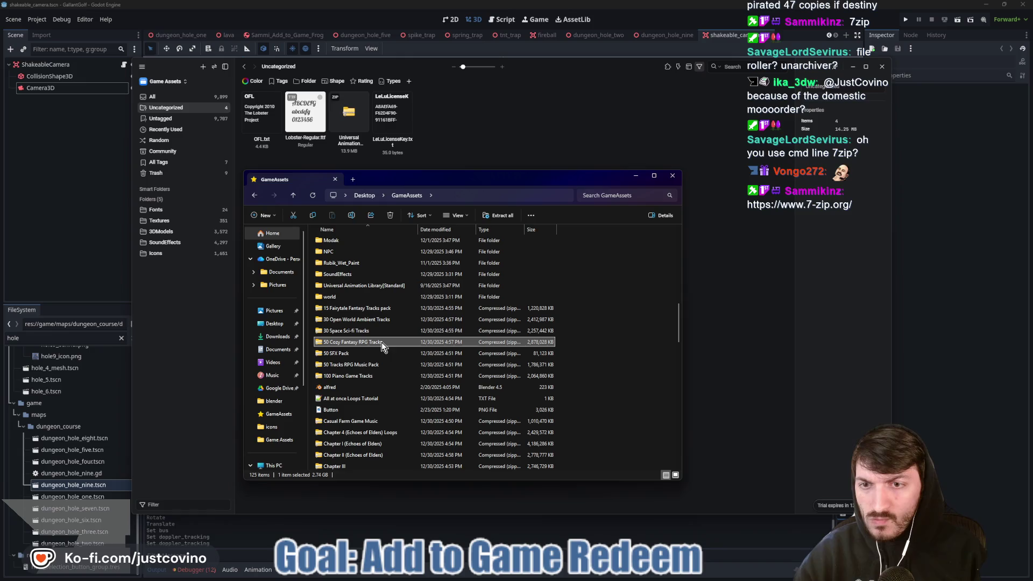
{"action": "scroll", "coordinate": [371, 339], "scroll_direction": "up", "scroll_amount": 3}
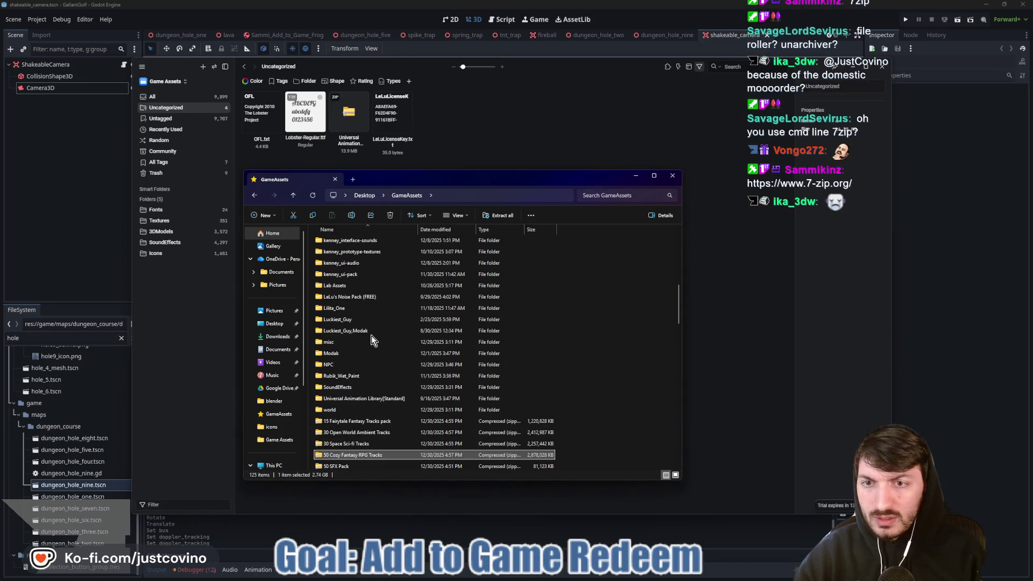
{"action": "scroll", "coordinate": [372, 340], "scroll_direction": "up", "scroll_amount": 7}
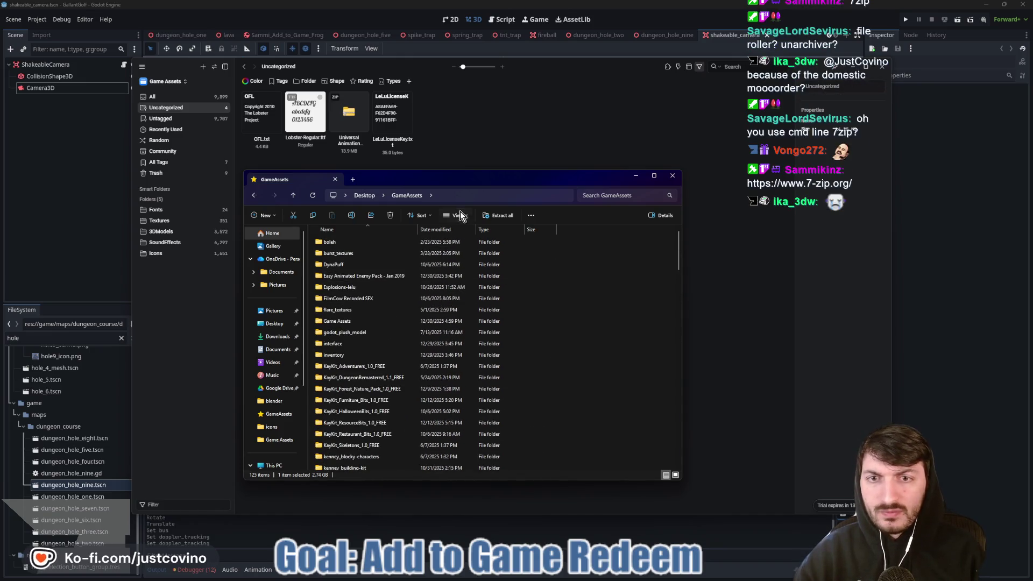
Sort the GameAssets file list by name descending, then back to ascending.
{"action": "left_click", "coordinate": [420, 215]}
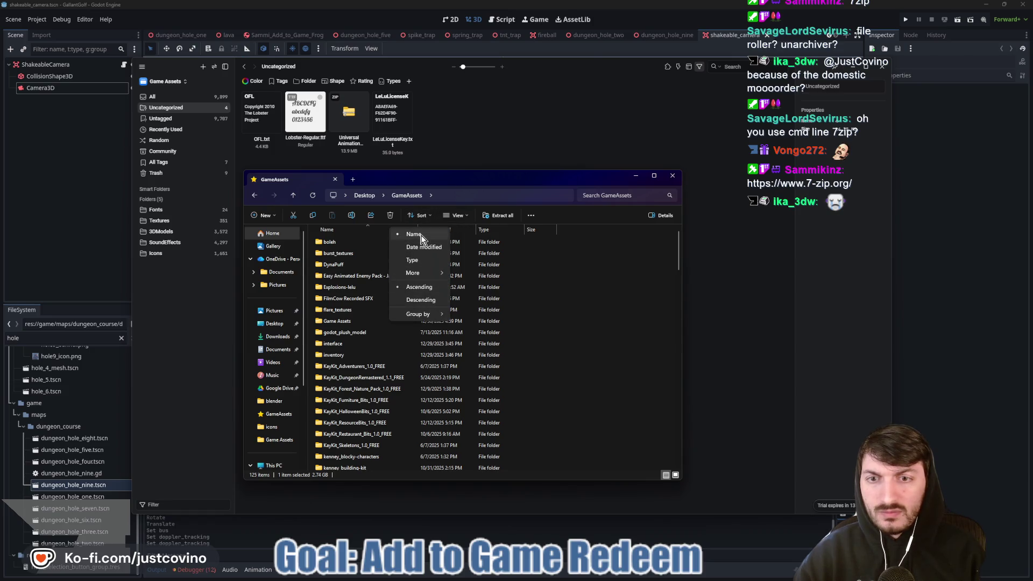
{"action": "left_click", "coordinate": [421, 300]}
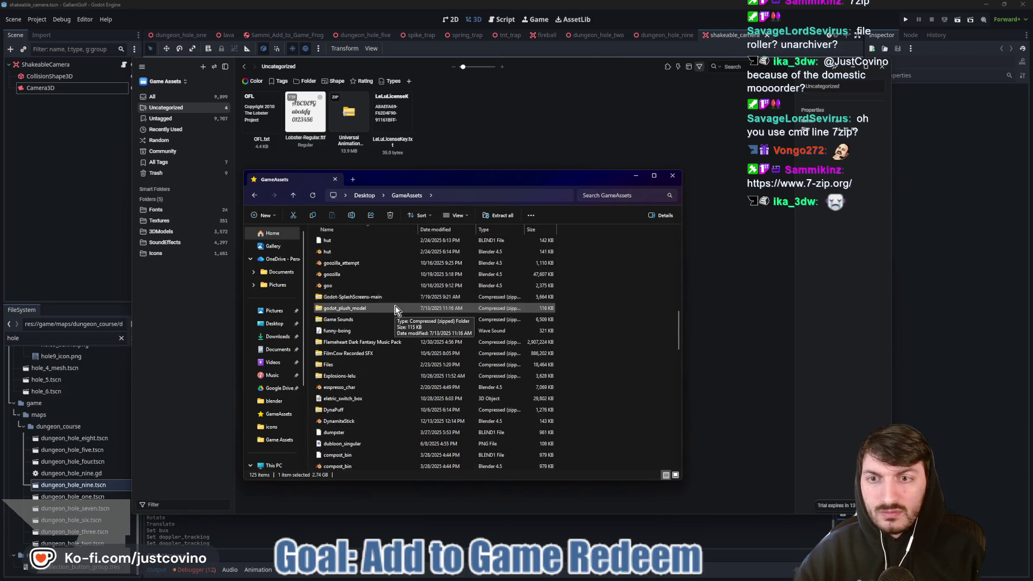
{"action": "scroll", "coordinate": [395, 312], "scroll_direction": "up", "scroll_amount": 13}
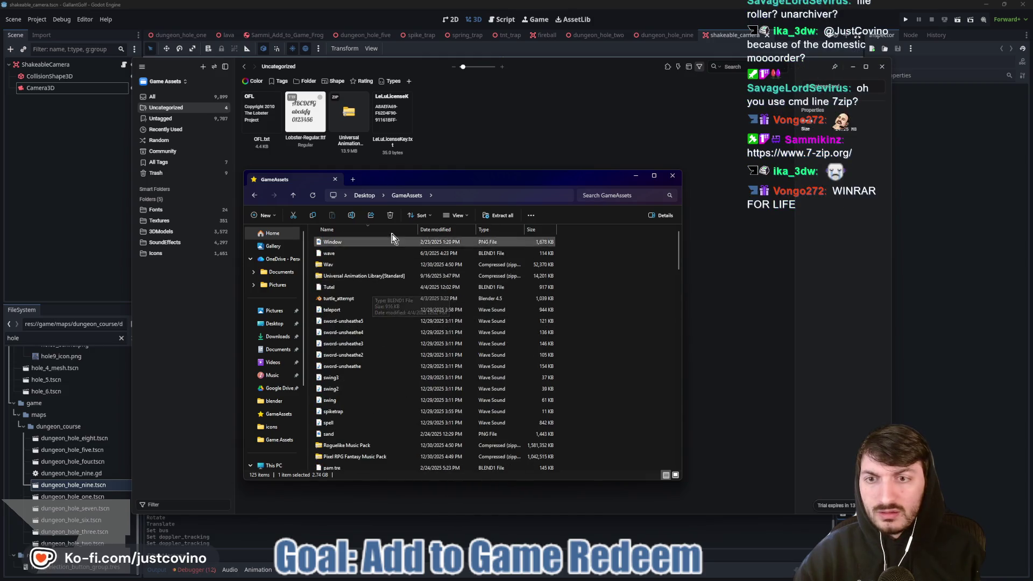
{"action": "left_click", "coordinate": [421, 216]}
{"action": "left_click", "coordinate": [419, 287]}
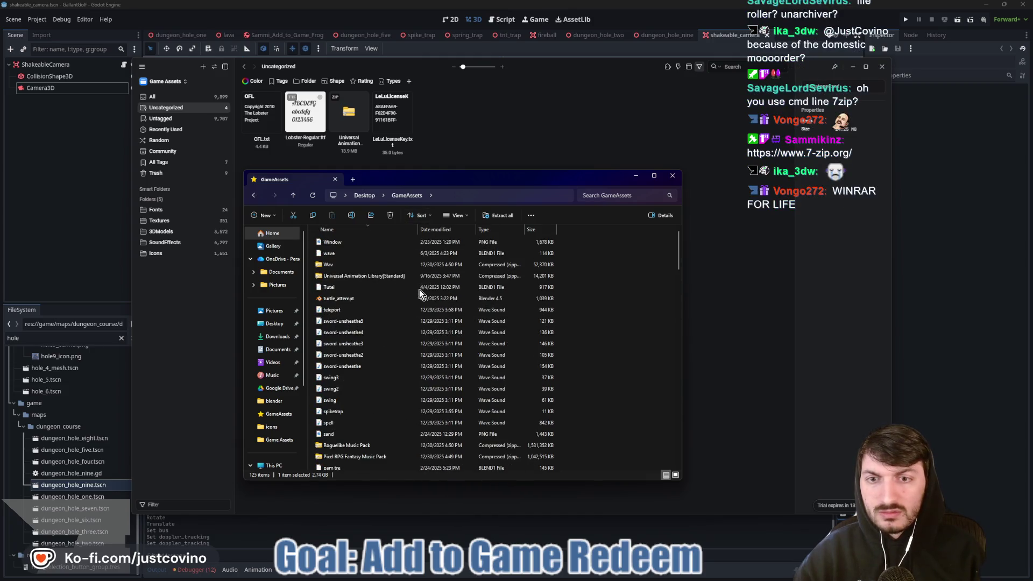
Open Game Assets › Loops › ogg and browse its 65 OGG loops from 1. Enchanted Forest Realm.ogg.
{"action": "double_click", "coordinate": [383, 288]}
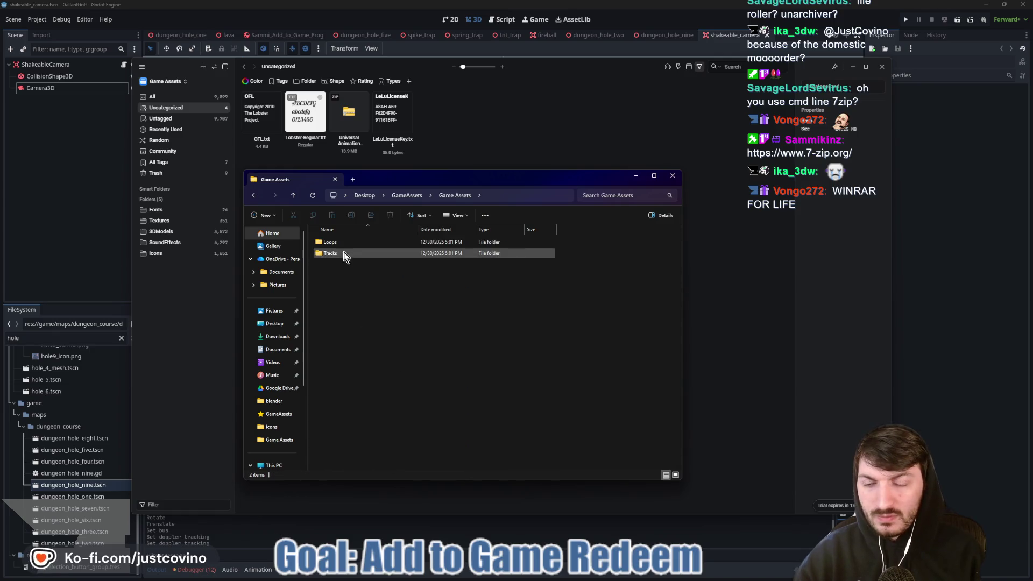
{"action": "double_click", "coordinate": [331, 242]}
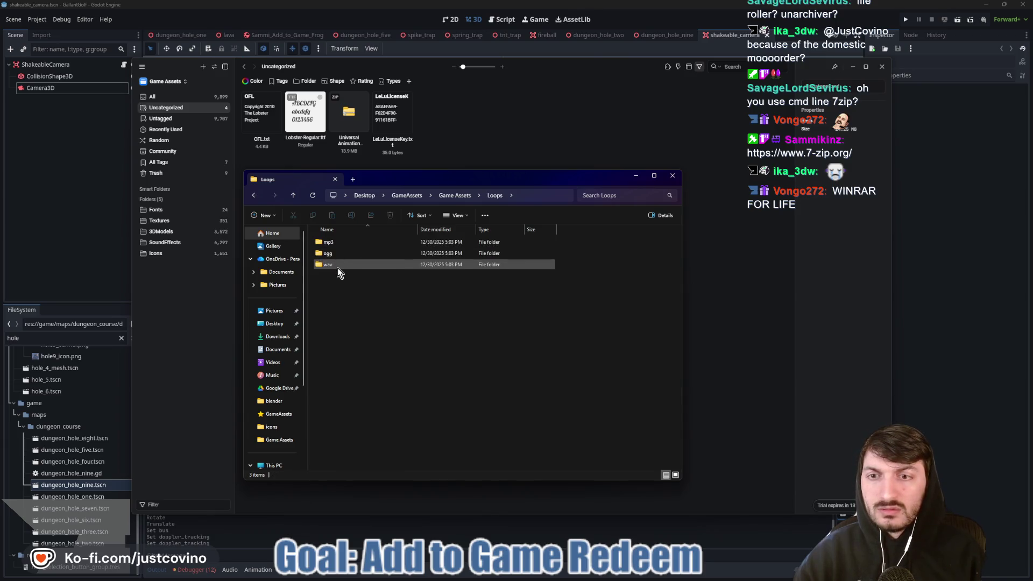
{"action": "mouse_move", "coordinate": [336, 265]}
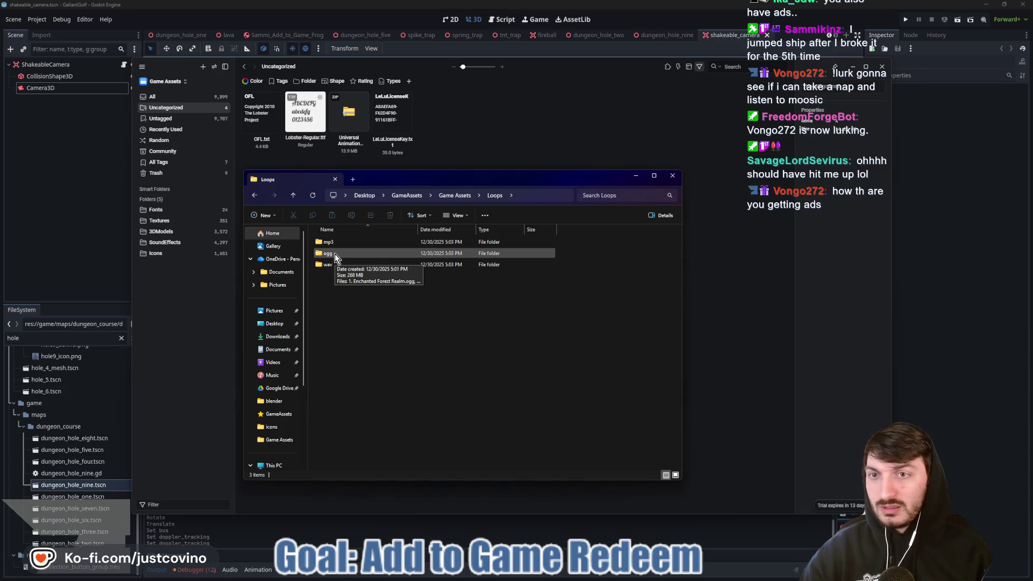
{"action": "left_click", "coordinate": [334, 255]}
{"action": "double_click", "coordinate": [335, 254]}
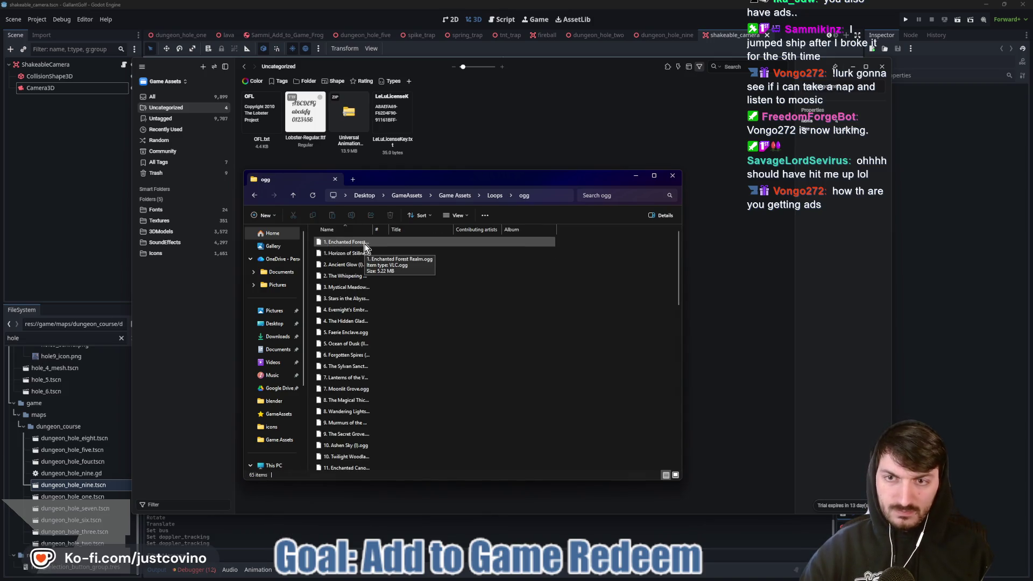
{"action": "left_click", "coordinate": [347, 244]}
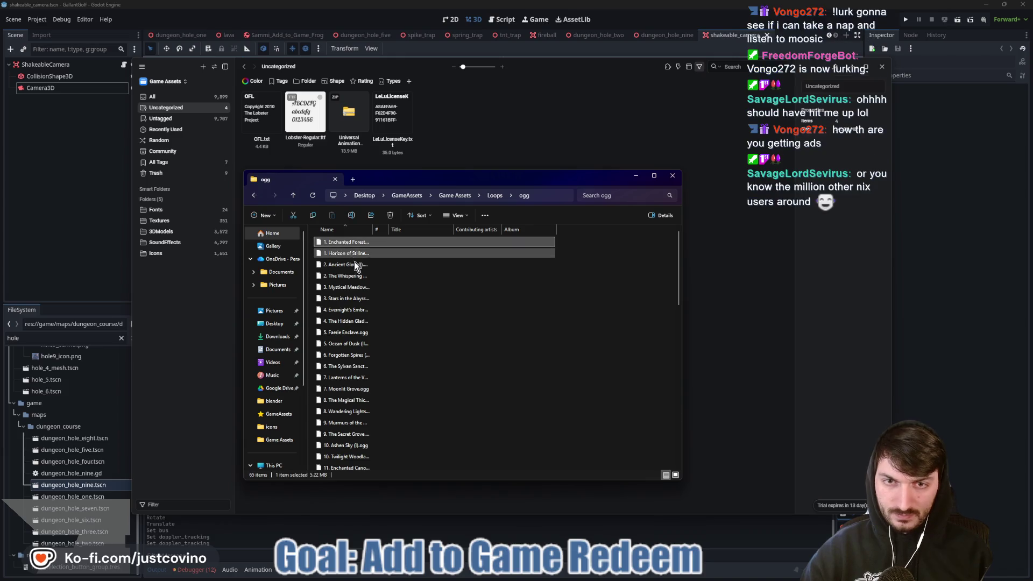
{"action": "scroll", "coordinate": [392, 347], "scroll_direction": "down", "scroll_amount": 15}
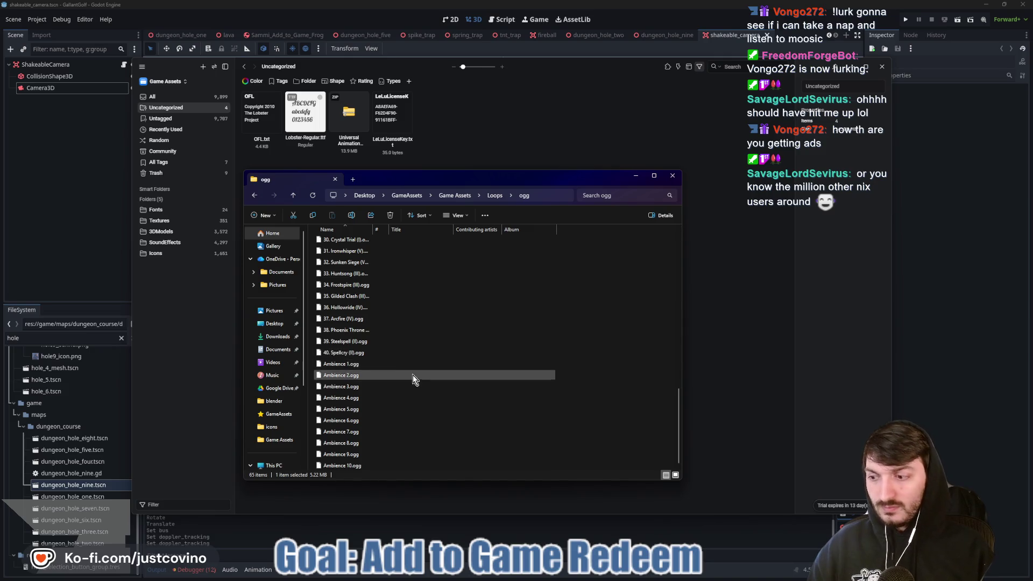
Search Google for 'ogg vs wav' in Chrome, then close the browser window.
{"action": "mouse_move", "coordinate": [563, 574]}
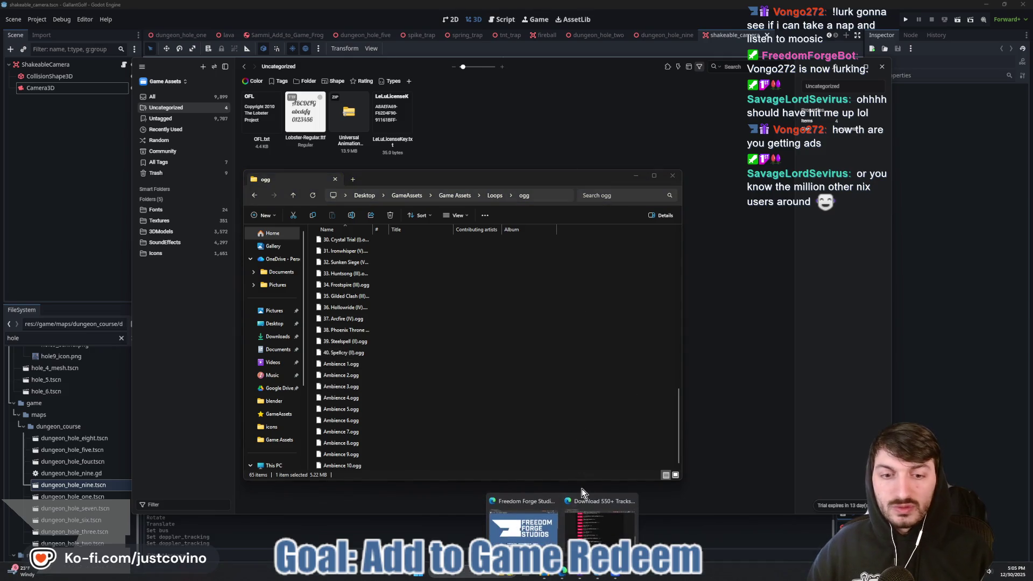
{"action": "left_click", "coordinate": [599, 525]}
{"action": "left_click", "coordinate": [351, 130]}
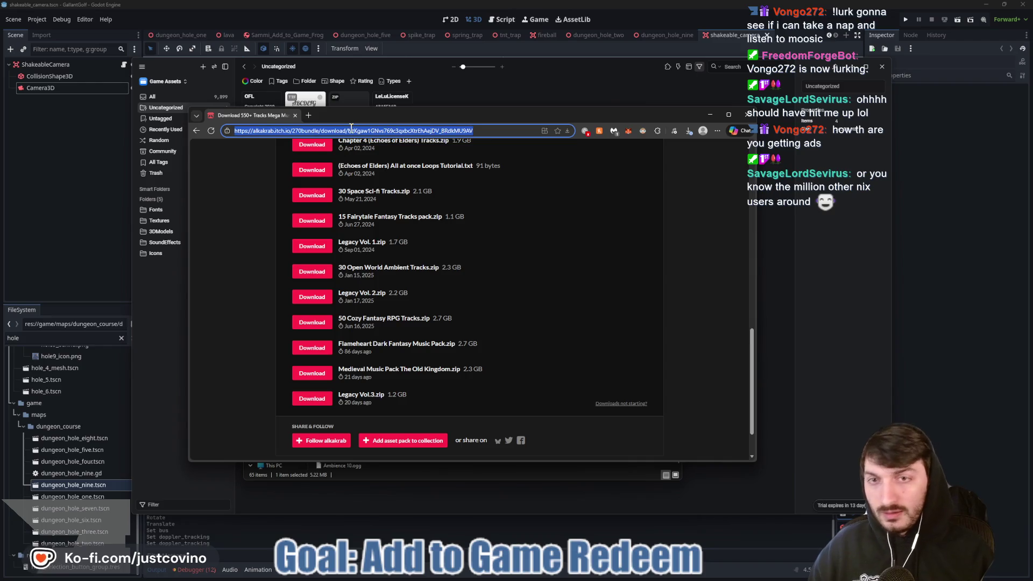
{"action": "type", "text": "ogg vs wav"}
{"action": "key", "text": "Return"}
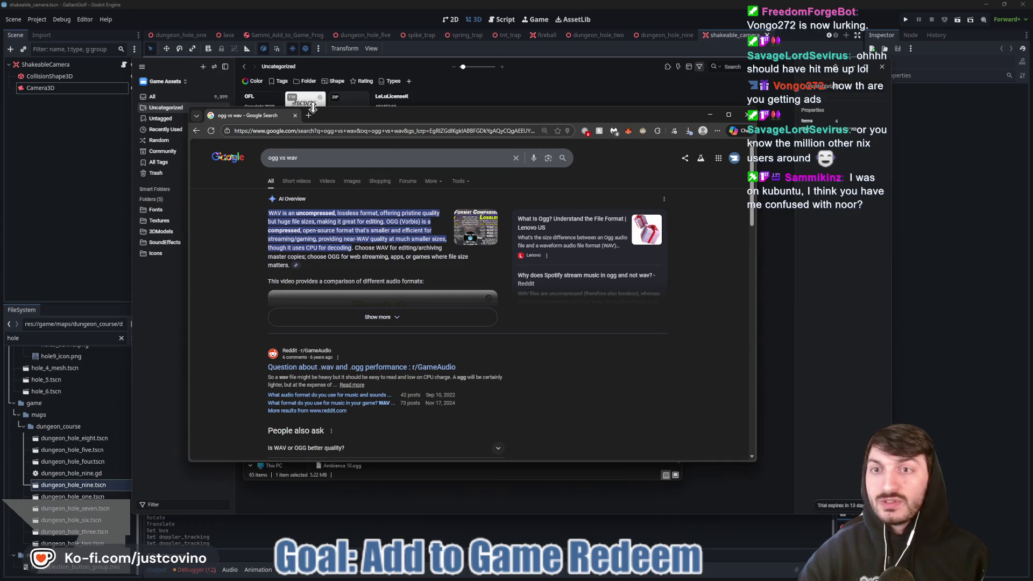
{"action": "left_click", "coordinate": [295, 116]}
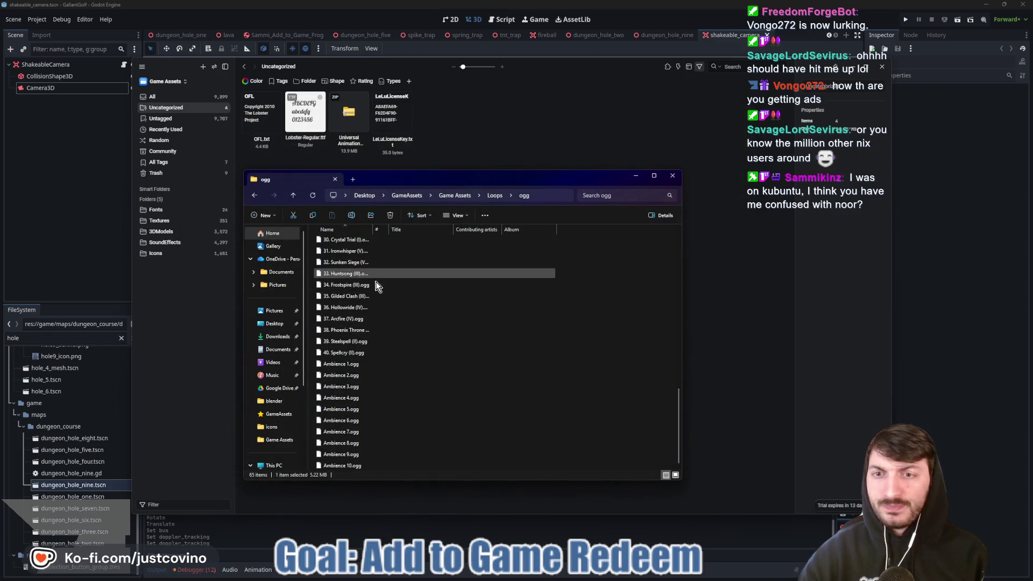
Open the Loops › wav folder and select all 65 WAV files through Ambience 10.
{"action": "left_click", "coordinate": [293, 195]}
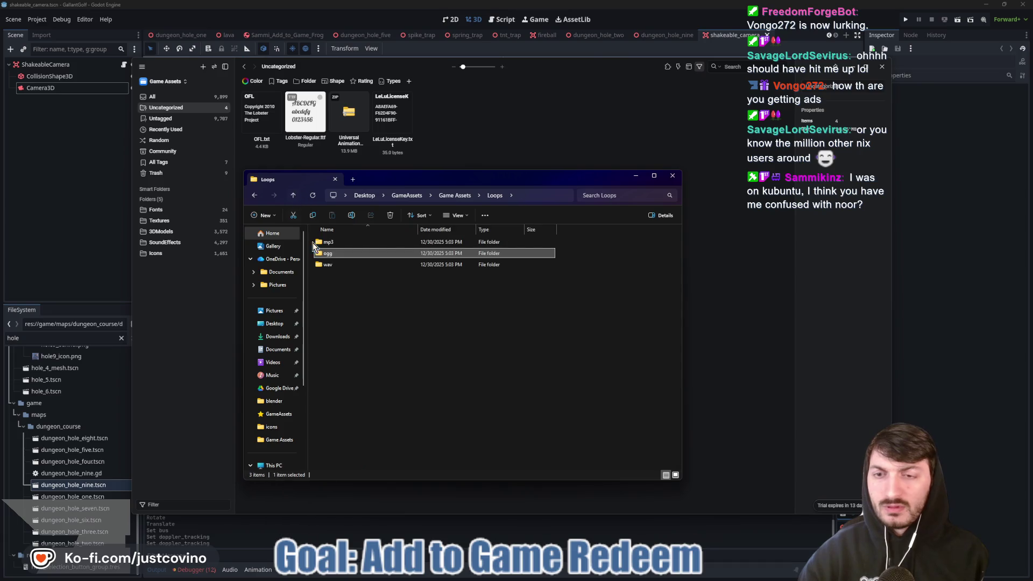
{"action": "double_click", "coordinate": [340, 265]}
{"action": "left_click", "coordinate": [293, 195]}
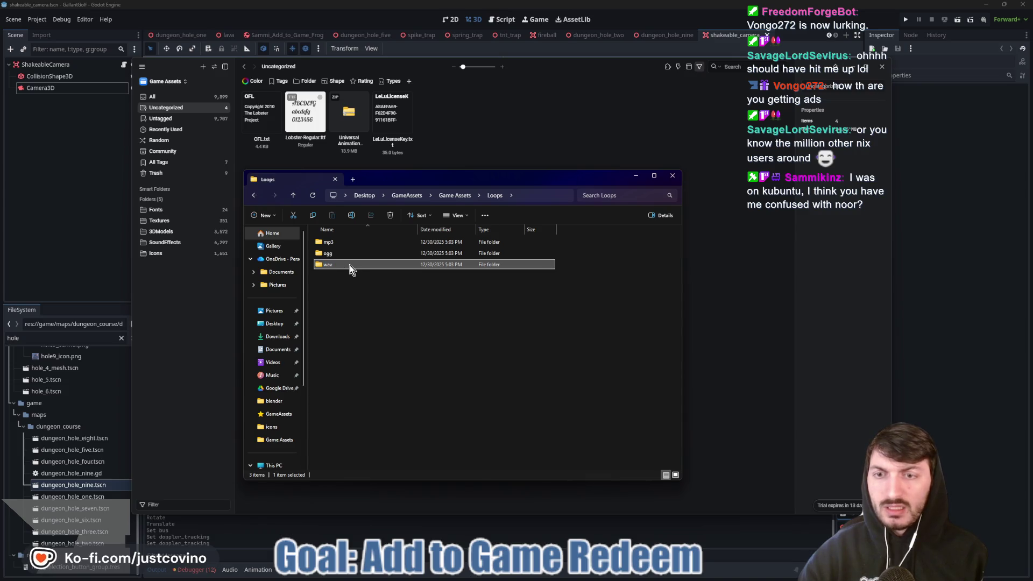
{"action": "double_click", "coordinate": [357, 265]}
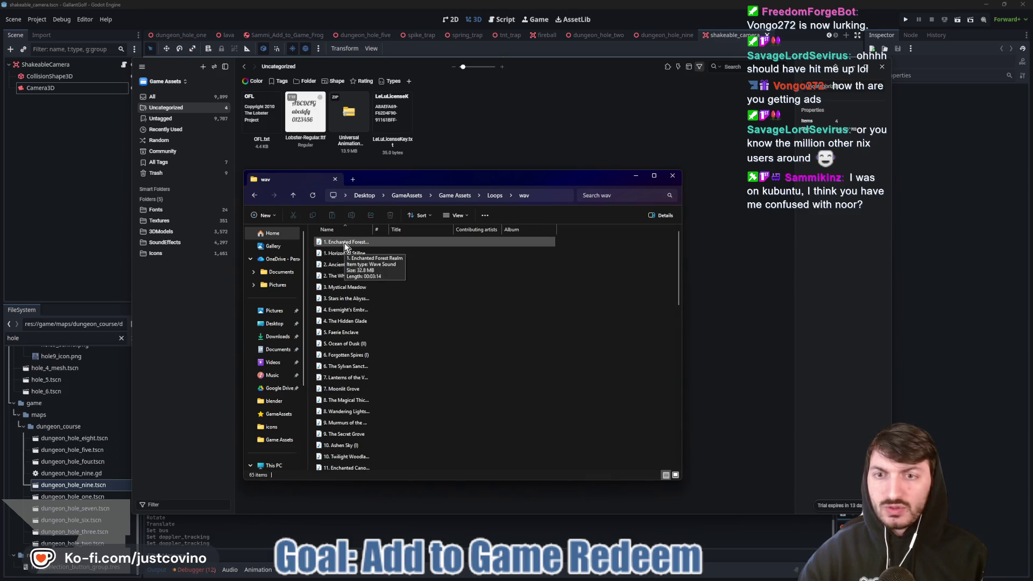
{"action": "left_click", "coordinate": [345, 244]}
{"action": "scroll", "coordinate": [409, 380], "scroll_direction": "down", "scroll_amount": 8}
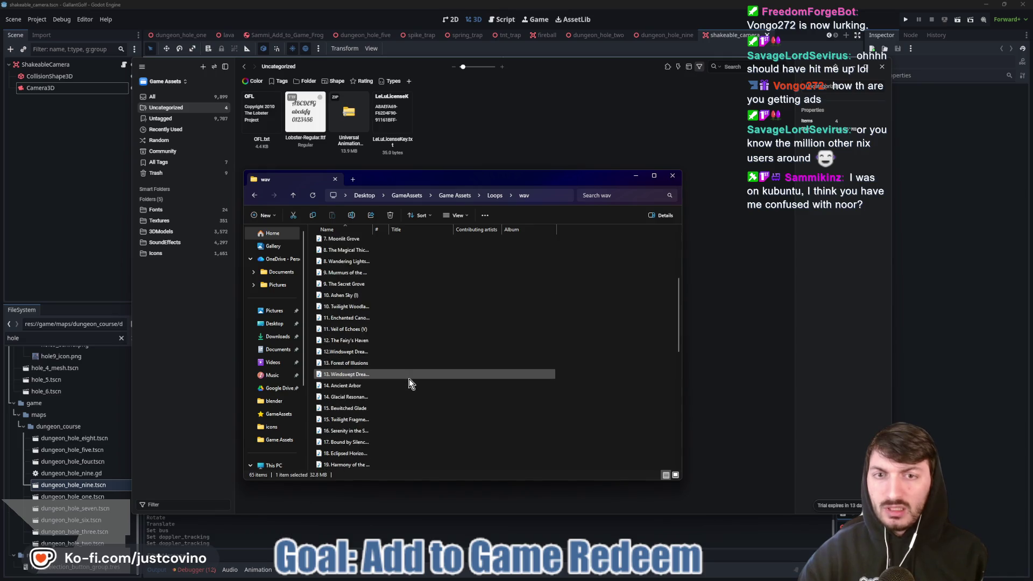
{"action": "scroll", "coordinate": [407, 379], "scroll_direction": "down", "scroll_amount": 5}
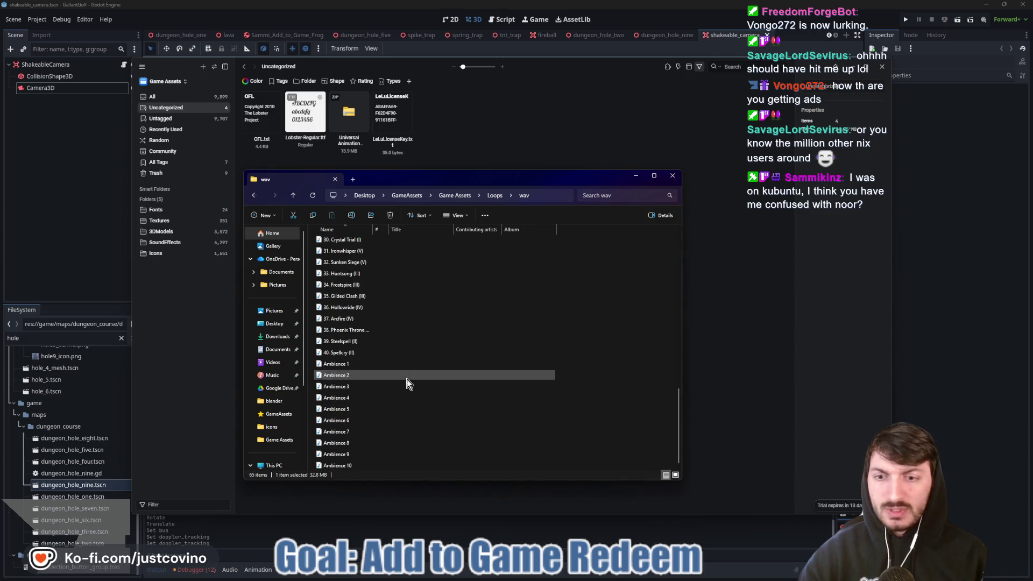
{"action": "left_click", "coordinate": [379, 466], "text": "shift"}
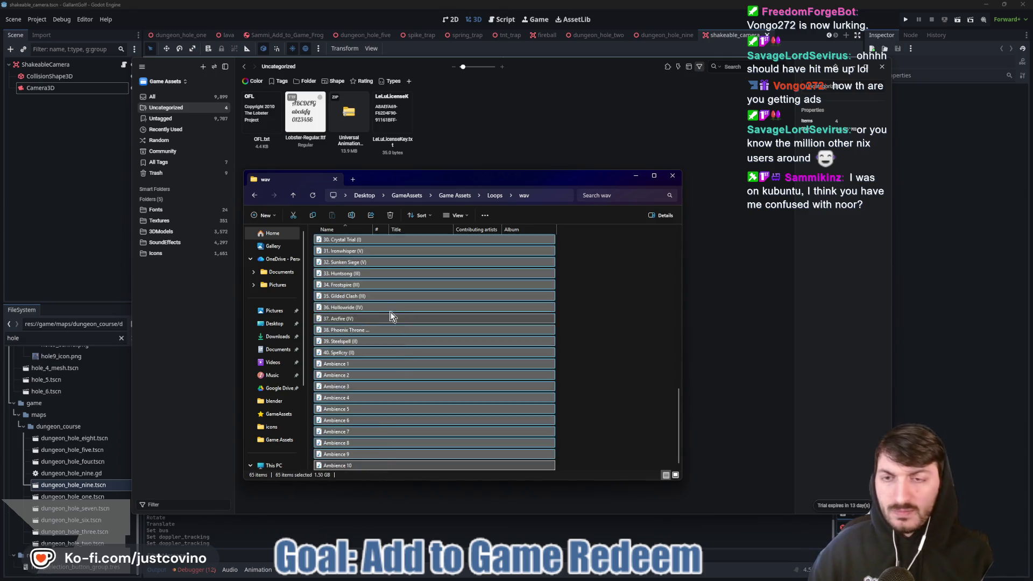
Cut the WAV files and paste them directly into the Game Assets folder.
{"action": "left_click", "coordinate": [291, 216]}
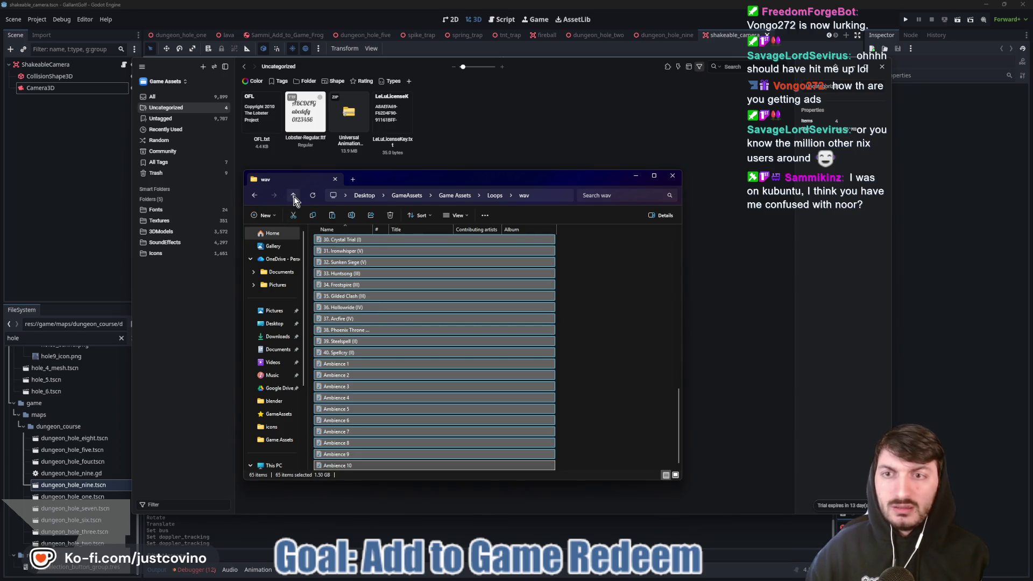
{"action": "left_click", "coordinate": [293, 195]}
{"action": "left_click", "coordinate": [379, 324]}
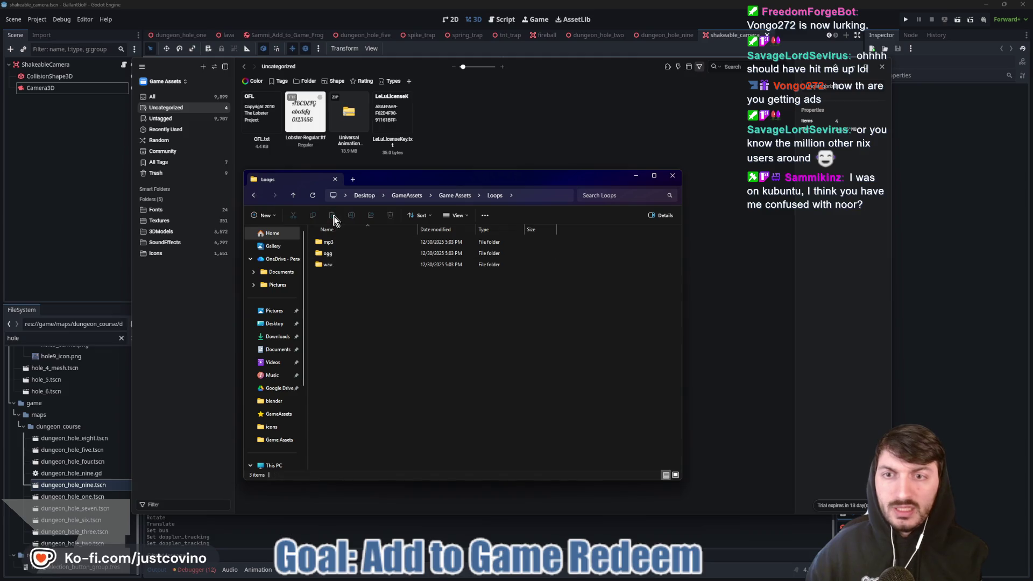
{"action": "key", "text": "ctrl+v"}
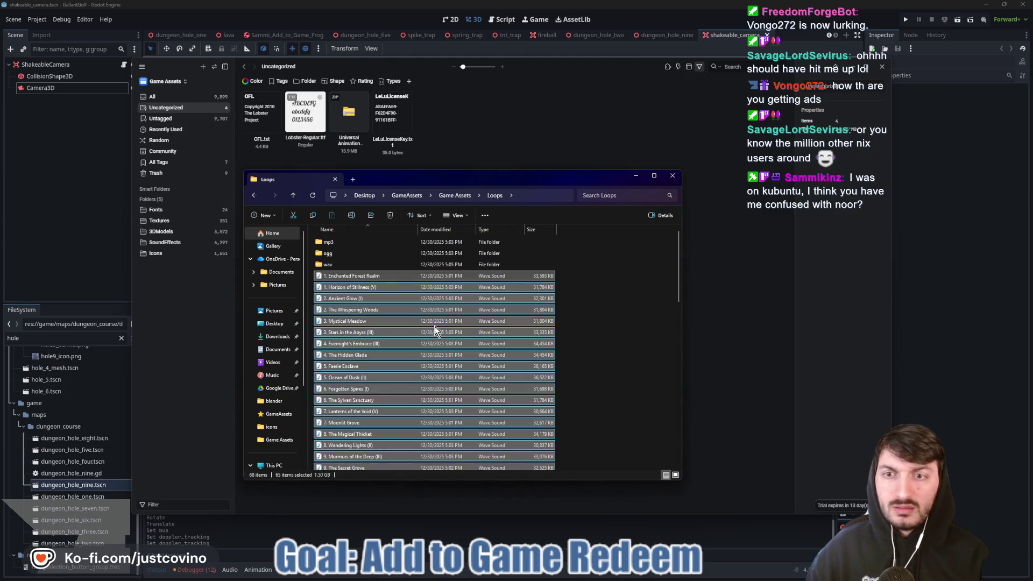
{"action": "left_click", "coordinate": [295, 216]}
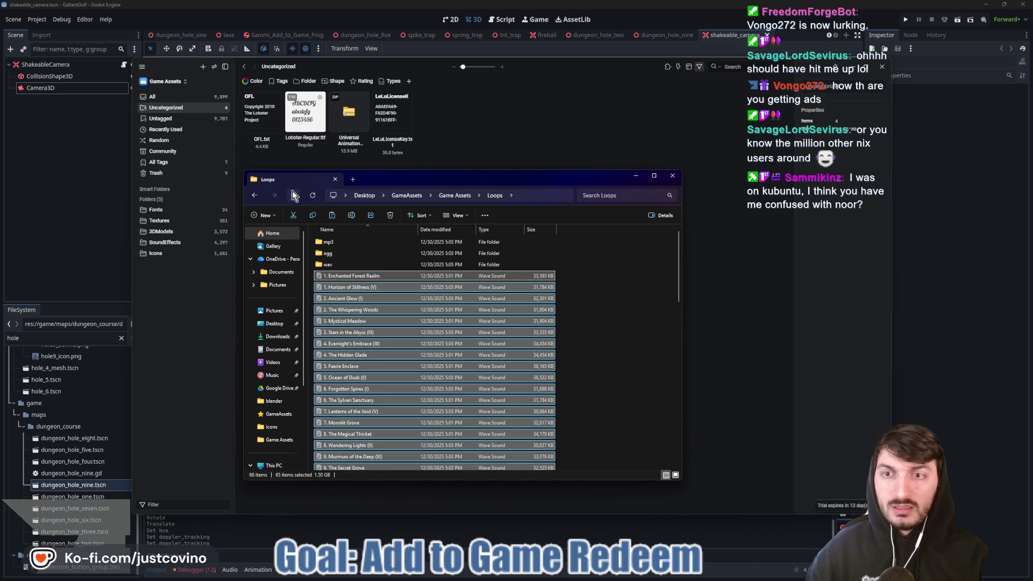
{"action": "left_click", "coordinate": [293, 194]}
{"action": "left_click", "coordinate": [361, 314]}
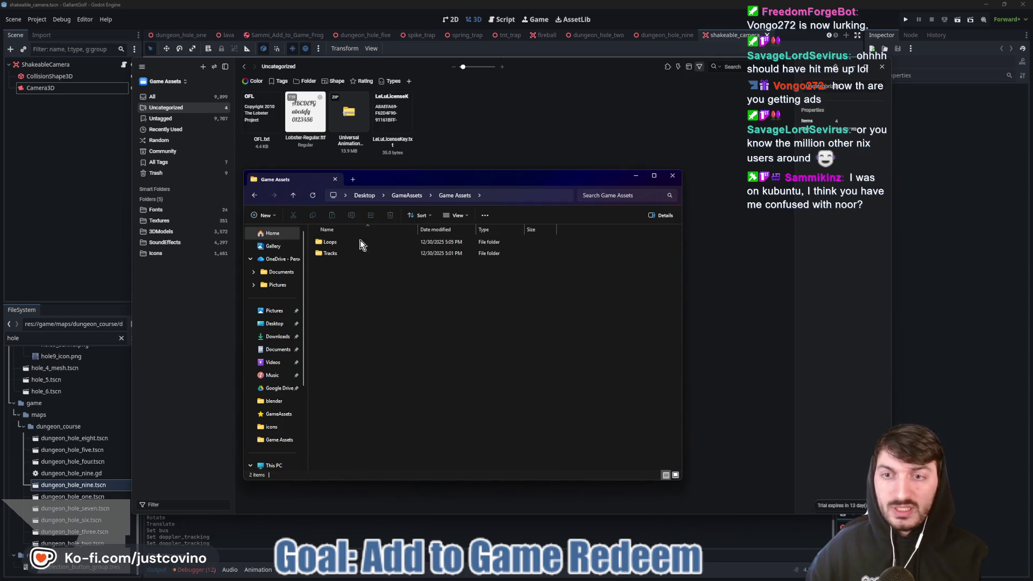
{"action": "key", "text": "ctrl+v"}
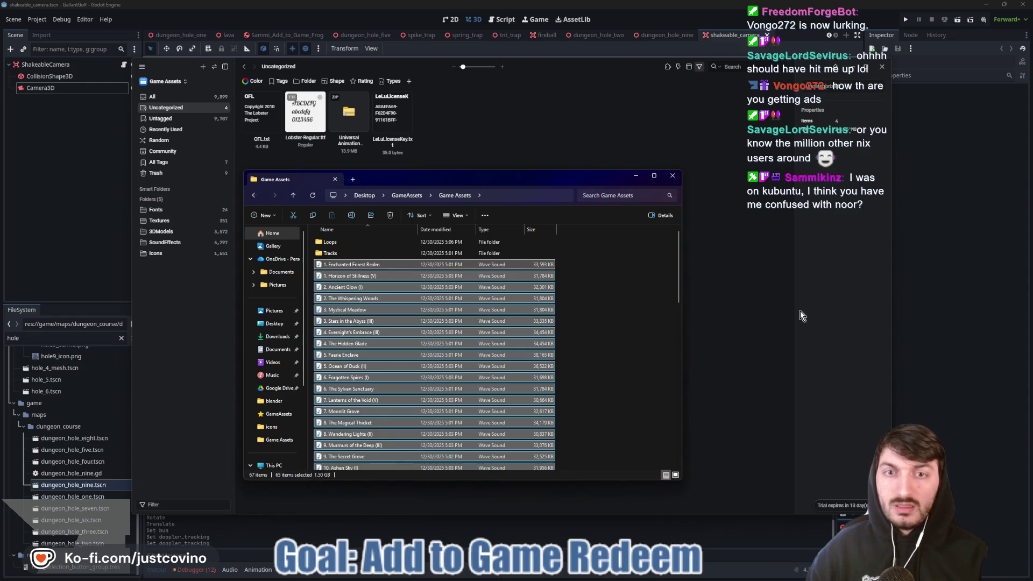
Bring Eagle forward while the 65 WAV loops import into the library, then minimize Godot.
{"action": "left_click", "coordinate": [790, 309]}
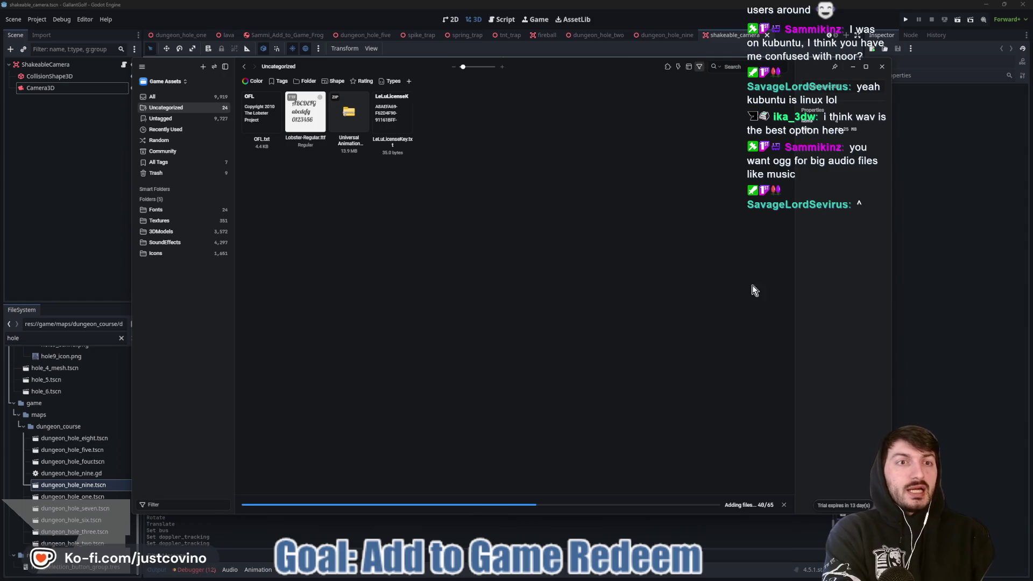
{"action": "left_click", "coordinate": [984, 5]}
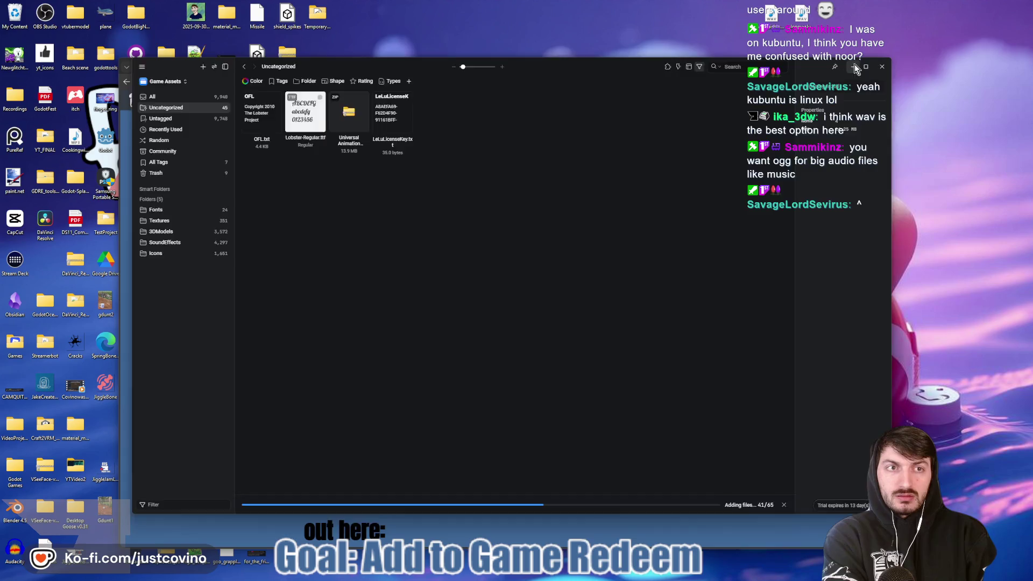
Minimize Eagle and Chrome and close both assets Explorer windows to clear the desktop.
{"action": "left_click", "coordinate": [853, 67]}
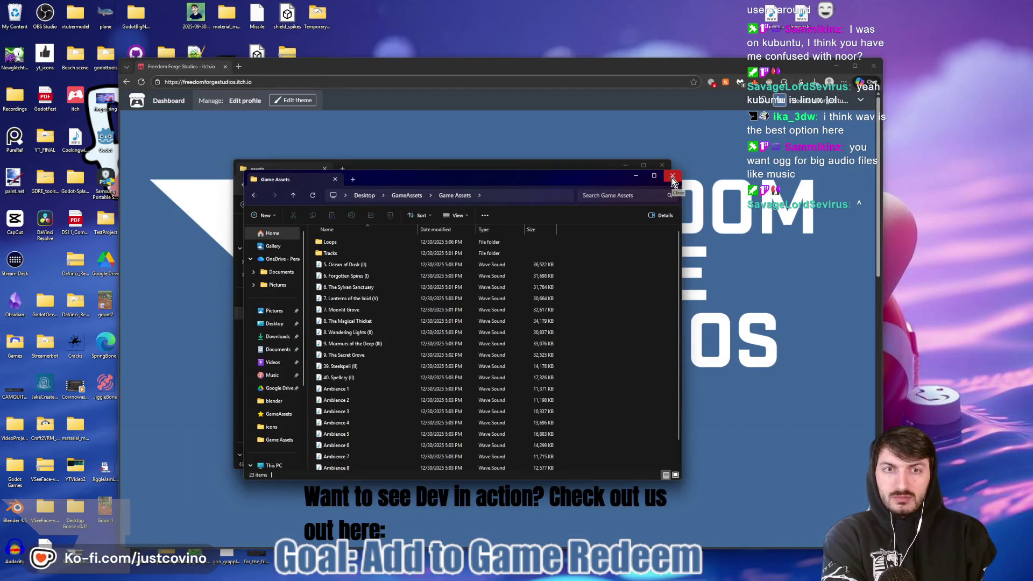
{"action": "left_click", "coordinate": [673, 176]}
{"action": "left_click", "coordinate": [662, 164]}
{"action": "left_click", "coordinate": [836, 66]}
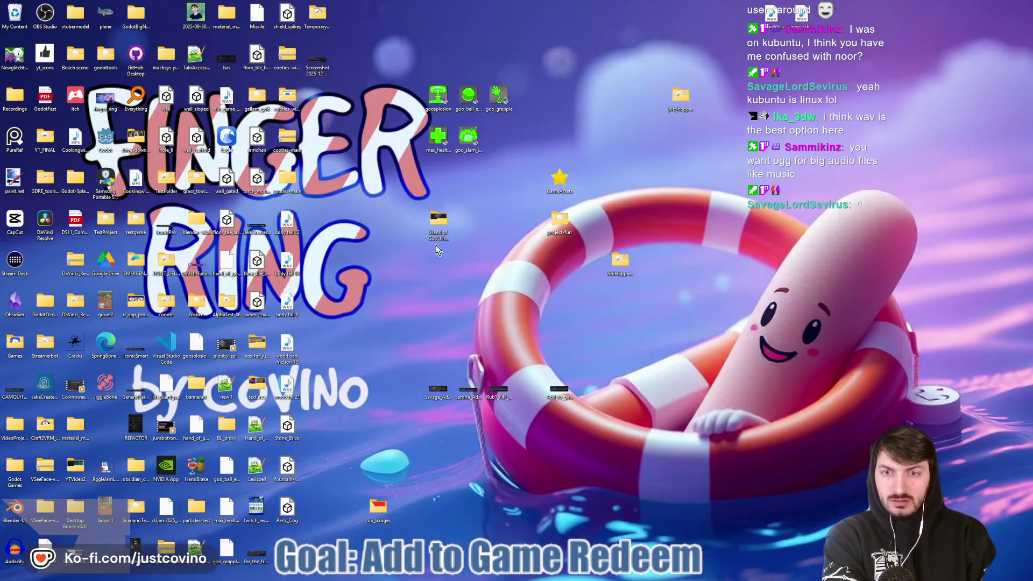
Reposition the add-to-game screenshot icon and open the goose request screenshot.
{"action": "mouse_move", "coordinate": [468, 391]}
{"action": "left_mouse_down"}
{"action": "mouse_move", "coordinate": [405, 281]}
{"action": "mouse_move", "coordinate": [130, 100]}
{"action": "left_mouse_up"}
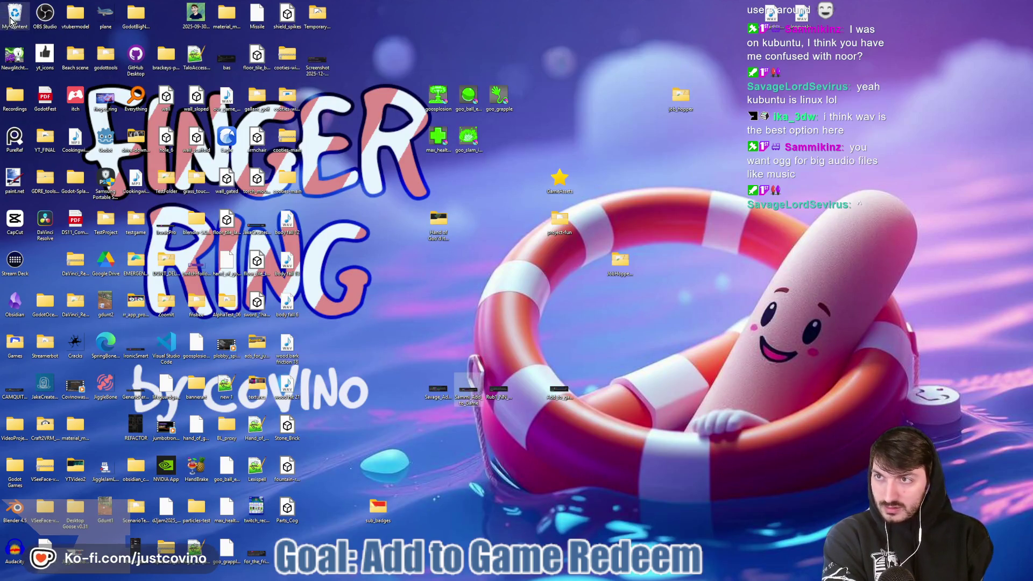
{"action": "left_click_drag", "start_coordinate": [469, 390], "coordinate": [504, 389]}
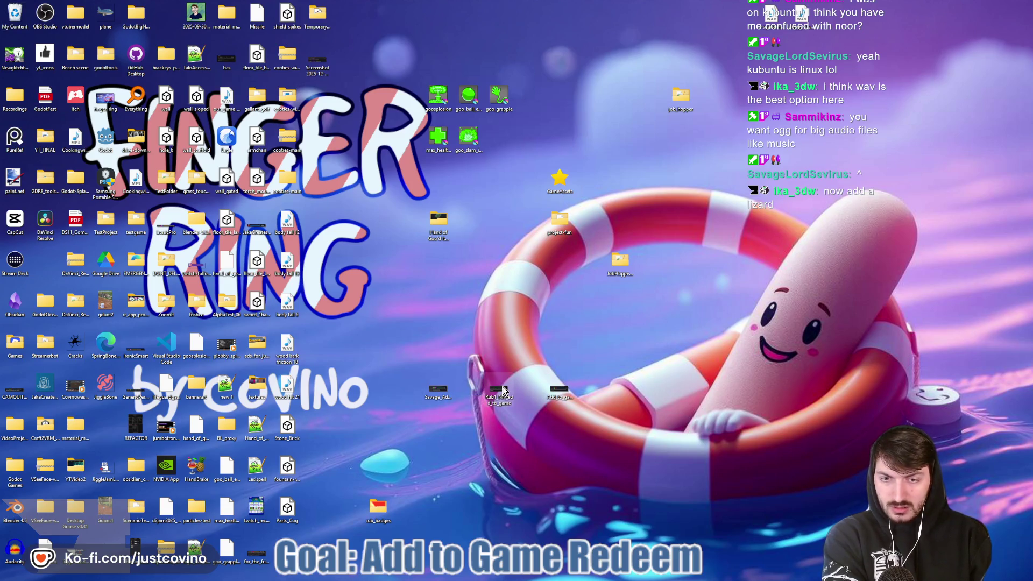
{"action": "double_click", "coordinate": [497, 396]}
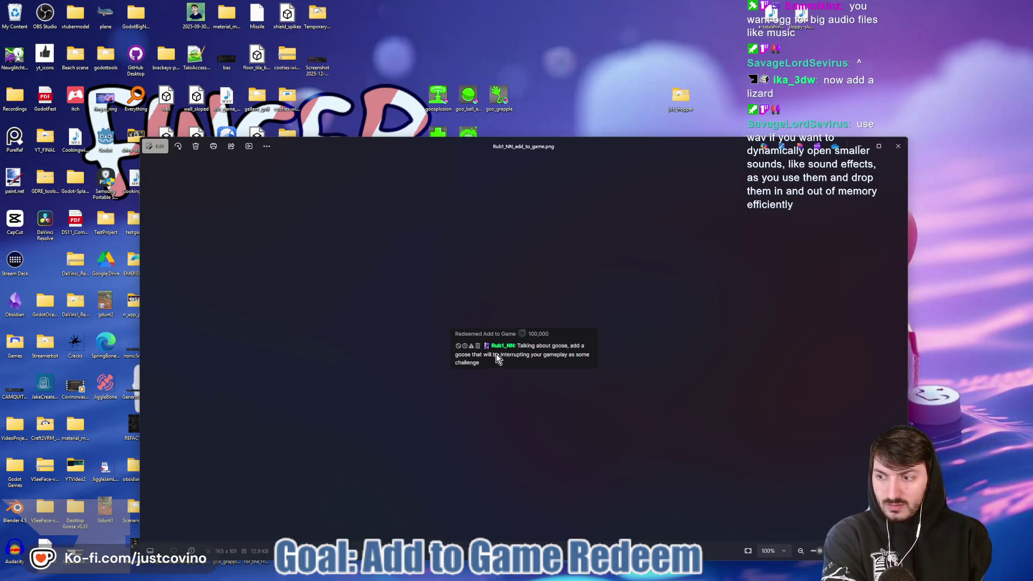
{"action": "scroll", "coordinate": [542, 386], "scroll_direction": "up", "scroll_amount": 5}
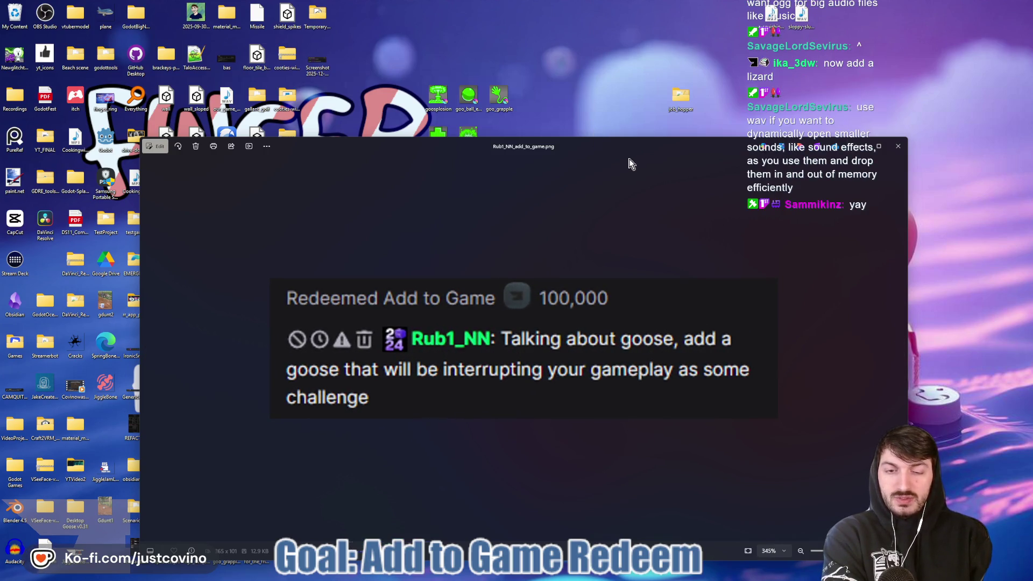
{"action": "left_click_drag", "start_coordinate": [635, 156], "coordinate": [628, 98]}
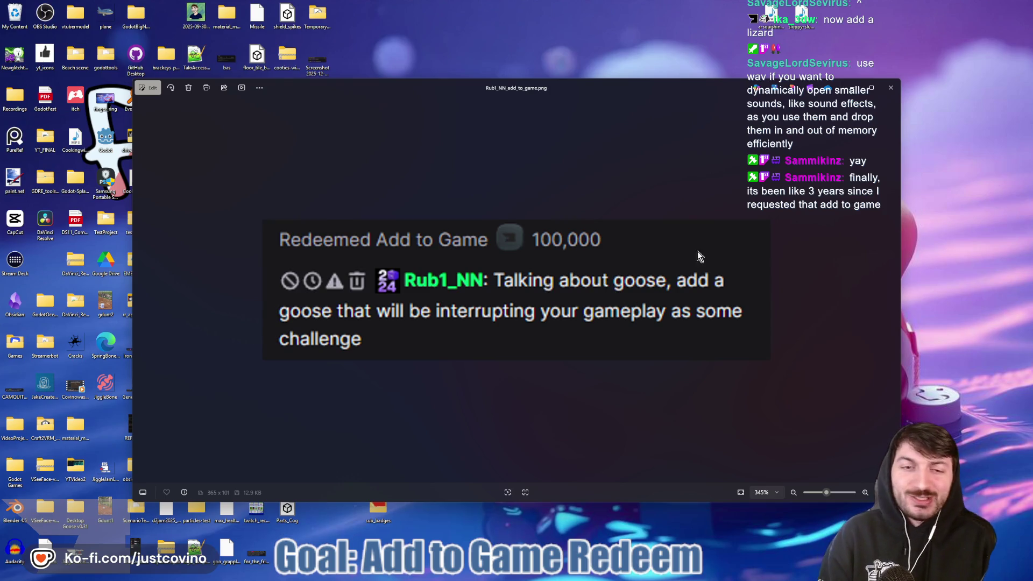
{"action": "left_click", "coordinate": [891, 87]}
{"action": "double_click", "coordinate": [561, 398]}
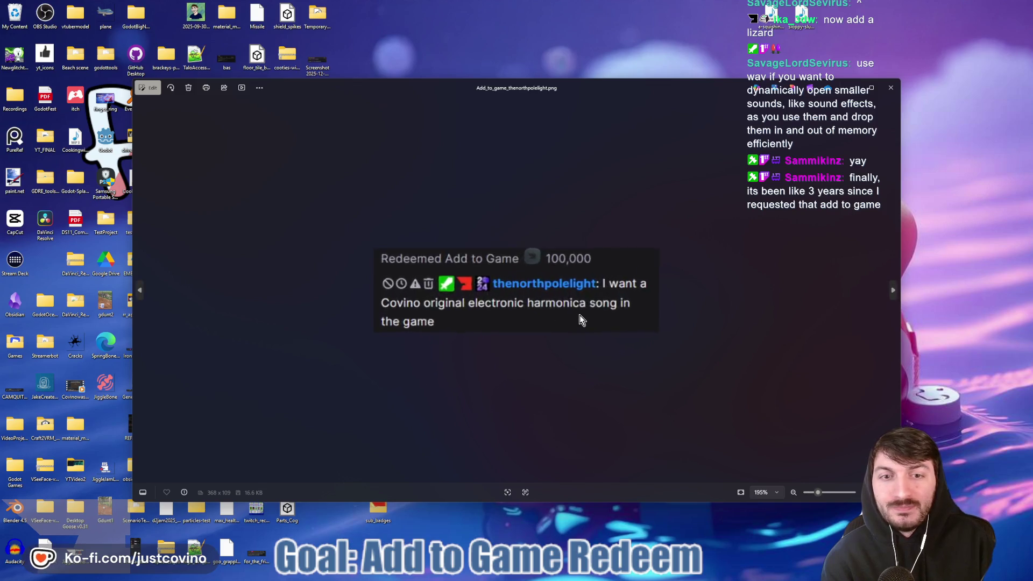
{"action": "scroll", "coordinate": [580, 320], "scroll_direction": "up", "scroll_amount": 2}
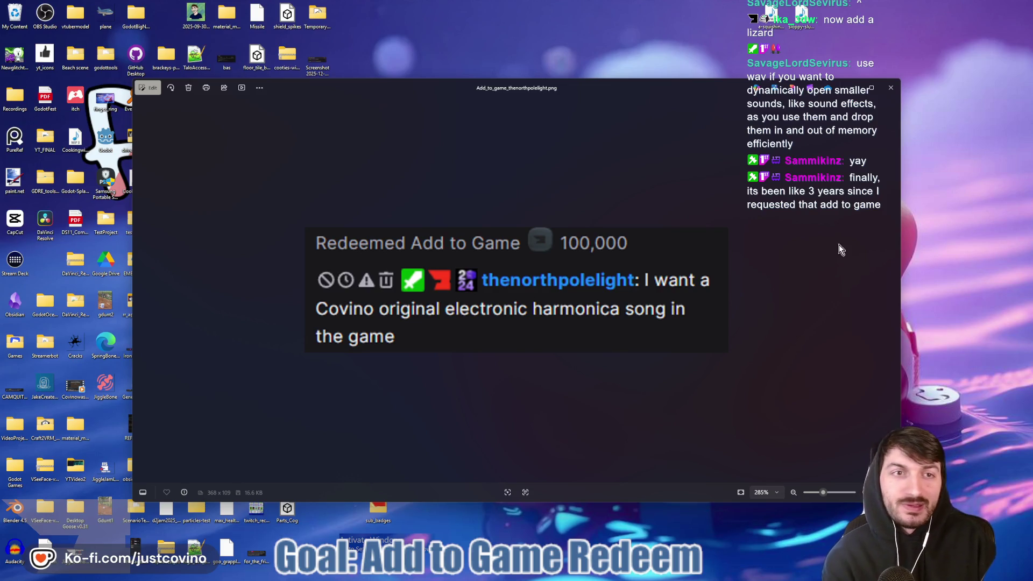
{"action": "left_click", "coordinate": [891, 88]}
{"action": "mouse_move", "coordinate": [560, 390]}
{"action": "left_mouse_down"}
{"action": "mouse_move", "coordinate": [468, 391]}
{"action": "mouse_move", "coordinate": [499, 390]}
{"action": "left_mouse_up"}
{"action": "double_click", "coordinate": [468, 388]}
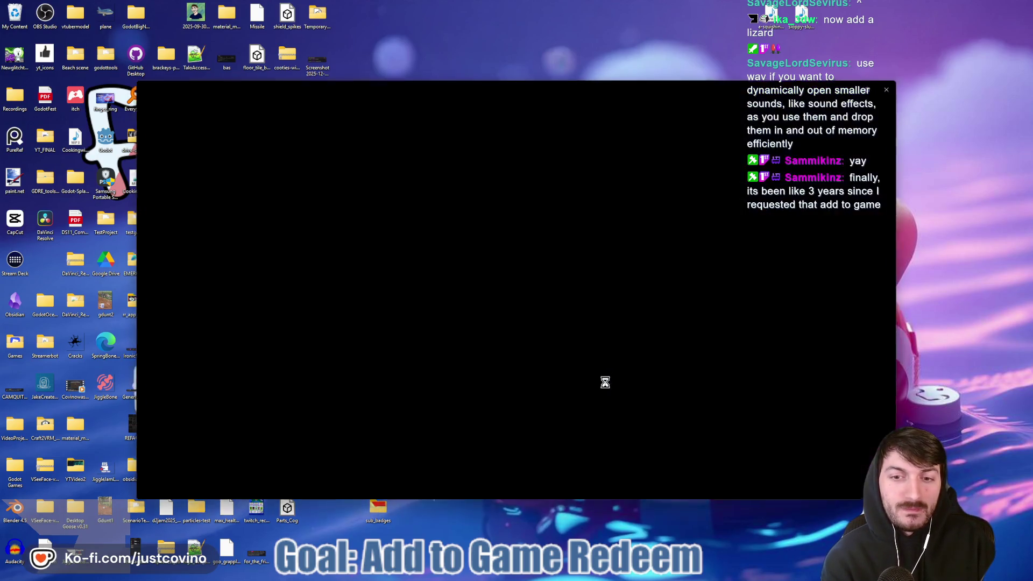
{"action": "scroll", "coordinate": [518, 327], "scroll_direction": "up", "scroll_amount": 5}
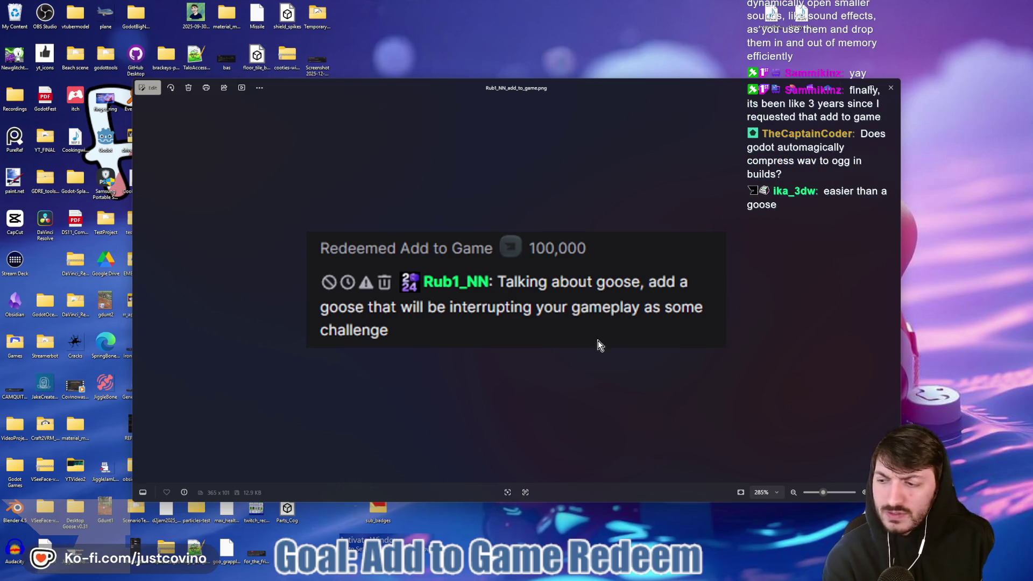
{"action": "left_click", "coordinate": [610, 575]}
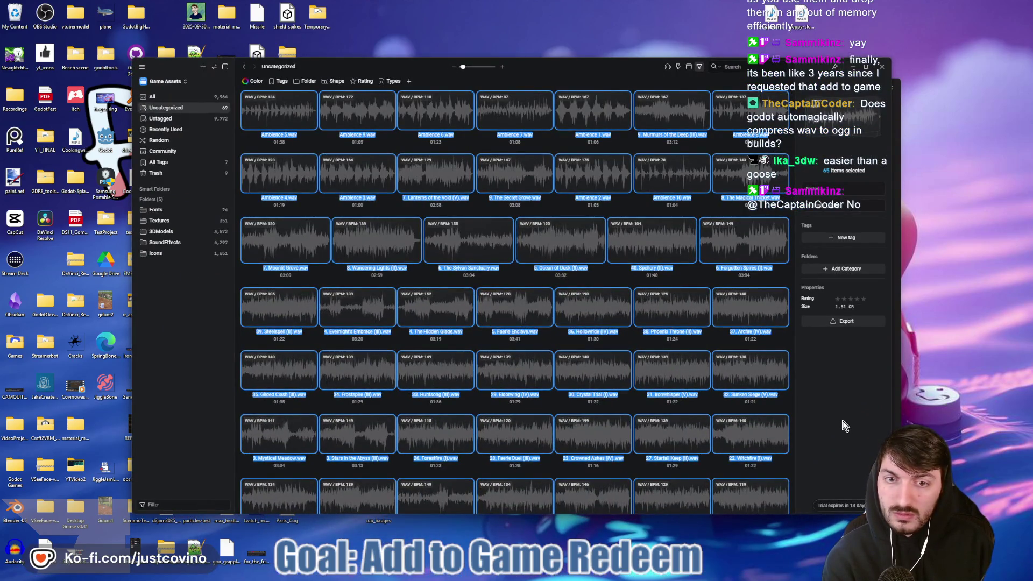
Clear the 65-track selection and preview several track tiles in the library.
{"action": "mouse_move", "coordinate": [265, 305]}
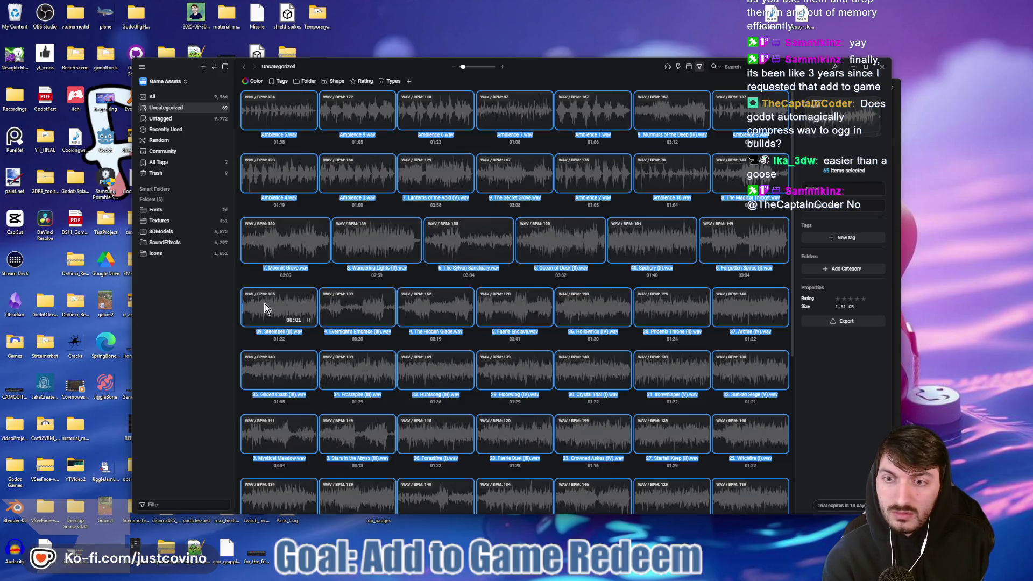
{"action": "left_click", "coordinate": [309, 205]}
{"action": "mouse_move", "coordinate": [275, 117]}
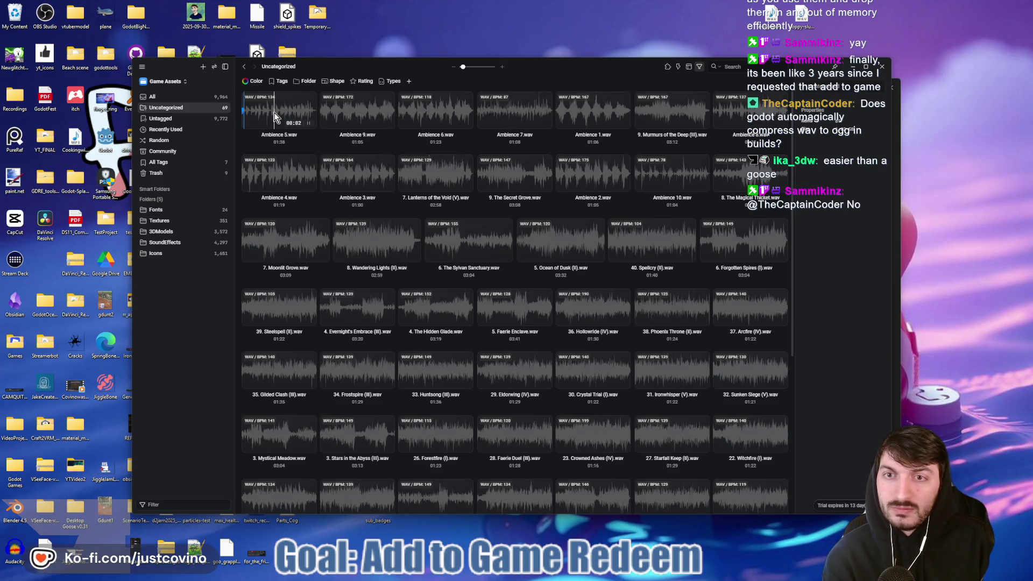
{"action": "mouse_move", "coordinate": [346, 111]}
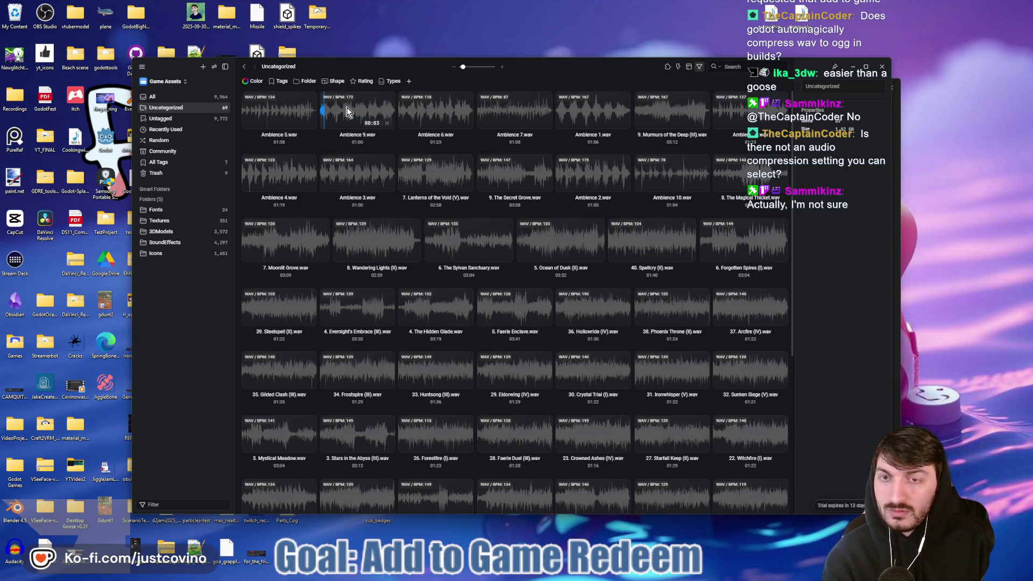
{"action": "mouse_move", "coordinate": [454, 115]}
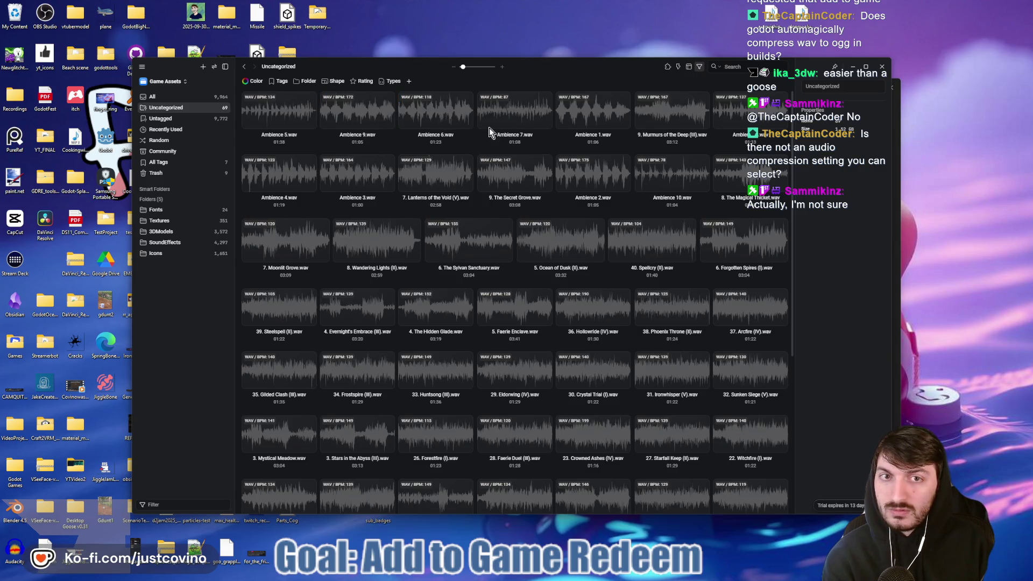
{"action": "mouse_move", "coordinate": [664, 119]}
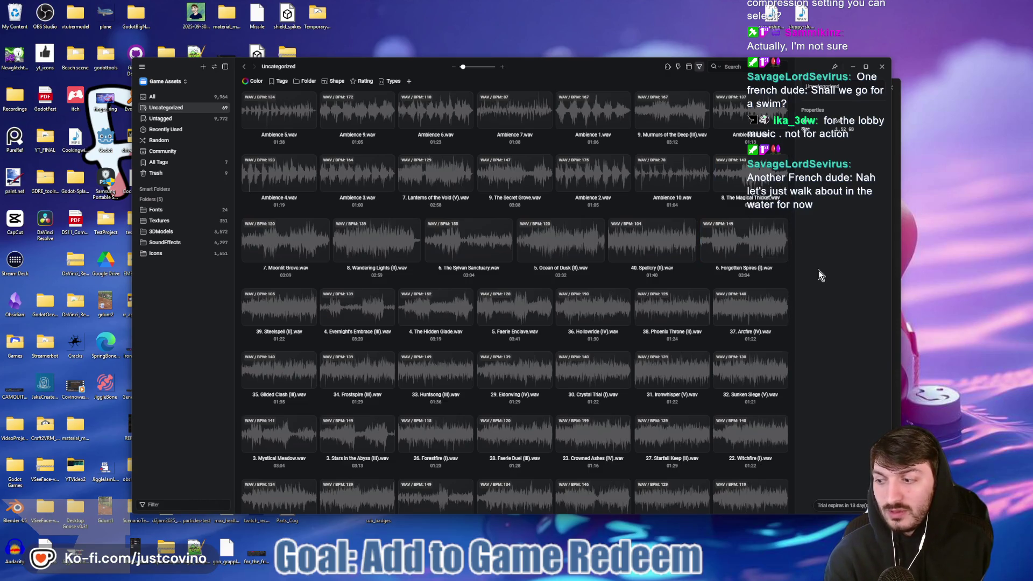
{"action": "mouse_move", "coordinate": [669, 311]}
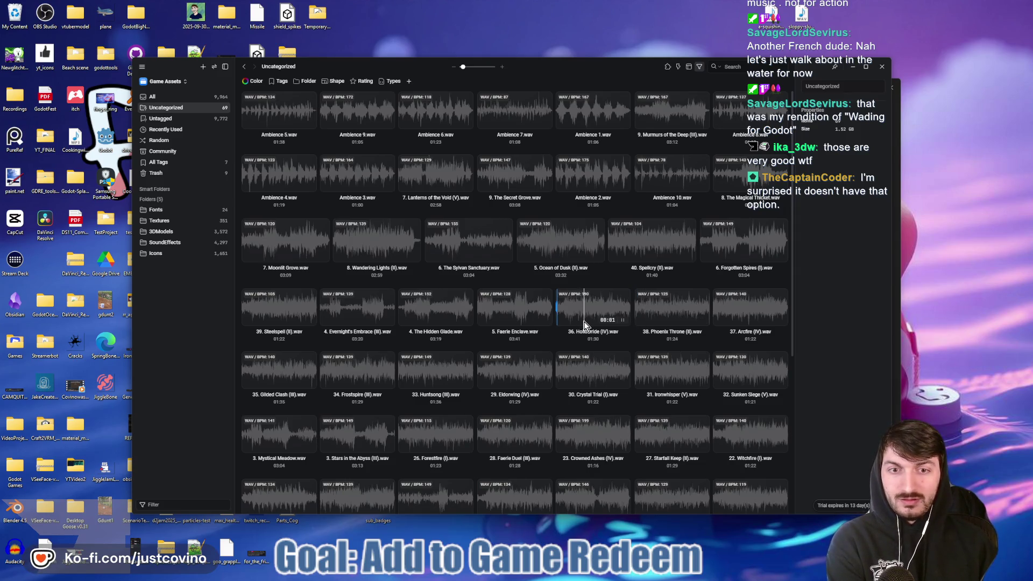
Select the 38. Phoenix Throne (II) track and show its properties.
{"action": "left_click", "coordinate": [661, 318]}
{"action": "left_click", "coordinate": [683, 332]}
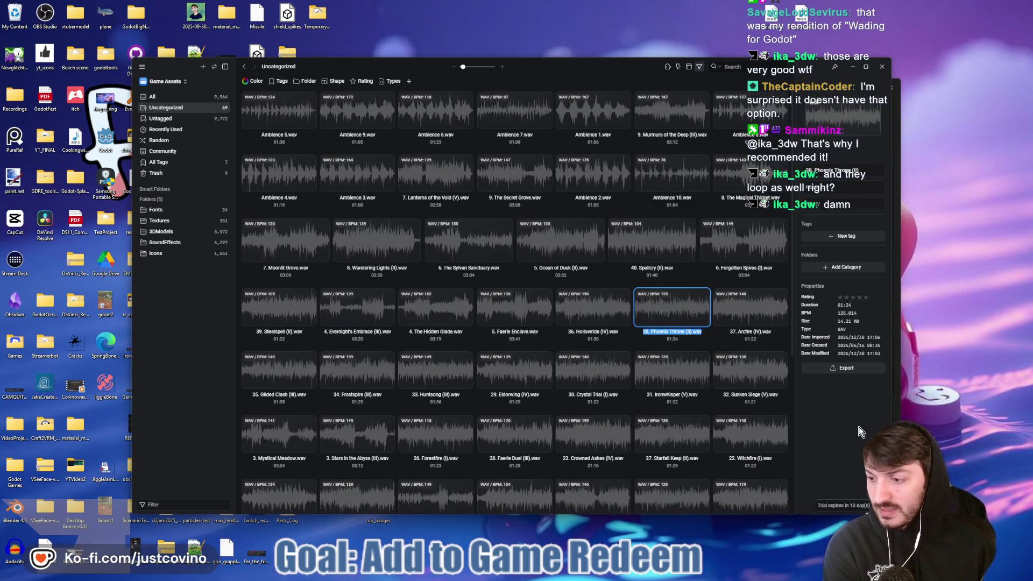
{"action": "mouse_move", "coordinate": [788, 429]}
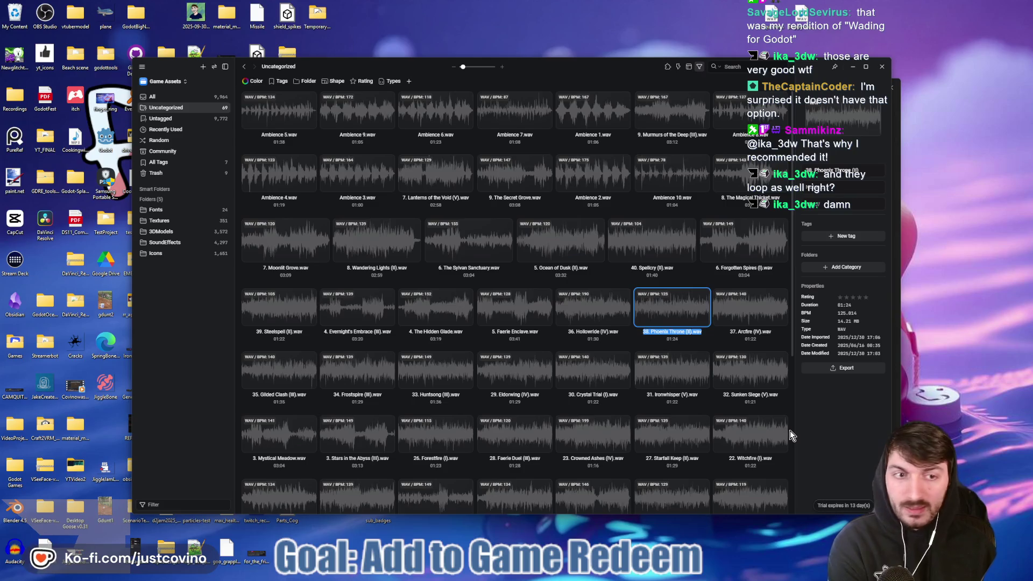
{"action": "mouse_move", "coordinate": [596, 577]}
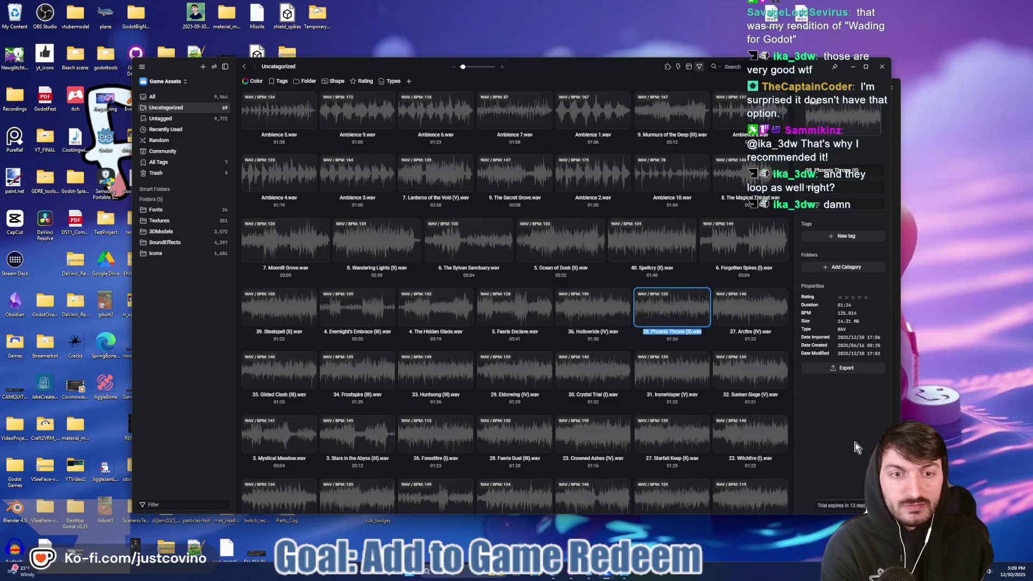
Open File Explorer and enter the GameAssets folder.
{"action": "mouse_move", "coordinate": [539, 578]}
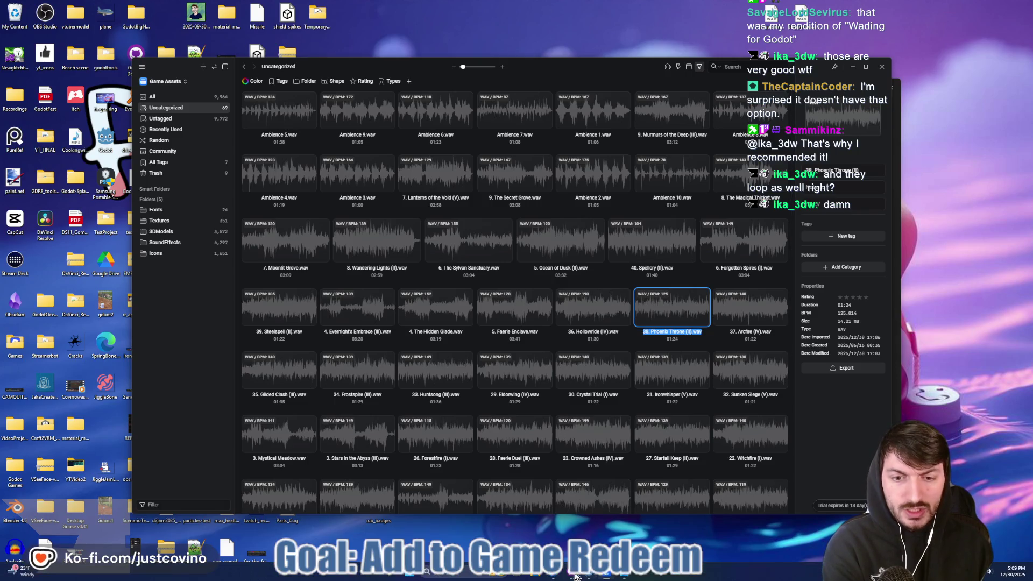
{"action": "left_click", "coordinate": [540, 577]}
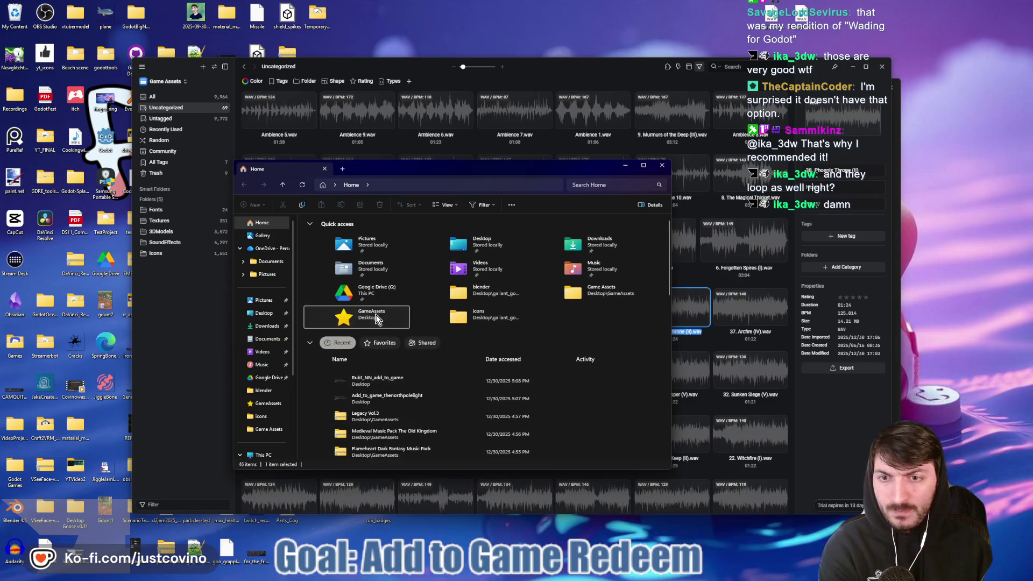
{"action": "double_click", "coordinate": [370, 315]}
{"action": "scroll", "coordinate": [377, 344], "scroll_direction": "down", "scroll_amount": 5}
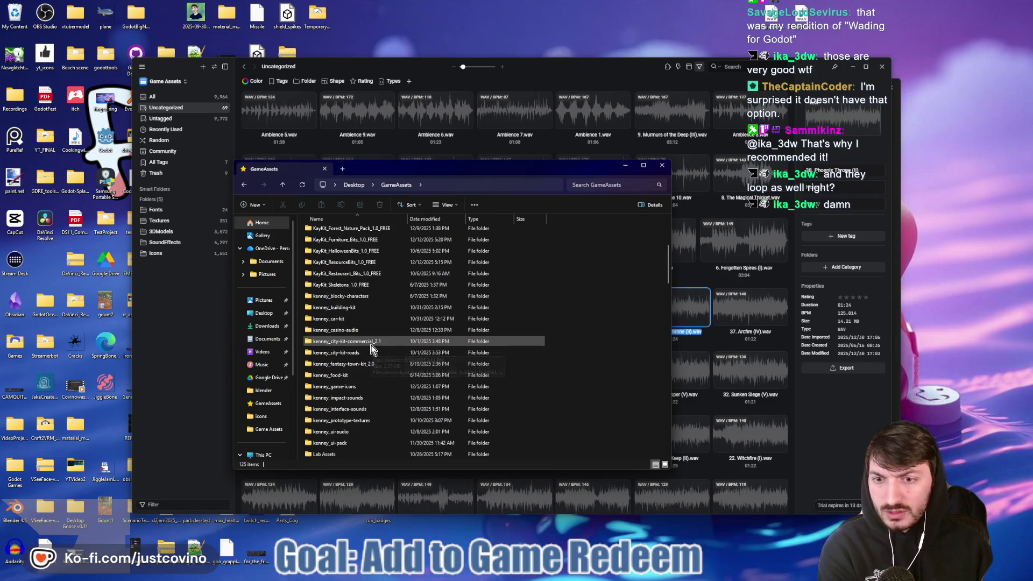
{"action": "scroll", "coordinate": [371, 348], "scroll_direction": "down", "scroll_amount": 5}
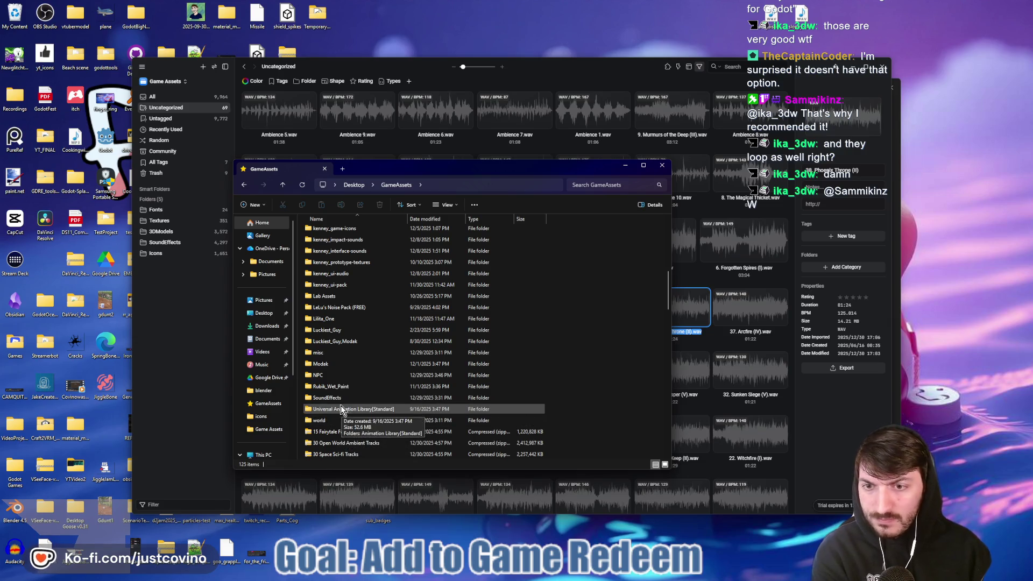
{"action": "scroll", "coordinate": [341, 405], "scroll_direction": "up", "scroll_amount": 1}
{"action": "scroll", "coordinate": [339, 403], "scroll_direction": "up", "scroll_amount": 8}
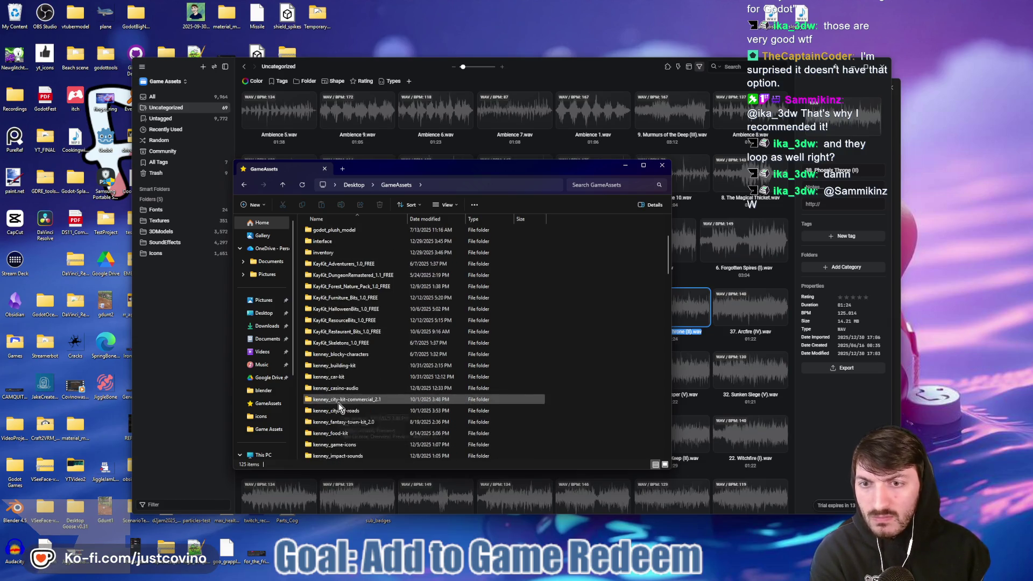
{"action": "scroll", "coordinate": [338, 402], "scroll_direction": "up", "scroll_amount": 2}
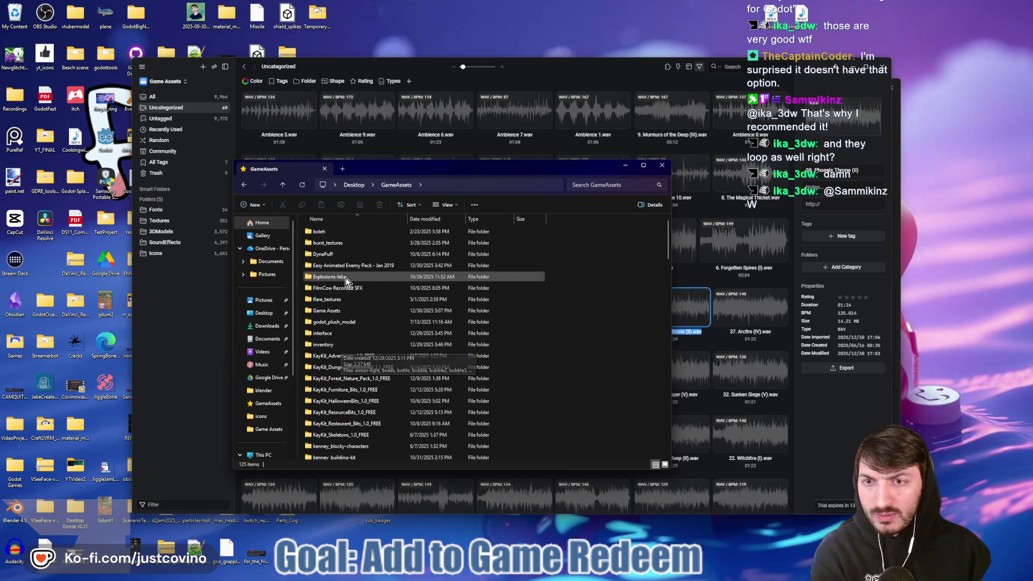
Navigate through Game Assets and Loops into the folder of exported .ogg loops.
{"action": "double_click", "coordinate": [345, 311]}
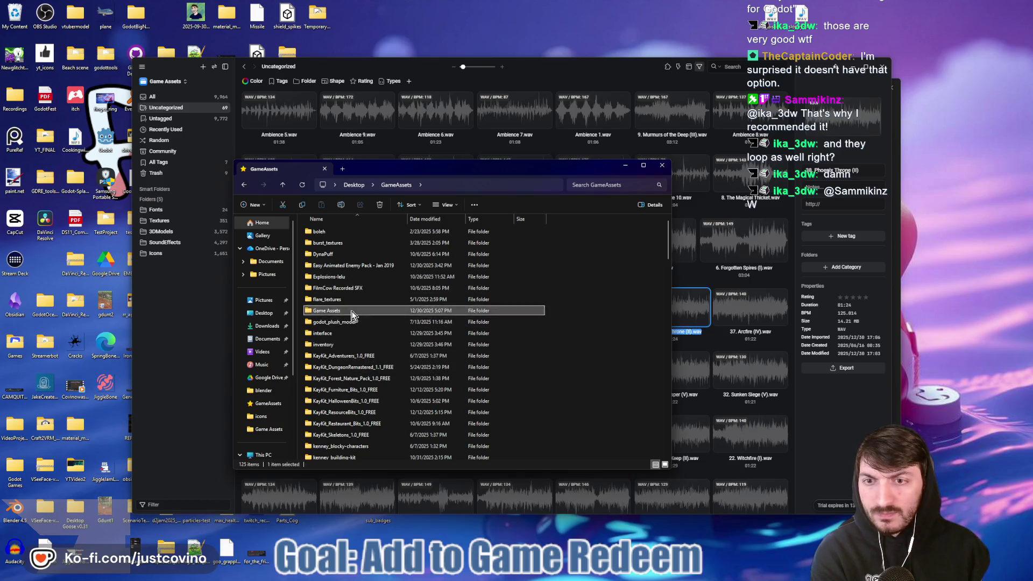
{"action": "double_click", "coordinate": [323, 233]}
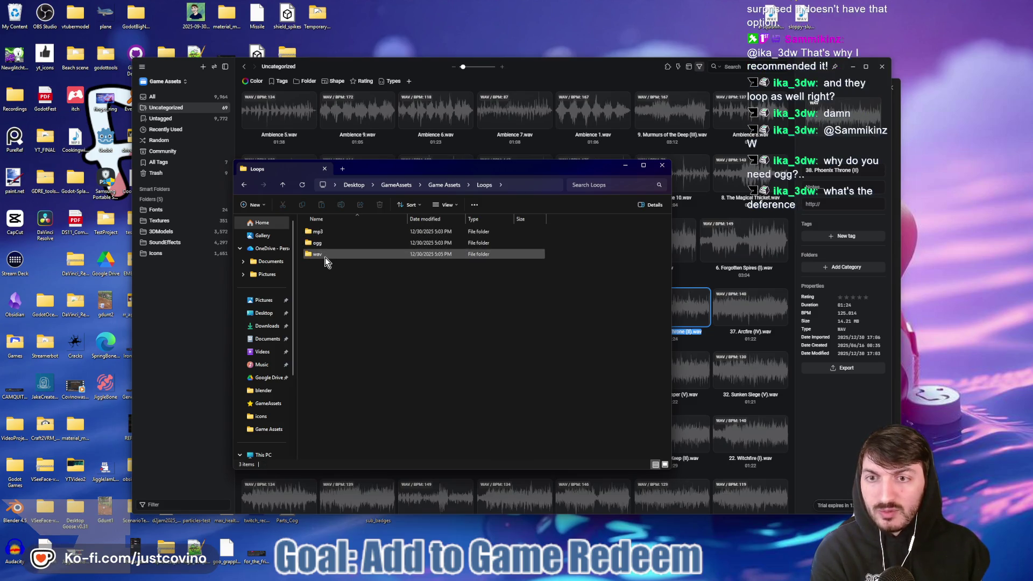
{"action": "double_click", "coordinate": [325, 258]}
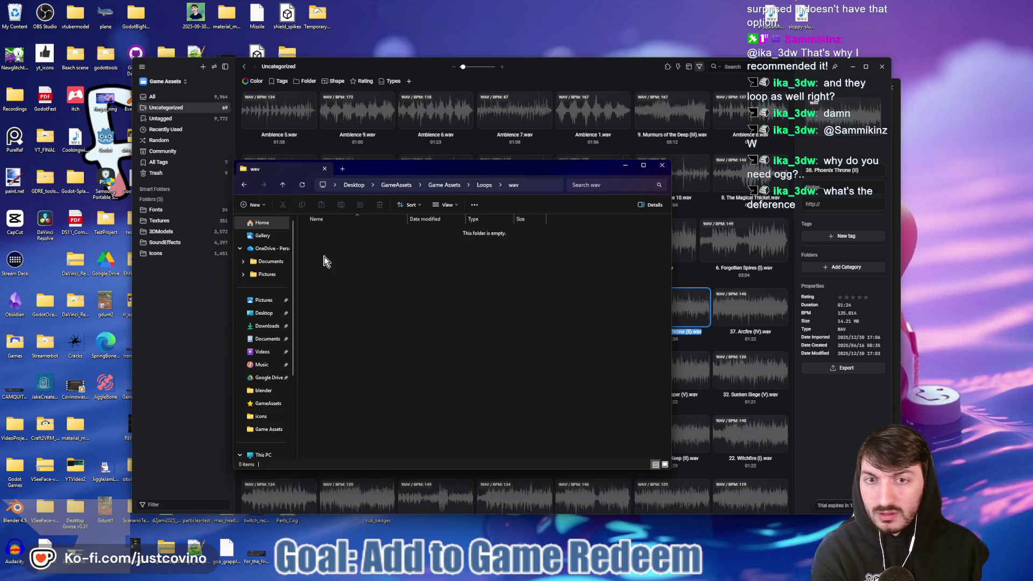
{"action": "left_click", "coordinate": [283, 184]}
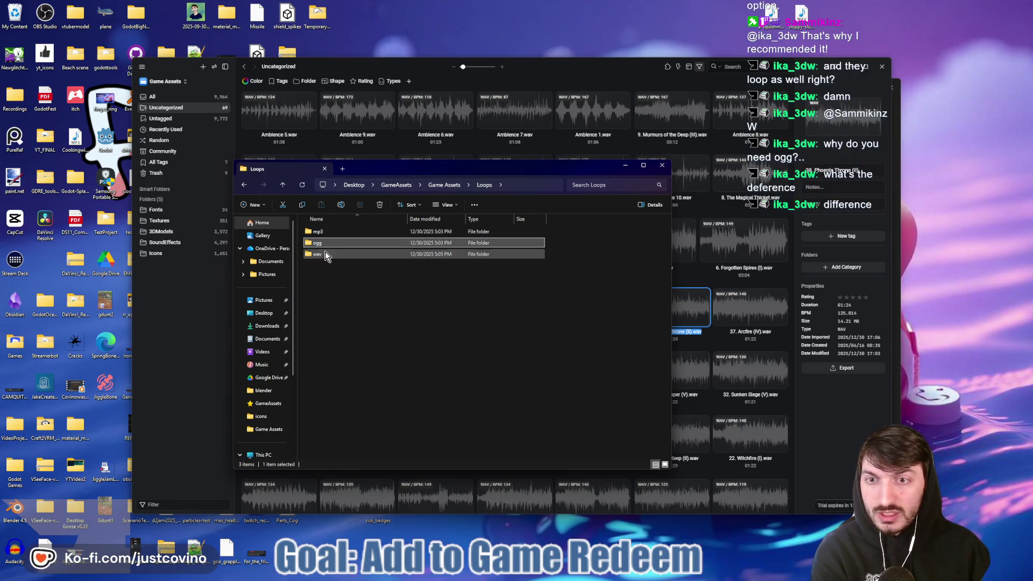
{"action": "double_click", "coordinate": [321, 243]}
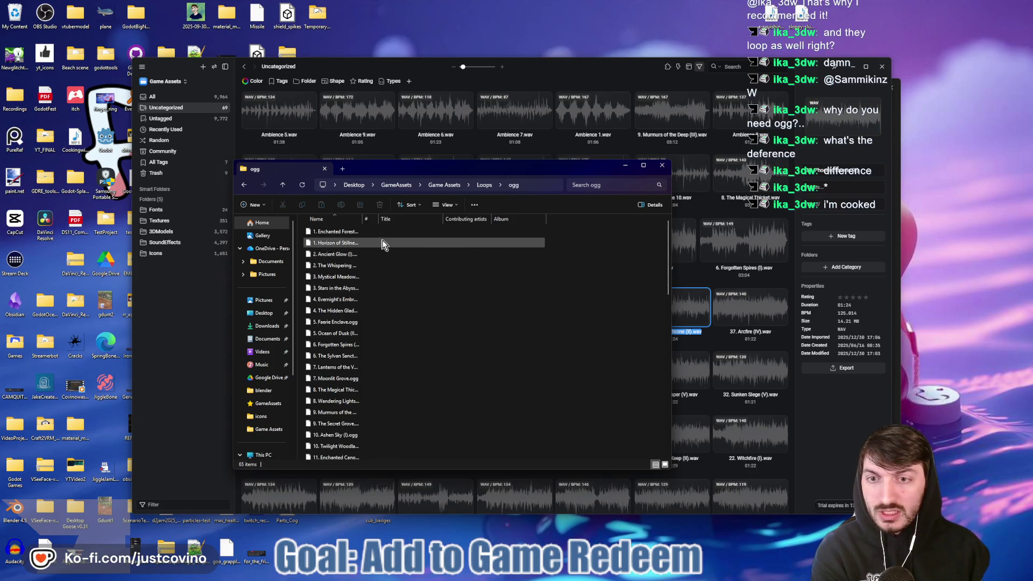
Select all 50 exported .ogg files and cut them.
{"action": "left_click", "coordinate": [348, 234]}
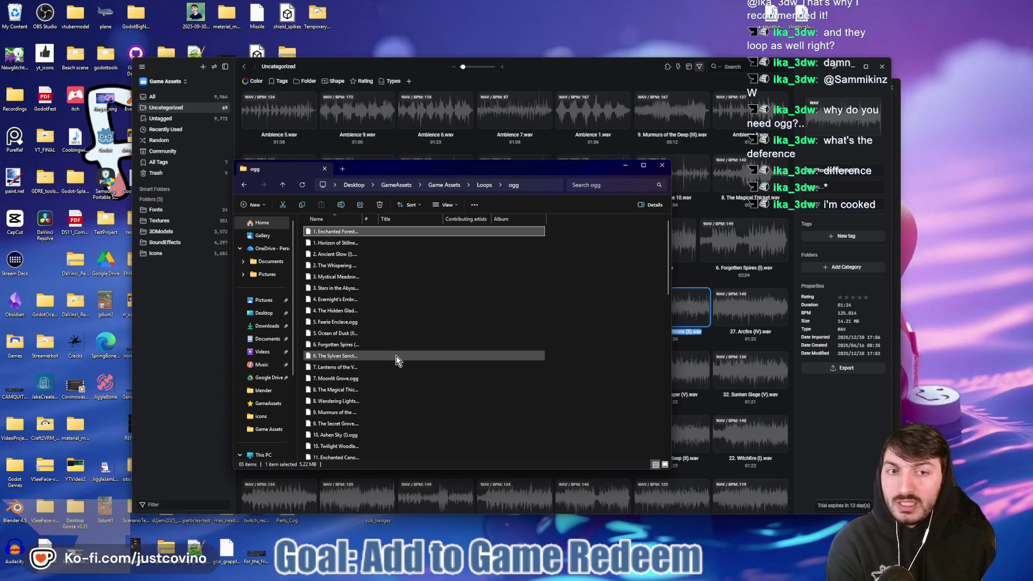
{"action": "scroll", "coordinate": [397, 356], "scroll_direction": "down", "scroll_amount": 5}
{"action": "scroll", "coordinate": [402, 355], "scroll_direction": "down", "scroll_amount": 2}
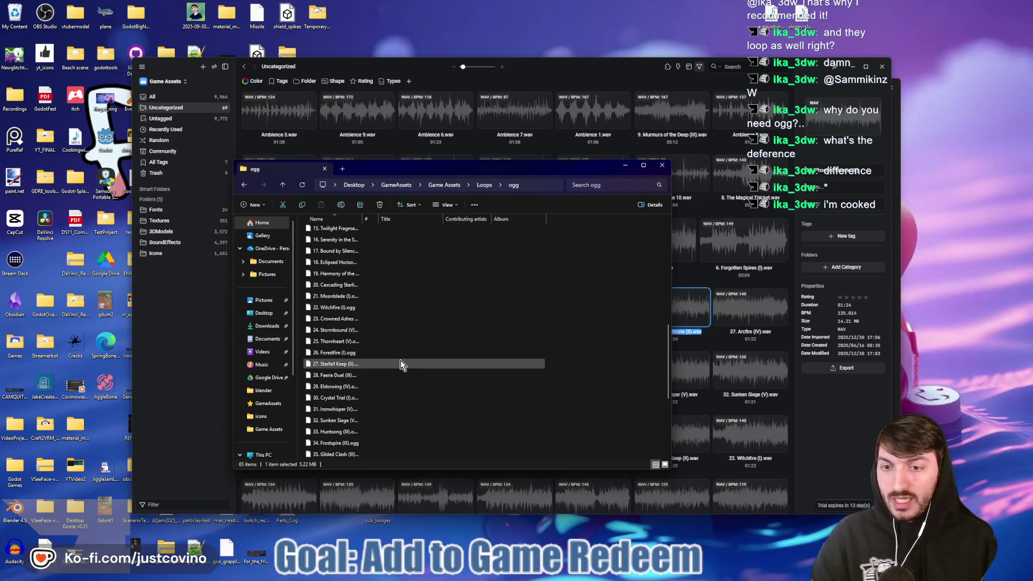
{"action": "left_click", "coordinate": [369, 454], "text": "shift"}
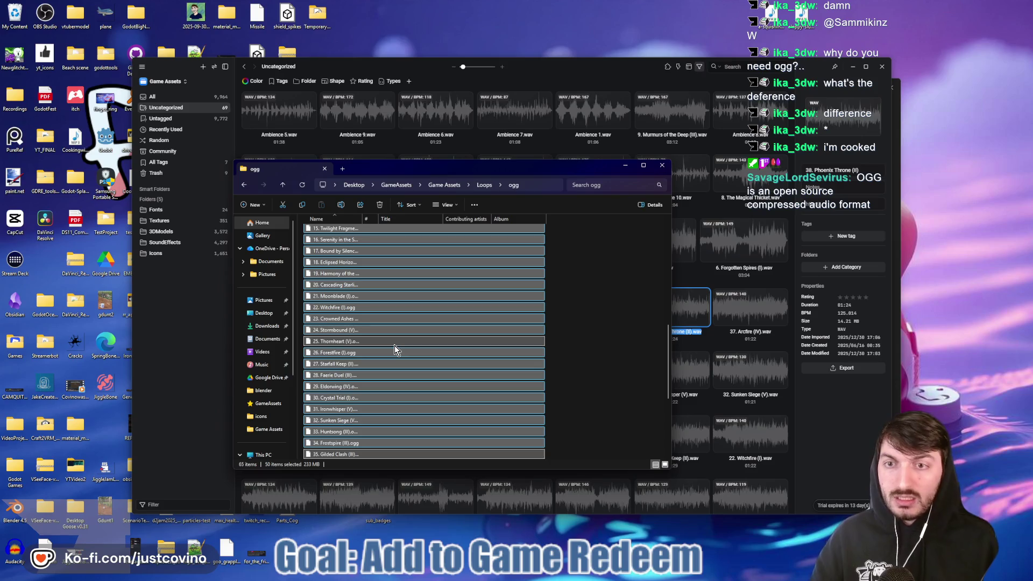
{"action": "scroll", "coordinate": [396, 351], "scroll_direction": "up", "scroll_amount": 6}
{"action": "scroll", "coordinate": [395, 350], "scroll_direction": "up", "scroll_amount": 2}
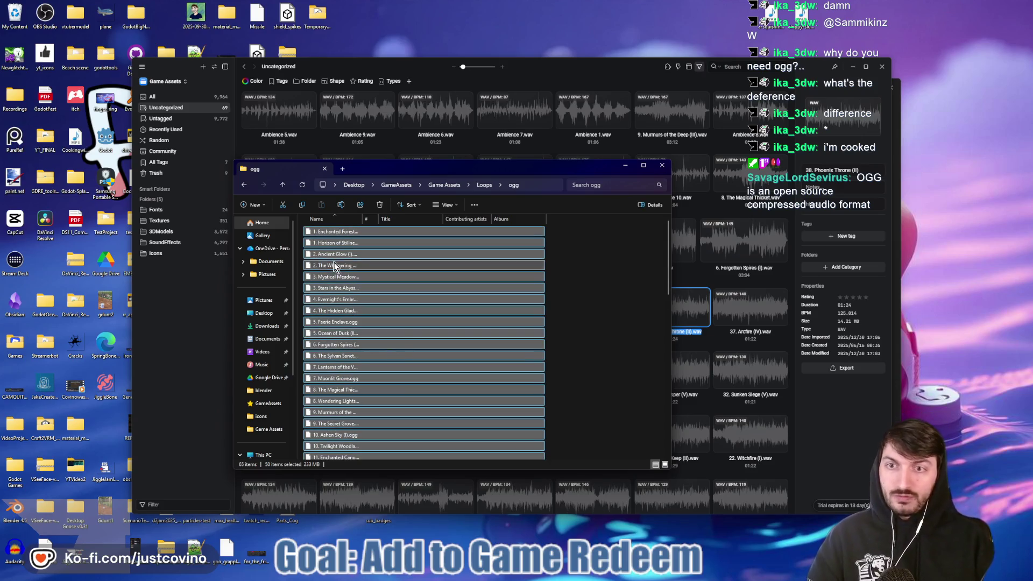
{"action": "left_click", "coordinate": [284, 204]}
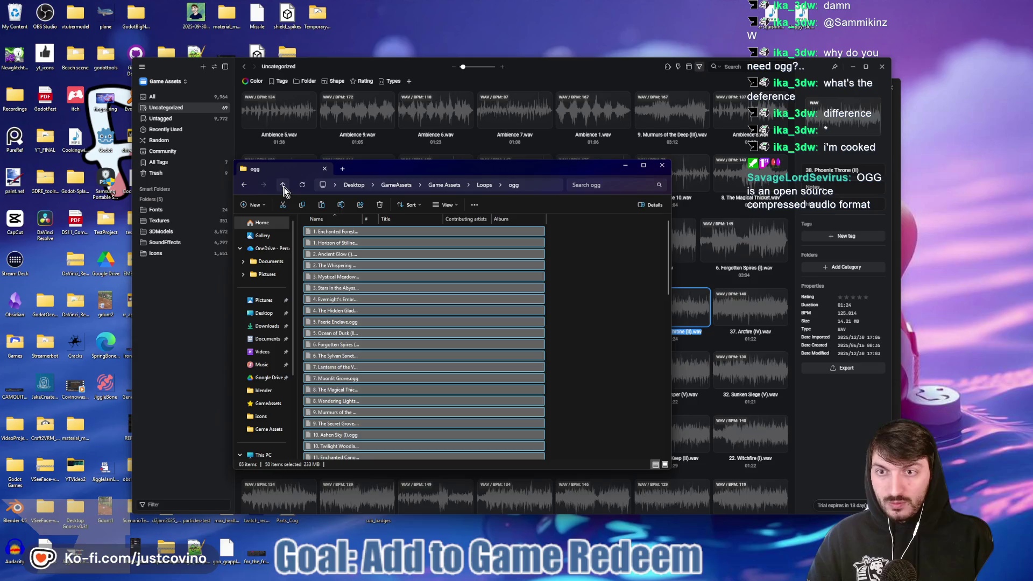
Paste the 50 .ogg tracks into the Game Assets folder.
{"action": "left_click", "coordinate": [283, 186]}
{"action": "left_click", "coordinate": [283, 187]}
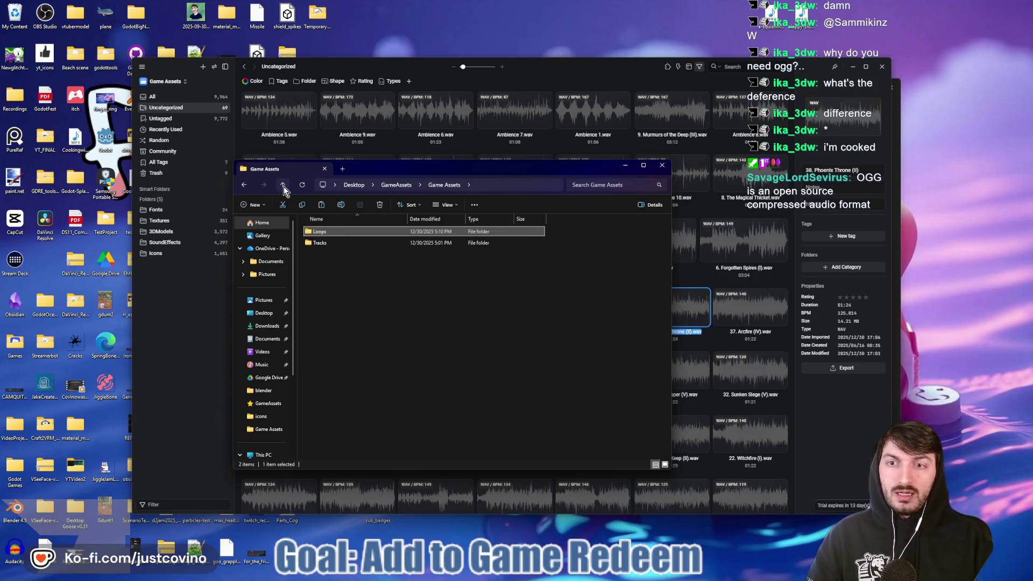
{"action": "left_click", "coordinate": [283, 187]}
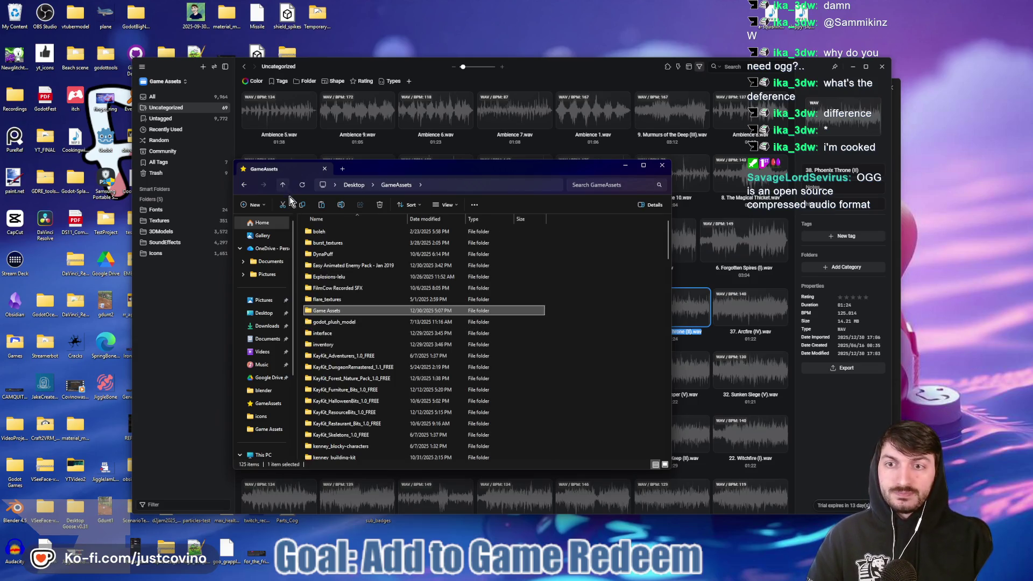
{"action": "double_click", "coordinate": [340, 311]}
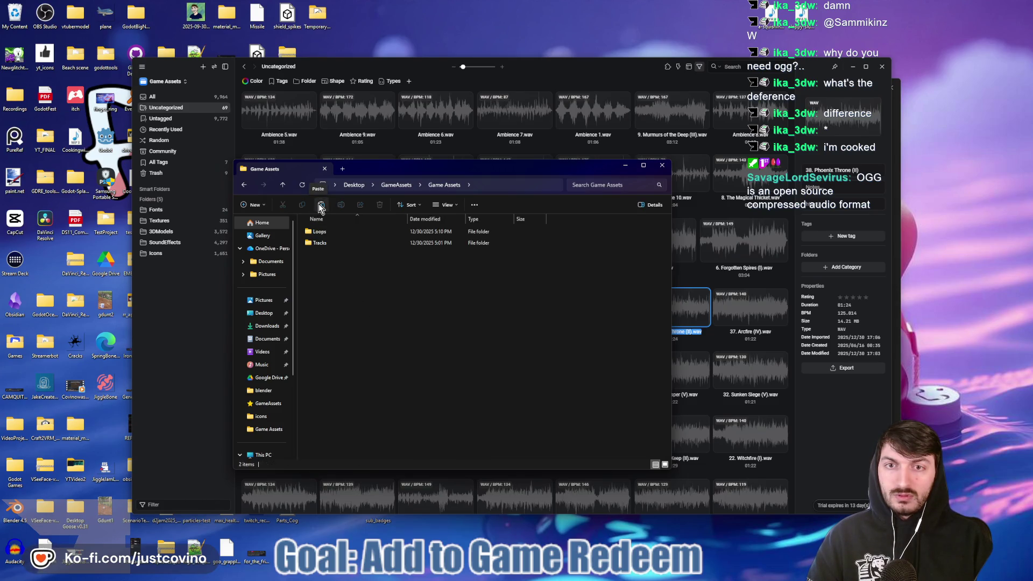
{"action": "key", "text": "ctrl+v"}
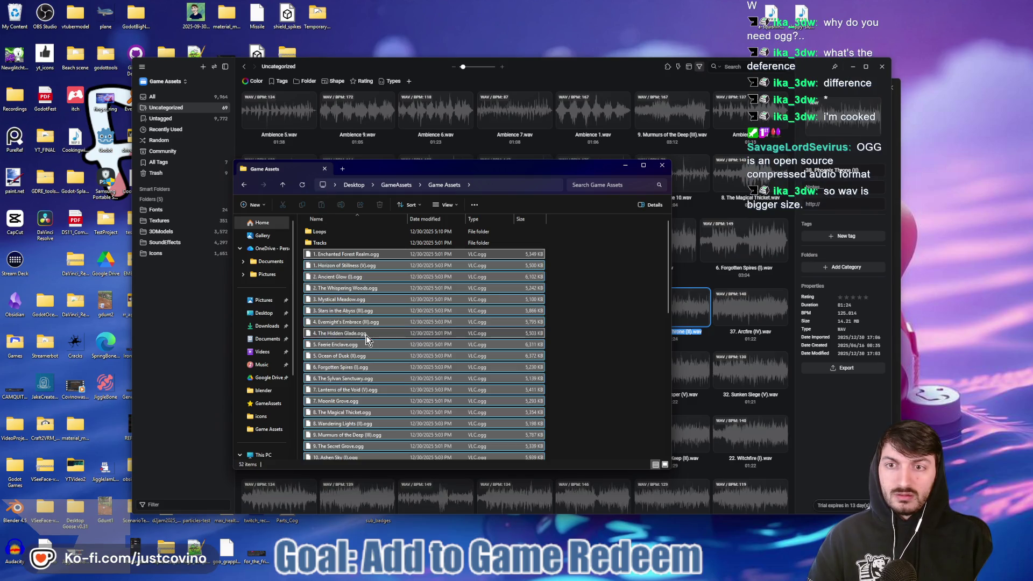
{"action": "left_click", "coordinate": [843, 457]}
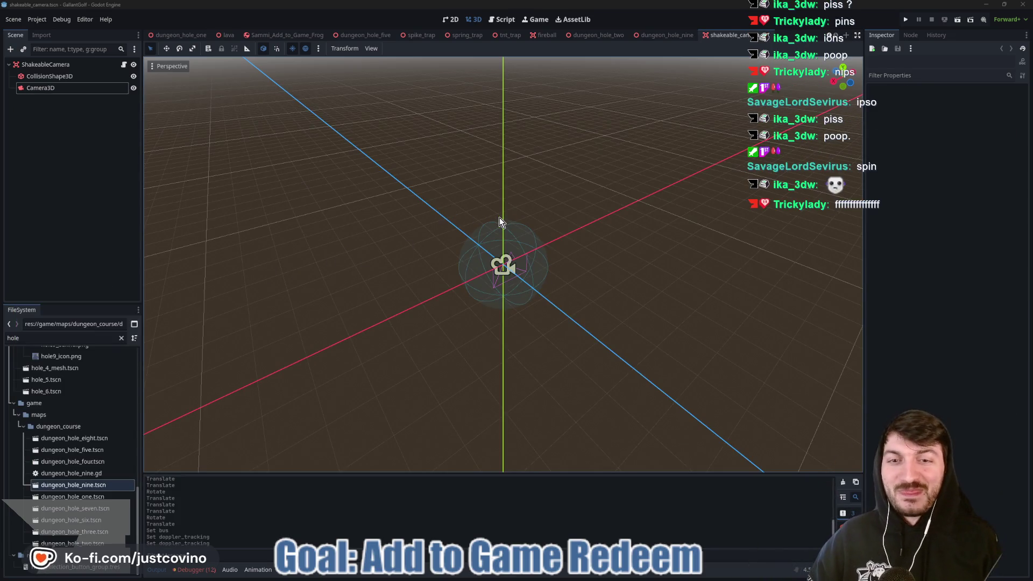
Orbit the 3D view around the ShakeableCamera scene in Godot.
{"action": "left_click_drag", "start_coordinate": [449, 219], "coordinate": [480, 224]}
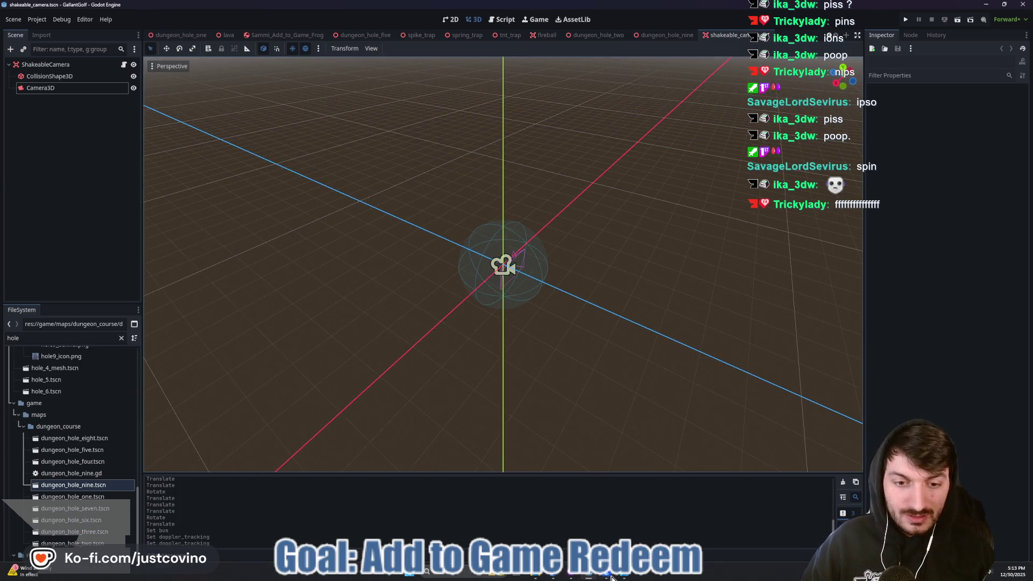
Return to Eagle and select only the 31. Ironwhisper (V) track.
{"action": "left_click", "coordinate": [624, 577]}
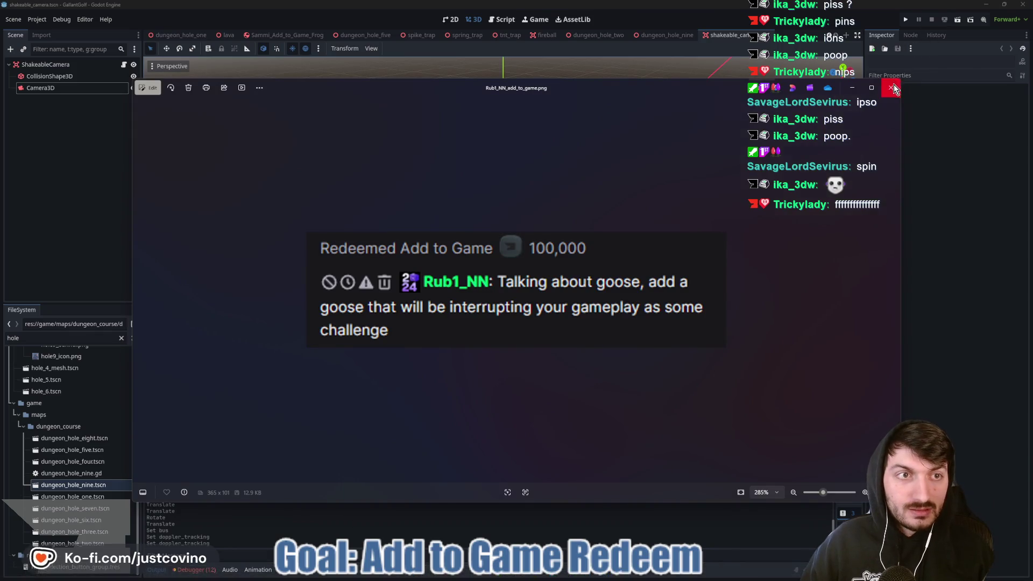
{"action": "left_click", "coordinate": [638, 579]}
{"action": "left_click", "coordinate": [617, 577]}
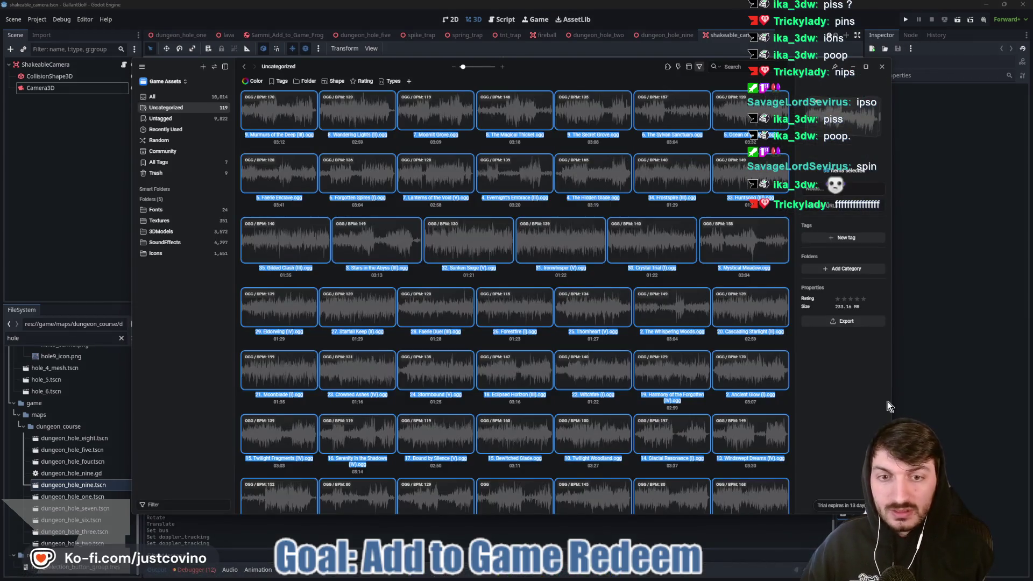
{"action": "left_click", "coordinate": [243, 344]}
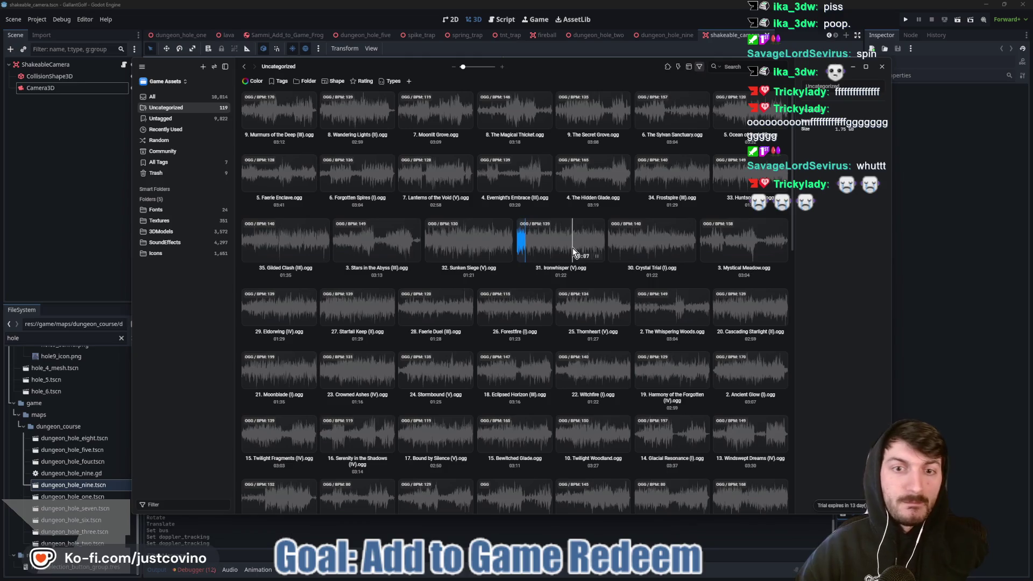
{"action": "left_click", "coordinate": [573, 247]}
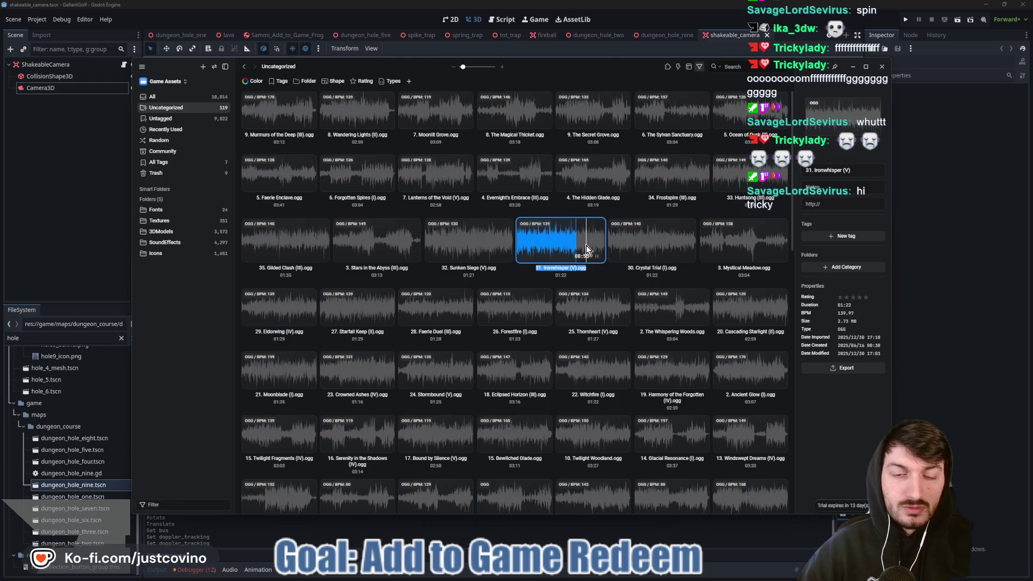
Export Ironwhisper to the gallant_golf assets/music folder.
{"action": "left_click", "coordinate": [842, 370]}
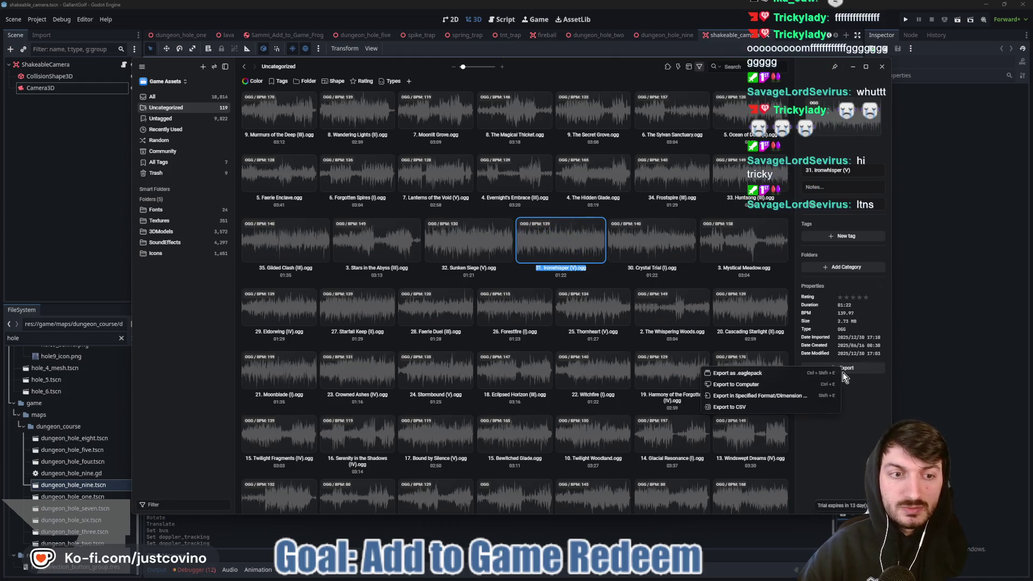
{"action": "left_click", "coordinate": [797, 383]}
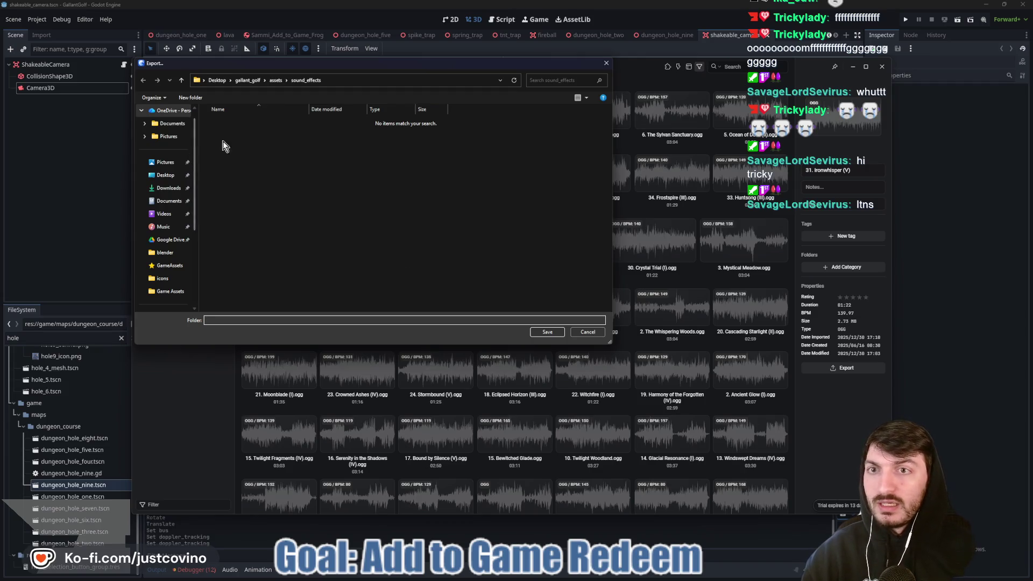
{"action": "left_click", "coordinate": [182, 82]}
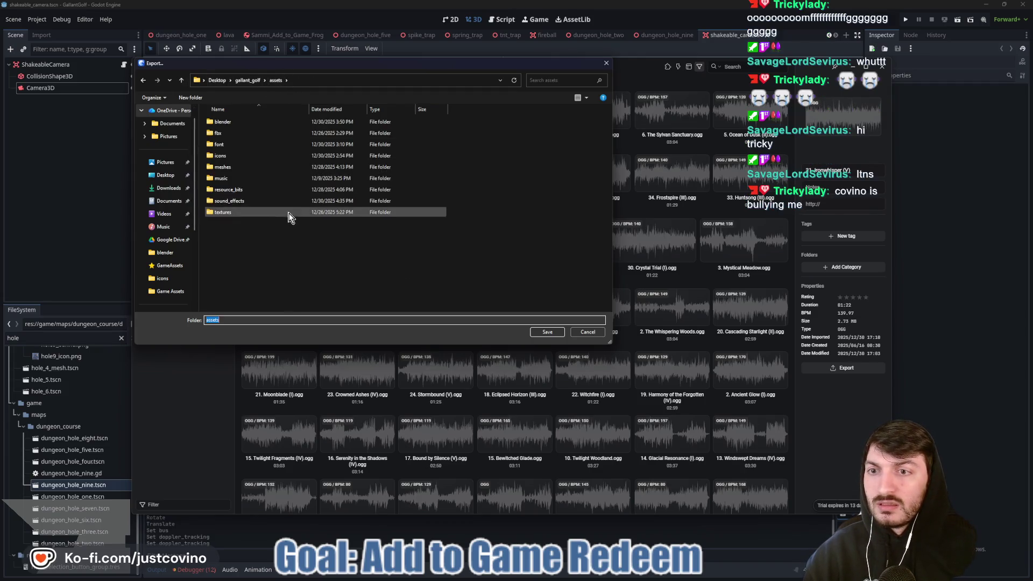
{"action": "double_click", "coordinate": [233, 180]}
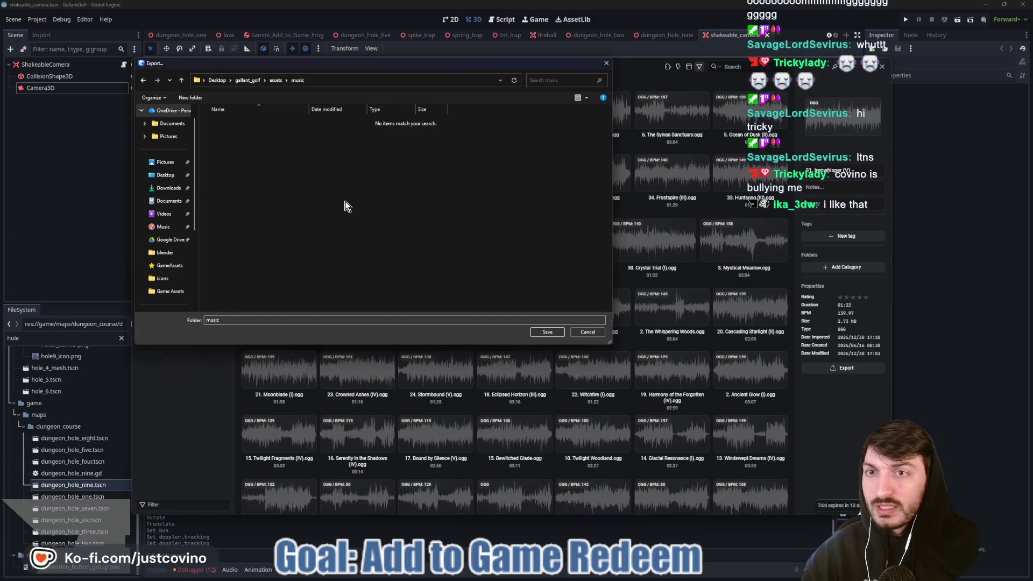
{"action": "left_click", "coordinate": [548, 332]}
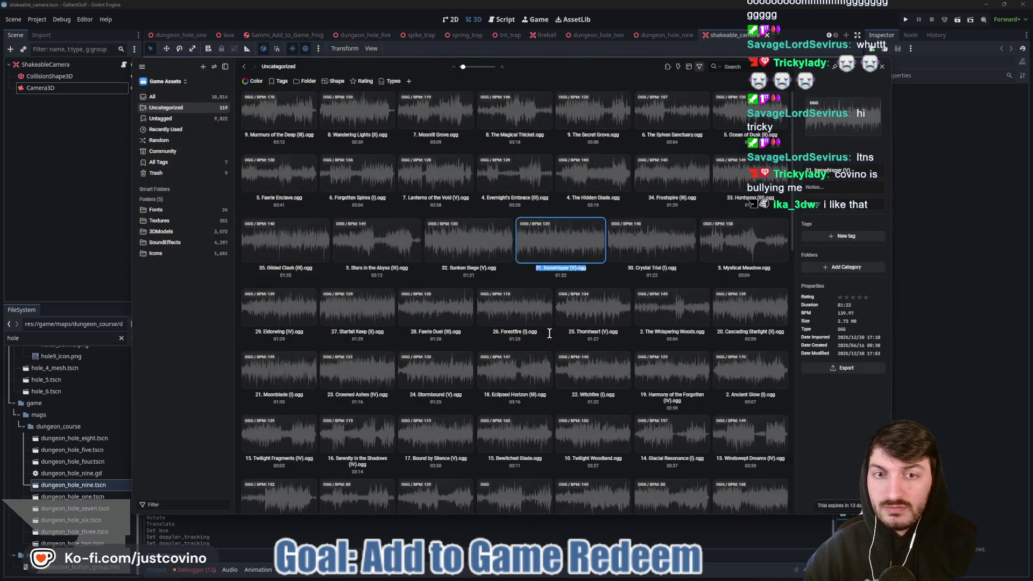
{"action": "left_click", "coordinate": [75, 260]}
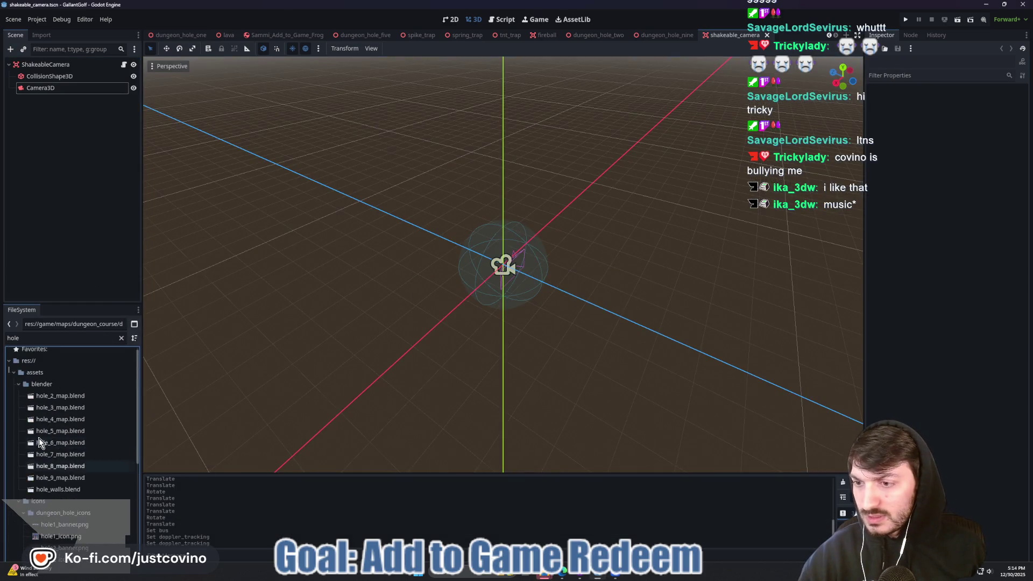
Clear the FileSystem filter and rename the Ironwhisper .ogg to hole2_music.
{"action": "left_click", "coordinate": [20, 388]}
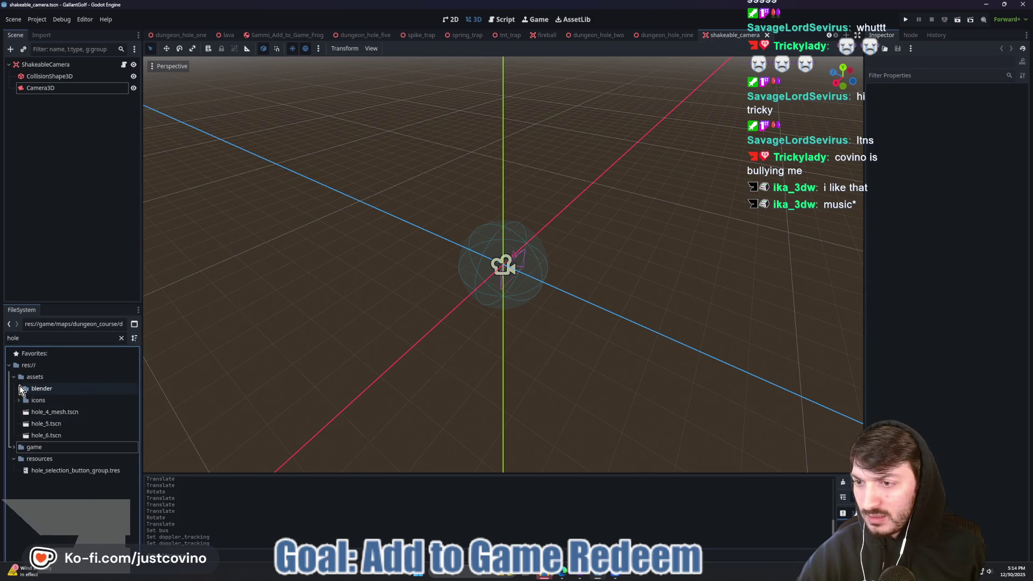
{"action": "left_click", "coordinate": [123, 339]}
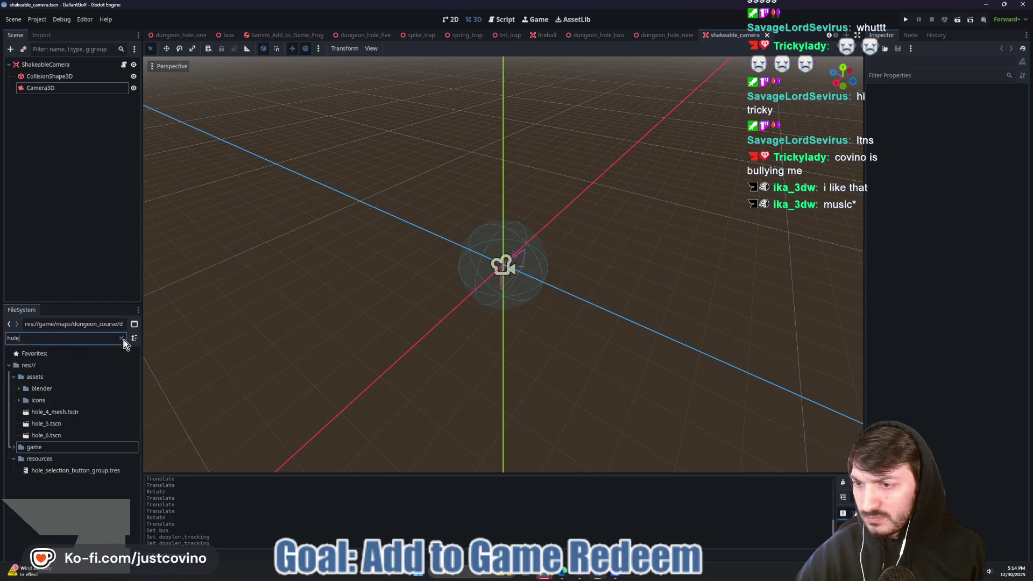
{"action": "scroll", "coordinate": [38, 451], "scroll_direction": "up", "scroll_amount": 8}
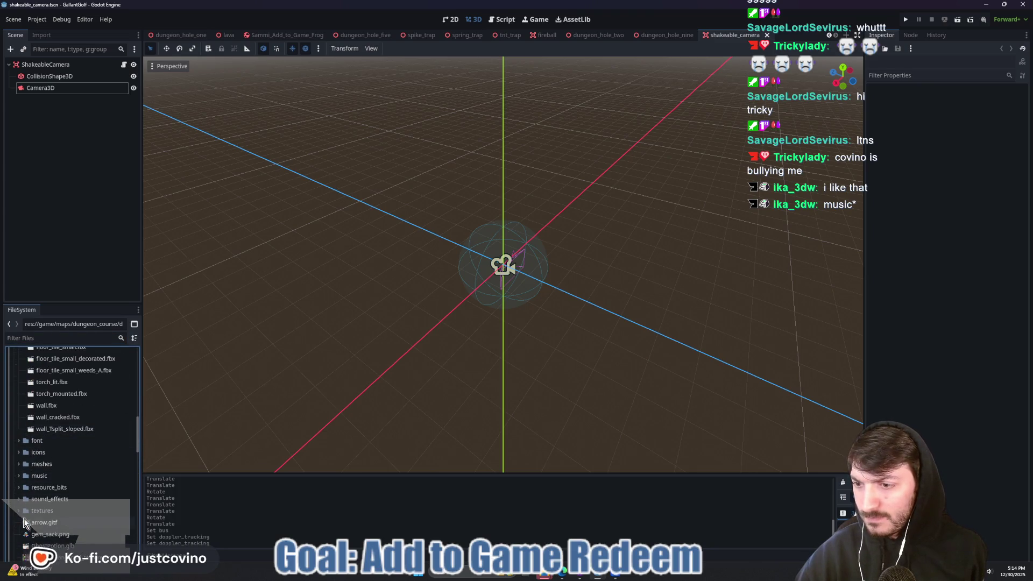
{"action": "left_click", "coordinate": [63, 487]}
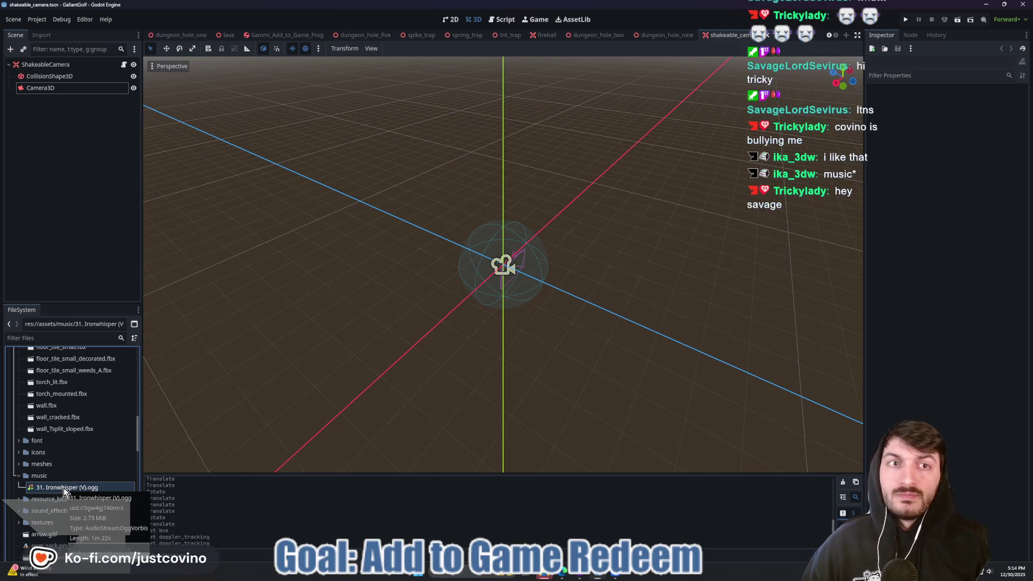
{"action": "right_click", "coordinate": [63, 488]}
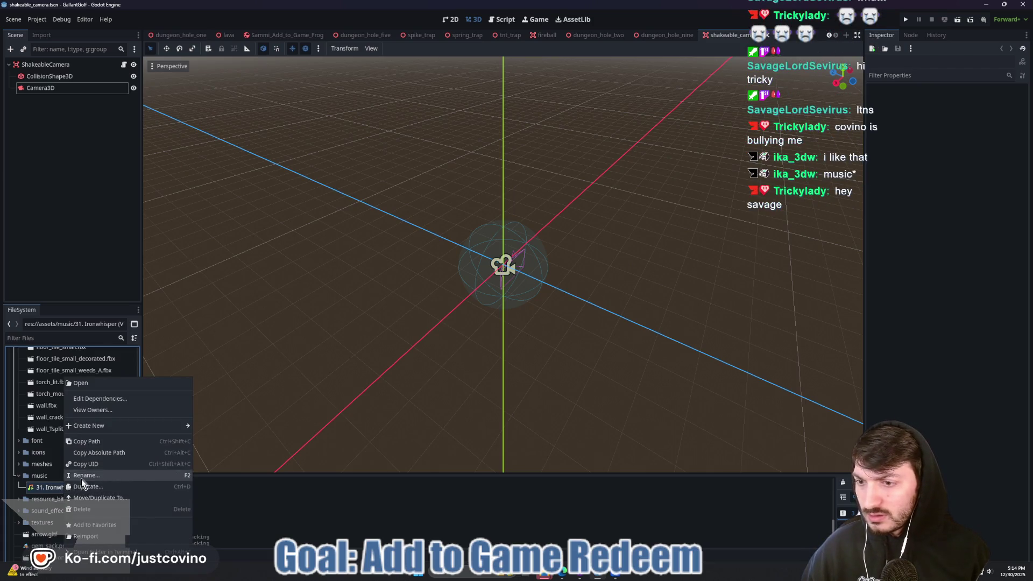
{"action": "left_click", "coordinate": [82, 477]}
{"action": "type", "text": "hole"}
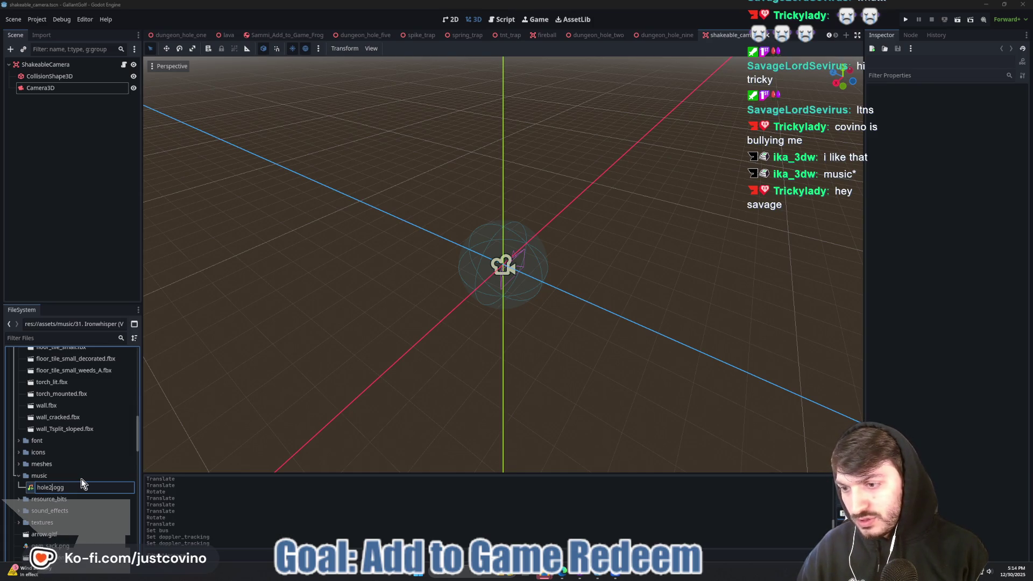
{"action": "type", "text": "2_music"}
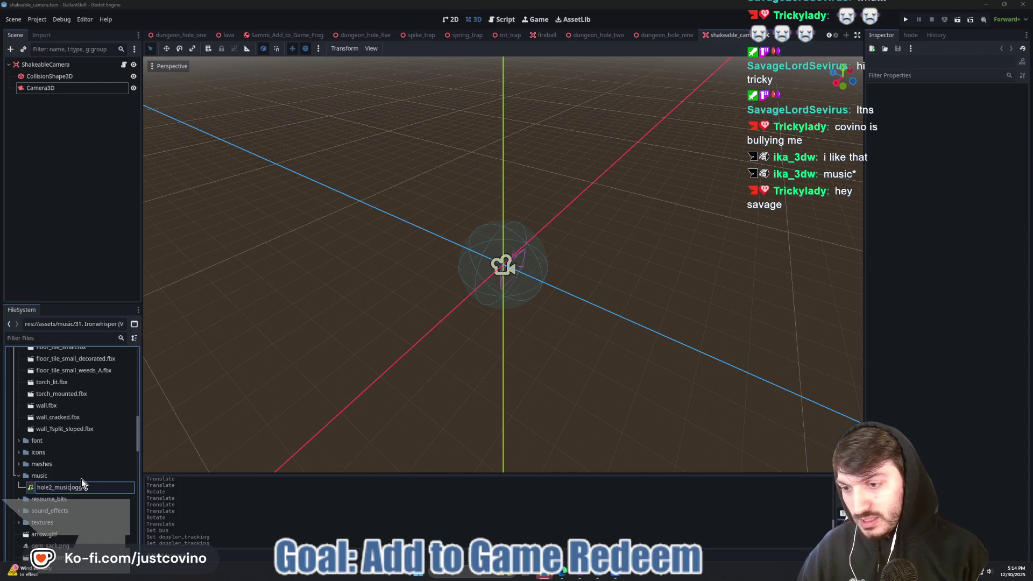
{"action": "key", "text": "Return"}
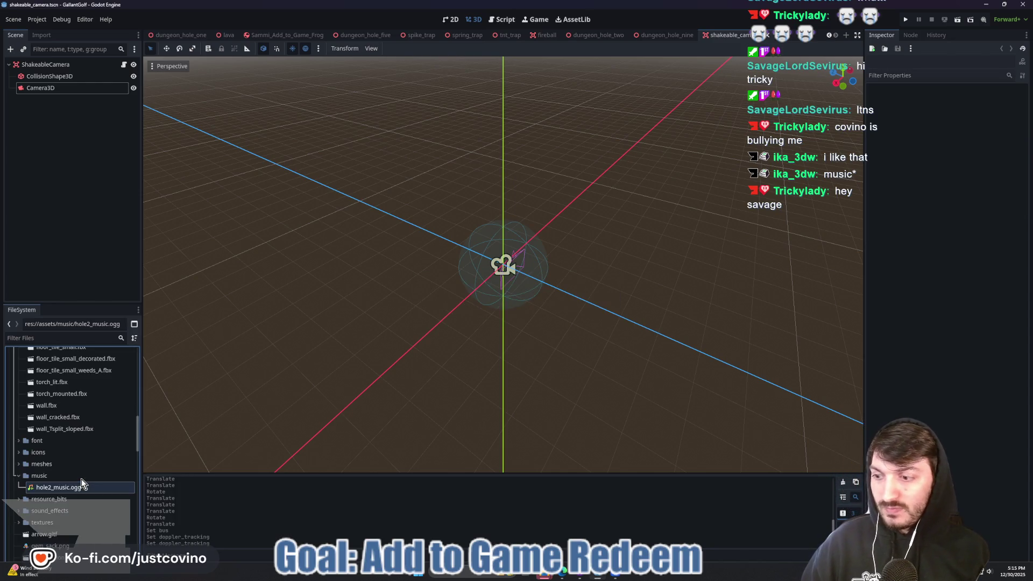
{"action": "left_click", "coordinate": [615, 576]}
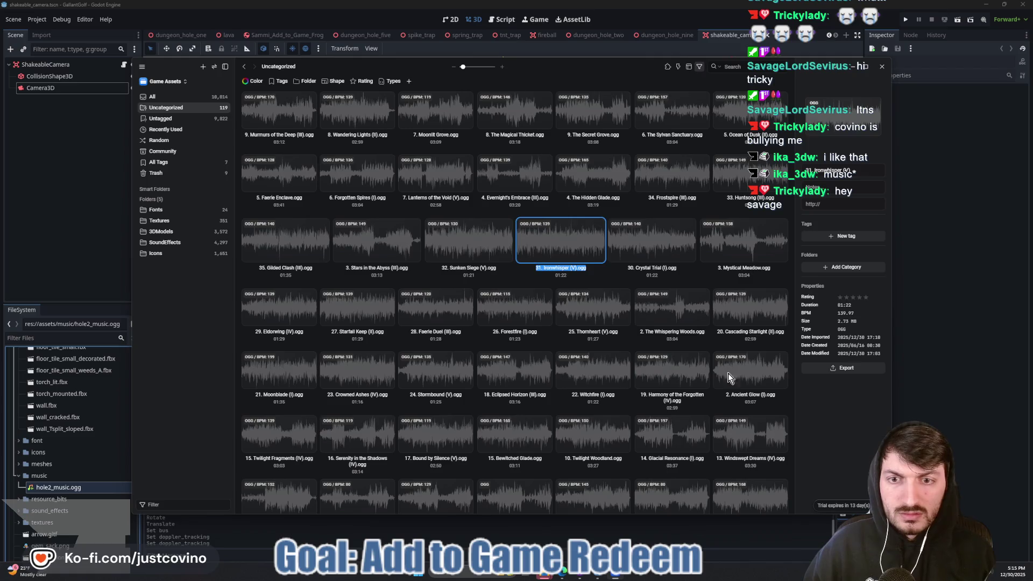
Select the 28. Faerie Duel track and scroll through the Uncategorized library.
{"action": "left_click", "coordinate": [431, 307]}
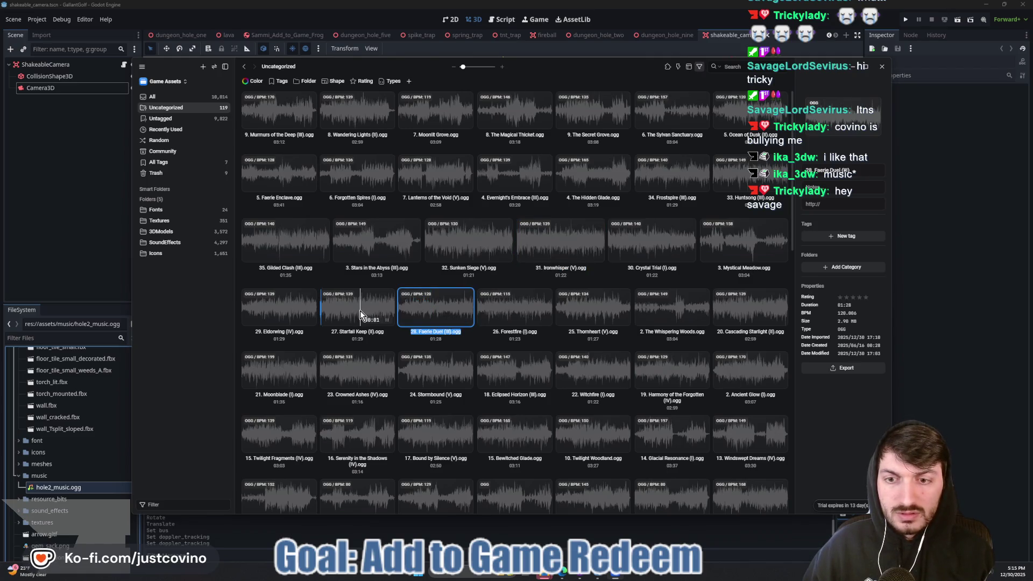
{"action": "scroll", "coordinate": [484, 334], "scroll_direction": "down", "scroll_amount": 2}
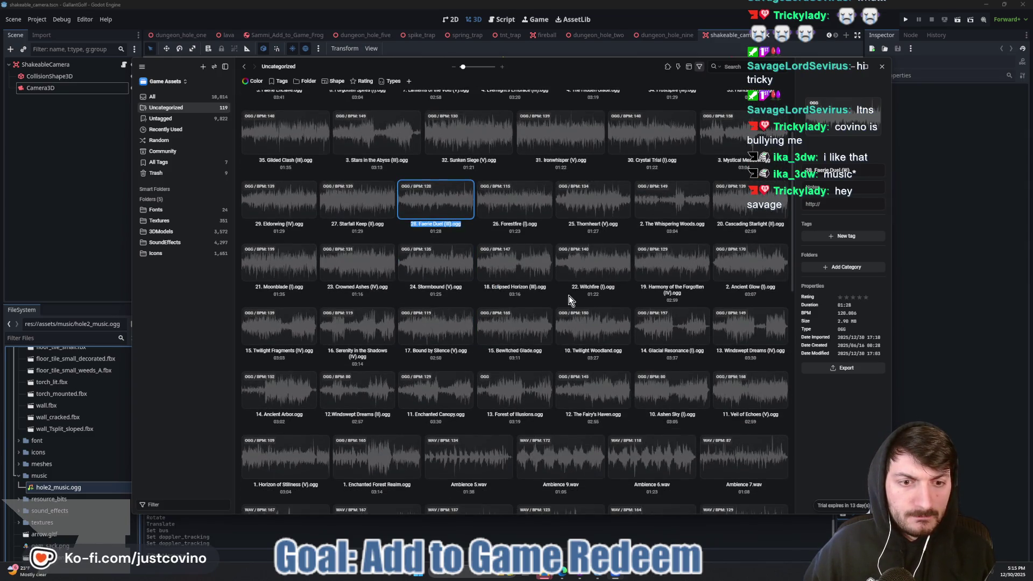
{"action": "scroll", "coordinate": [570, 295], "scroll_direction": "down", "scroll_amount": 2}
{"action": "scroll", "coordinate": [569, 296], "scroll_direction": "down", "scroll_amount": 2}
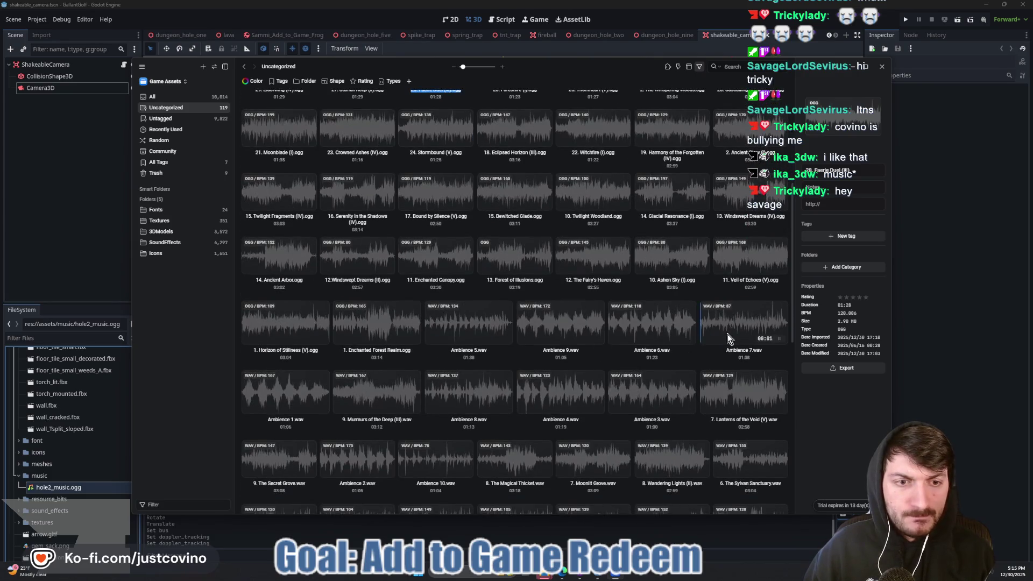
{"action": "scroll", "coordinate": [647, 361], "scroll_direction": "down", "scroll_amount": 2}
{"action": "scroll", "coordinate": [689, 349], "scroll_direction": "up", "scroll_amount": 5}
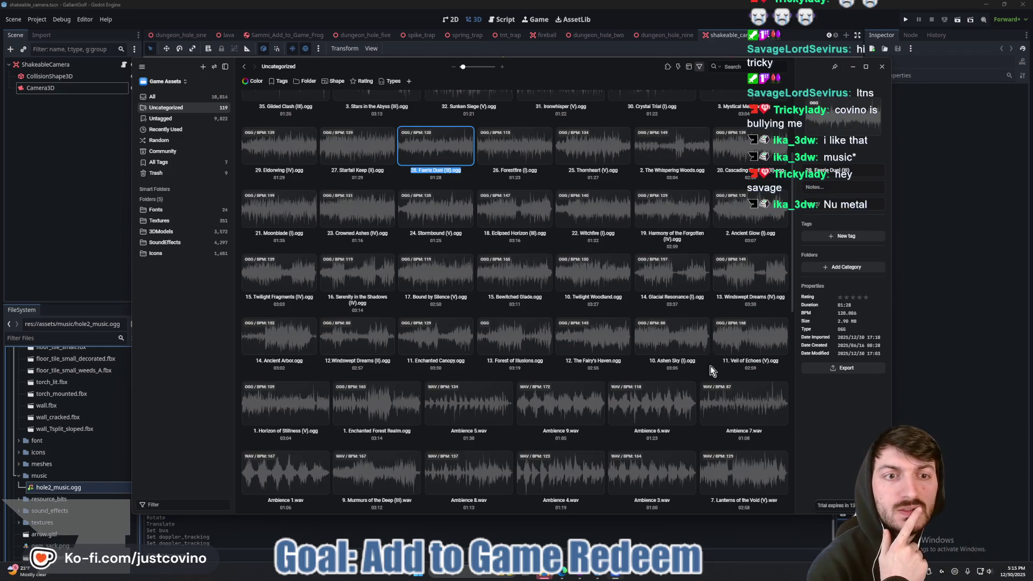
{"action": "scroll", "coordinate": [770, 355], "scroll_direction": "up", "scroll_amount": 3}
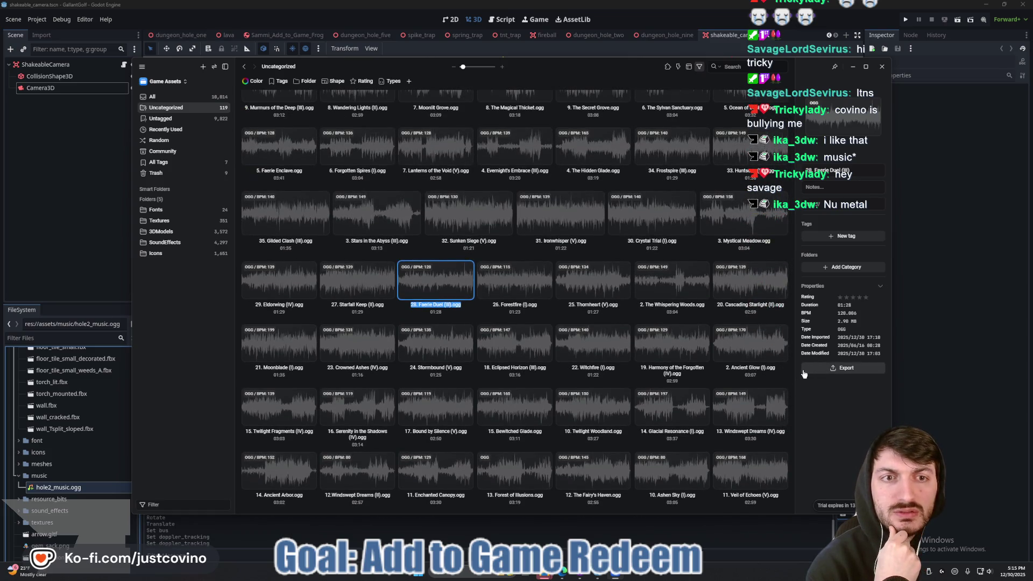
Preview Gilded Clash, Forgotten Spires and Lanterns of the Void from partway through.
{"action": "mouse_move", "coordinate": [453, 218]}
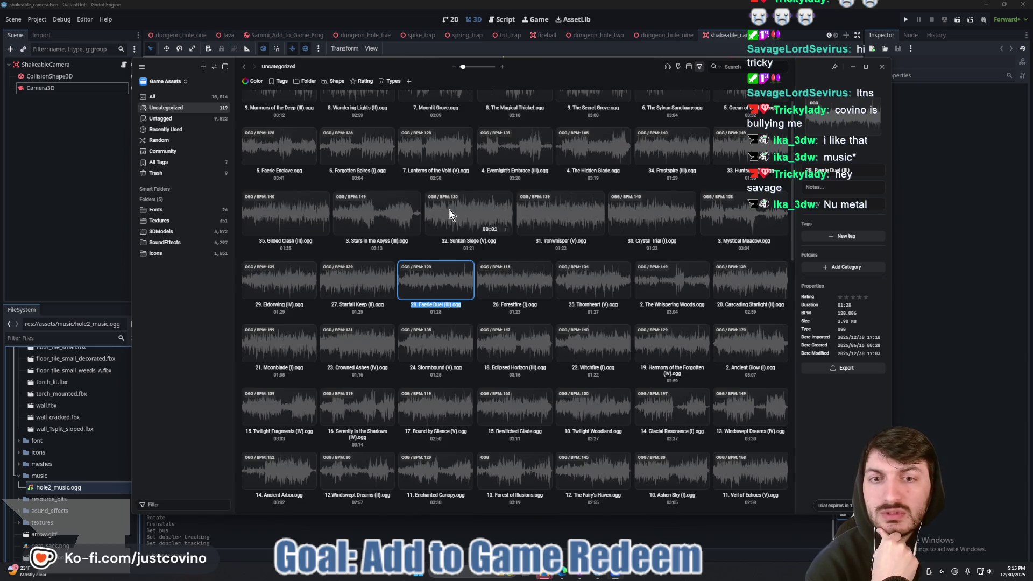
{"action": "left_click", "coordinate": [453, 215]}
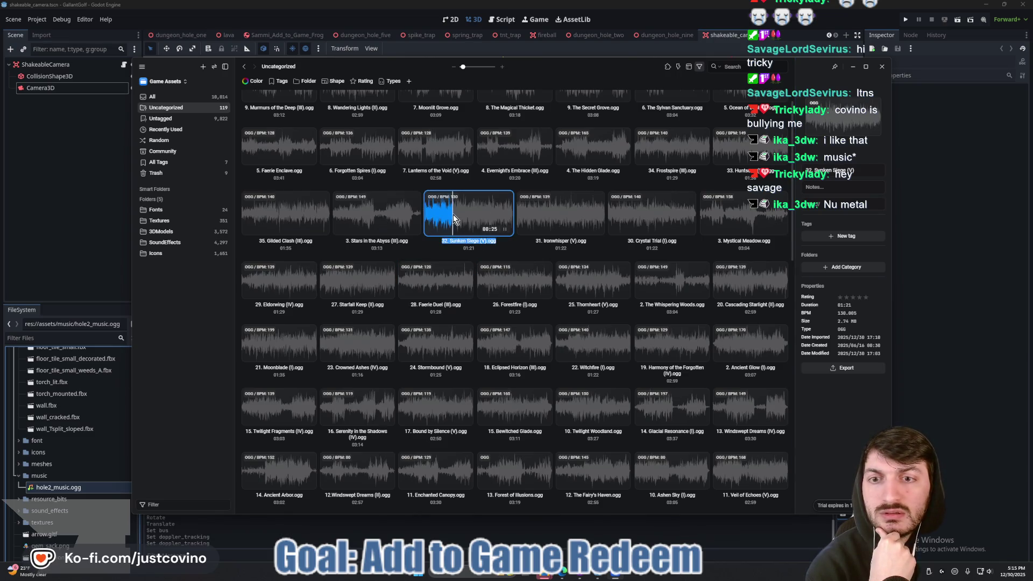
{"action": "left_click", "coordinate": [274, 215]}
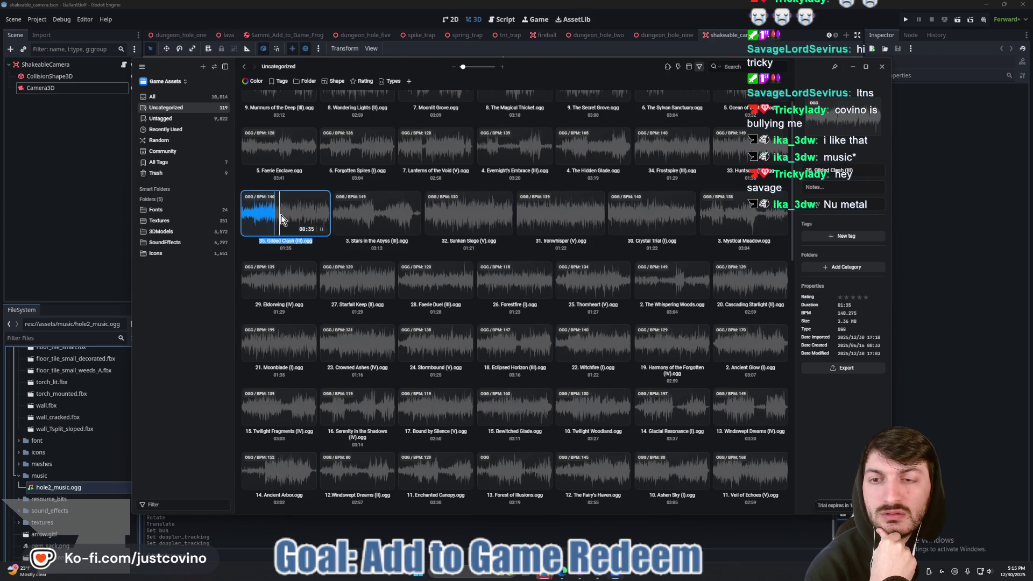
{"action": "left_click", "coordinate": [297, 217]}
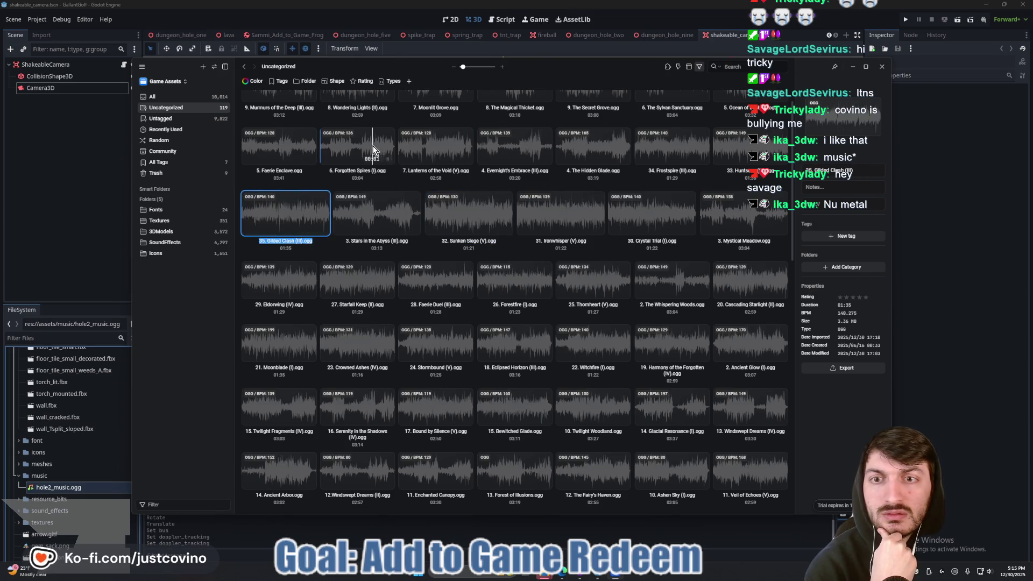
{"action": "left_click", "coordinate": [339, 151]}
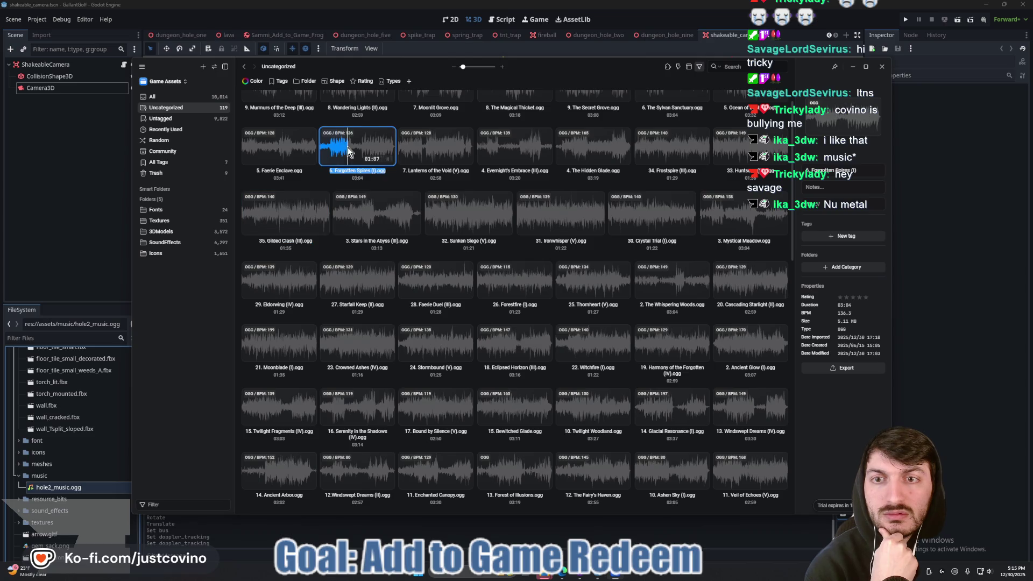
{"action": "left_click", "coordinate": [435, 154]}
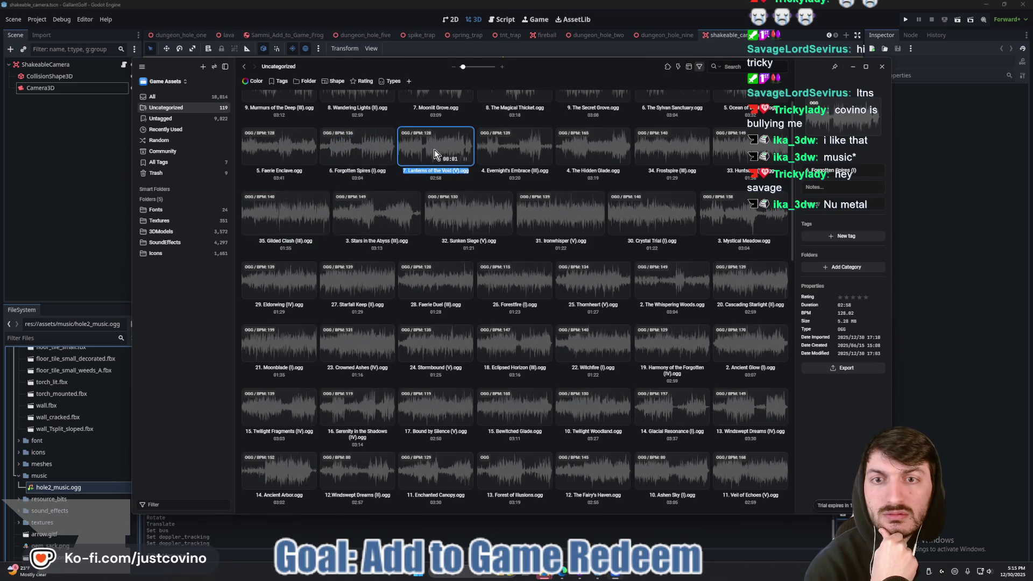
{"action": "left_click", "coordinate": [416, 151]}
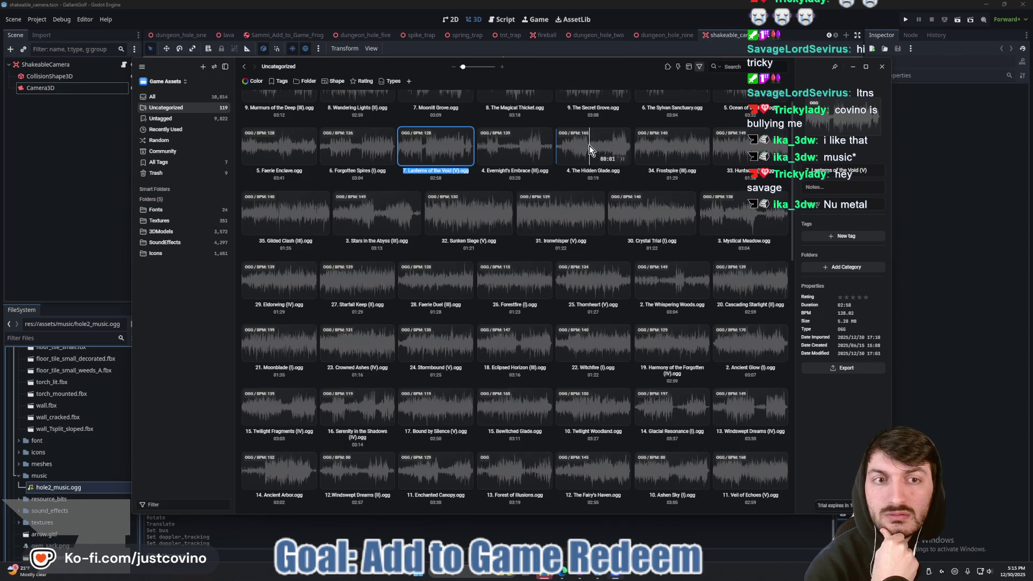
{"action": "scroll", "coordinate": [609, 159], "scroll_direction": "up", "scroll_amount": 1}
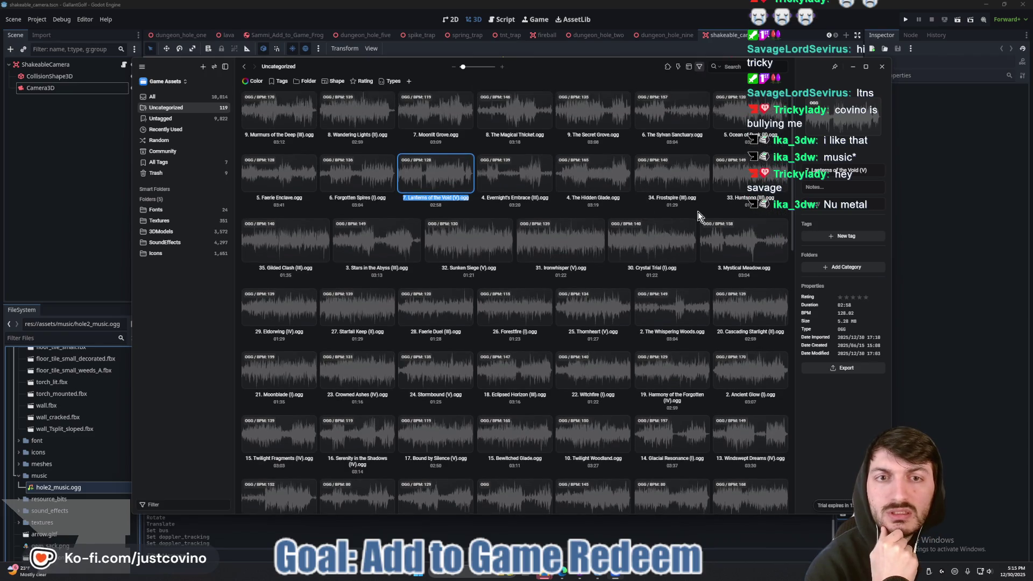
{"action": "scroll", "coordinate": [686, 209], "scroll_direction": "down", "scroll_amount": 5}
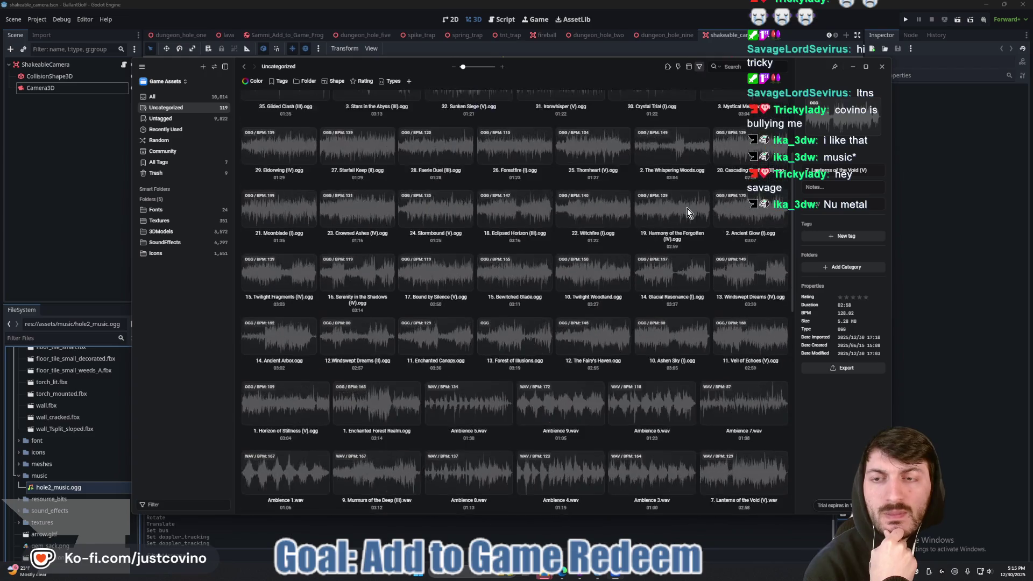
{"action": "scroll", "coordinate": [705, 313], "scroll_direction": "down", "scroll_amount": 5}
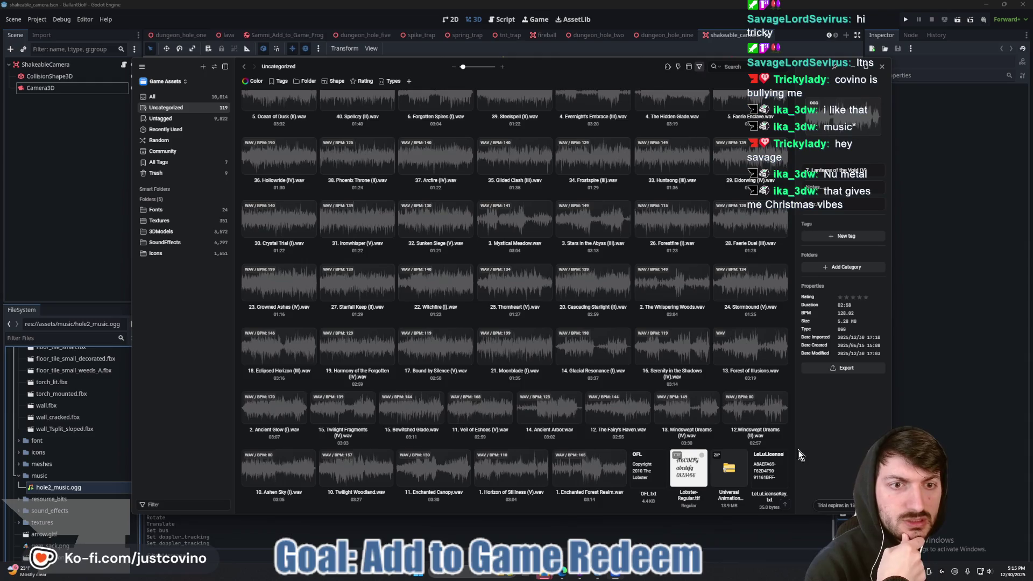
Preview the Faerie Duel, Stormbound, Ironwhisper and Arcfire WAV loops.
{"action": "left_click", "coordinate": [740, 221]}
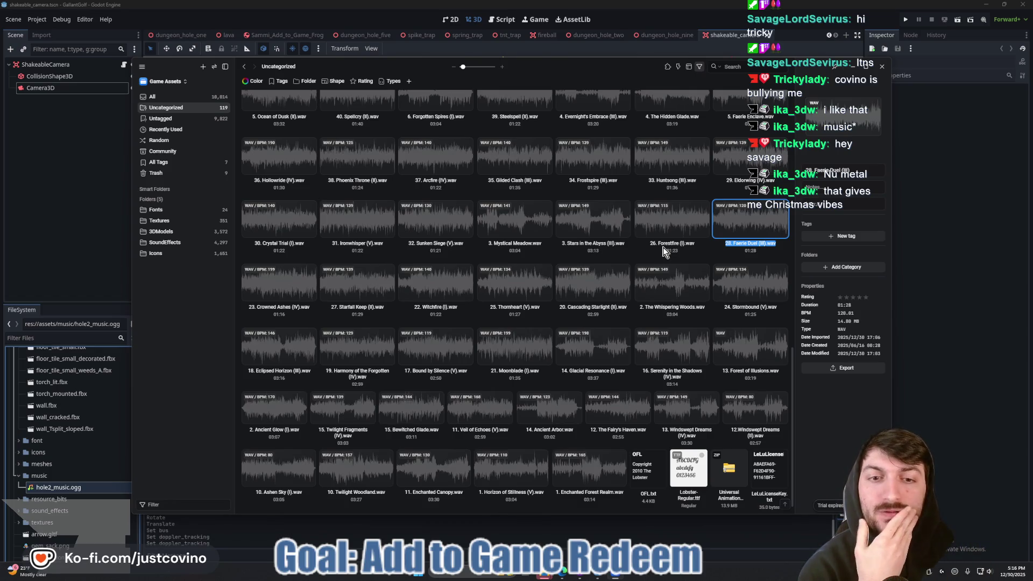
{"action": "left_click", "coordinate": [745, 291]}
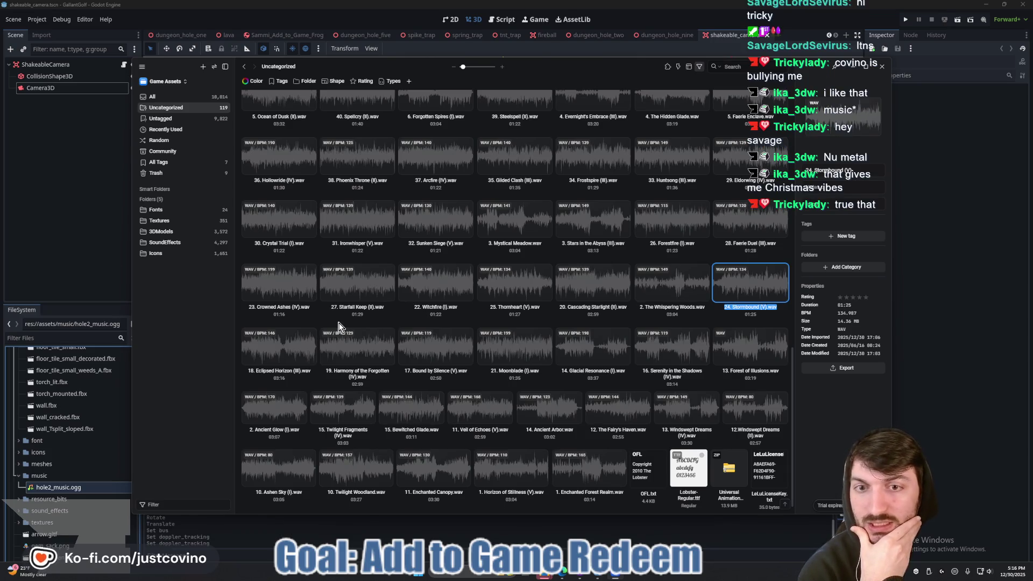
{"action": "left_click", "coordinate": [341, 221]}
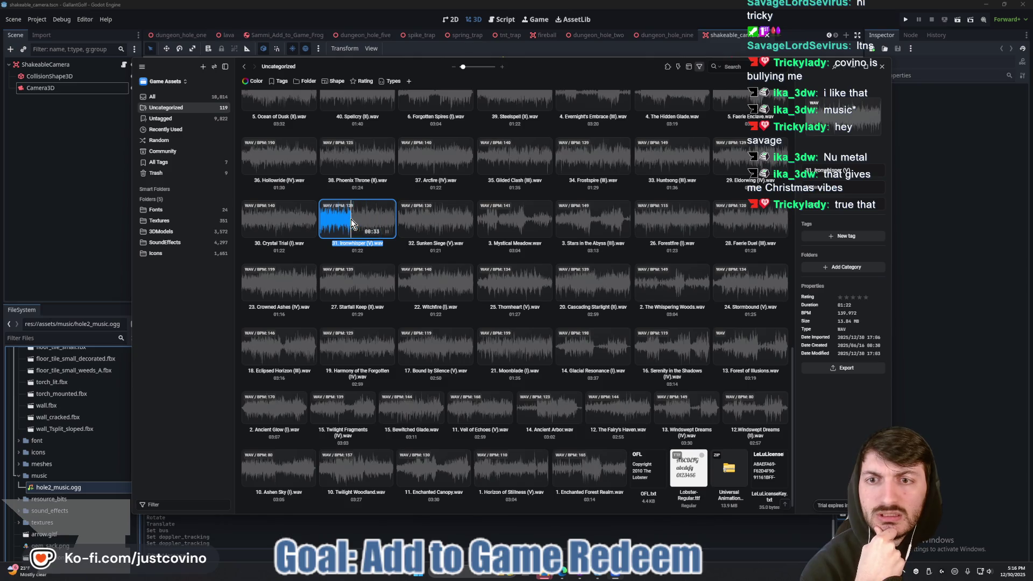
{"action": "left_click", "coordinate": [423, 161]}
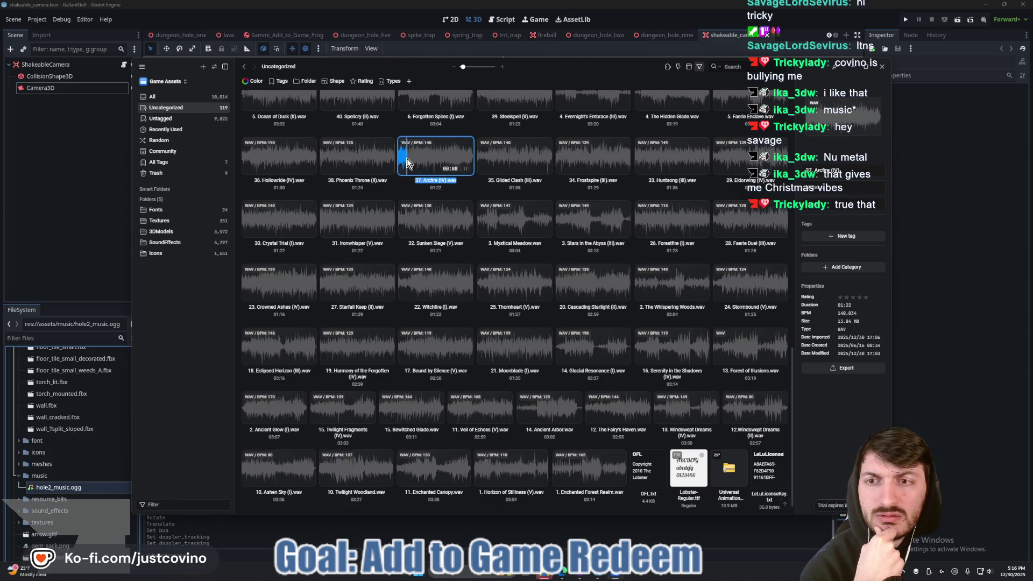
Scroll back through the library and replay the Faerie Duel loop.
{"action": "scroll", "coordinate": [547, 218], "scroll_direction": "up", "scroll_amount": 1}
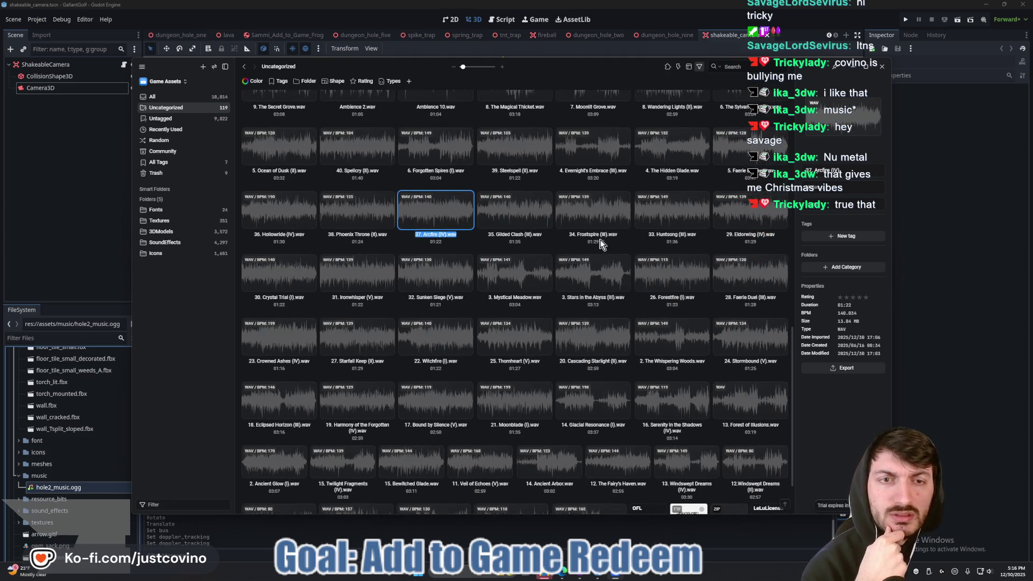
{"action": "scroll", "coordinate": [618, 253], "scroll_direction": "up", "scroll_amount": 2}
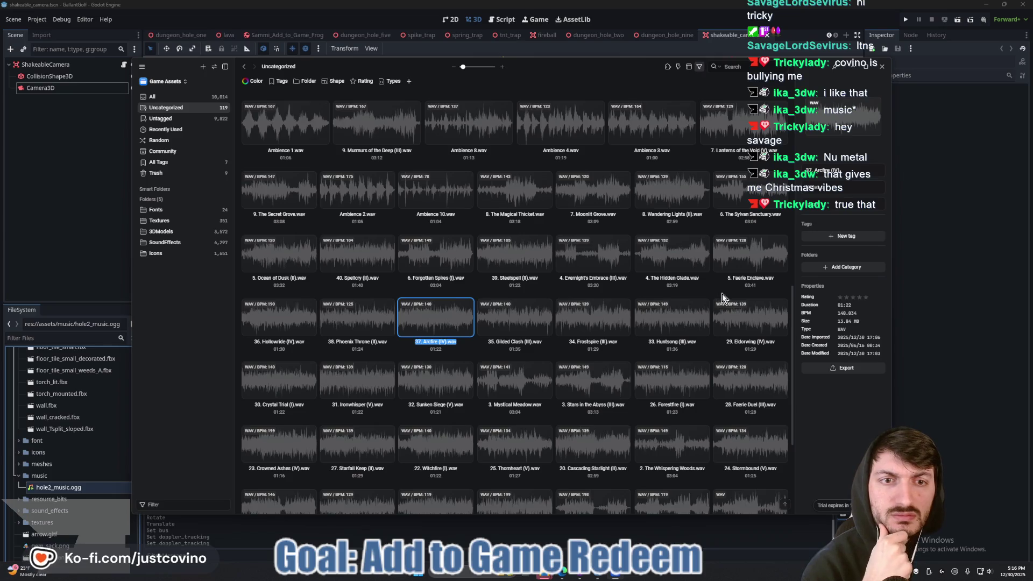
{"action": "scroll", "coordinate": [718, 295], "scroll_direction": "up", "scroll_amount": 2}
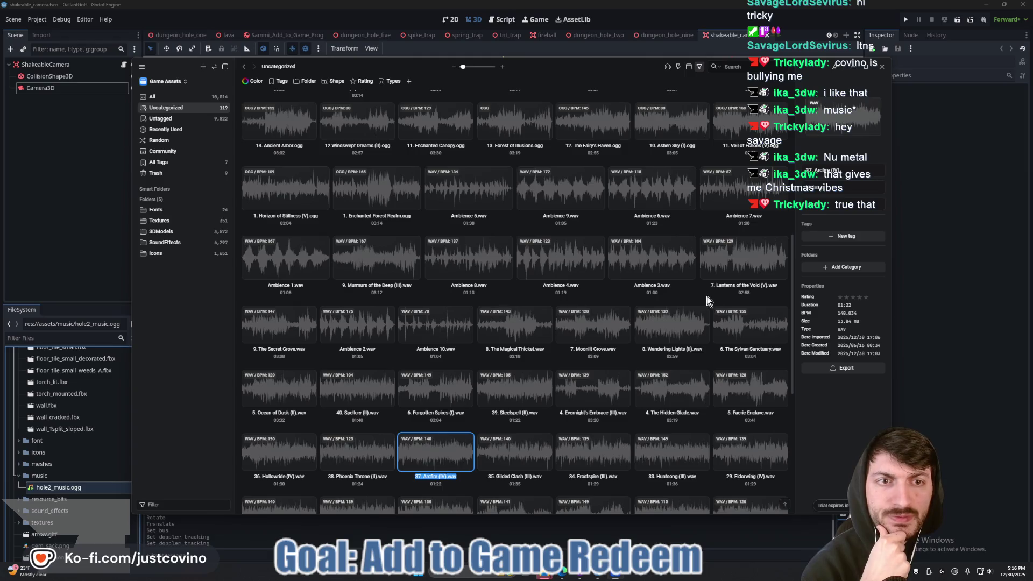
{"action": "scroll", "coordinate": [707, 300], "scroll_direction": "down", "scroll_amount": 2}
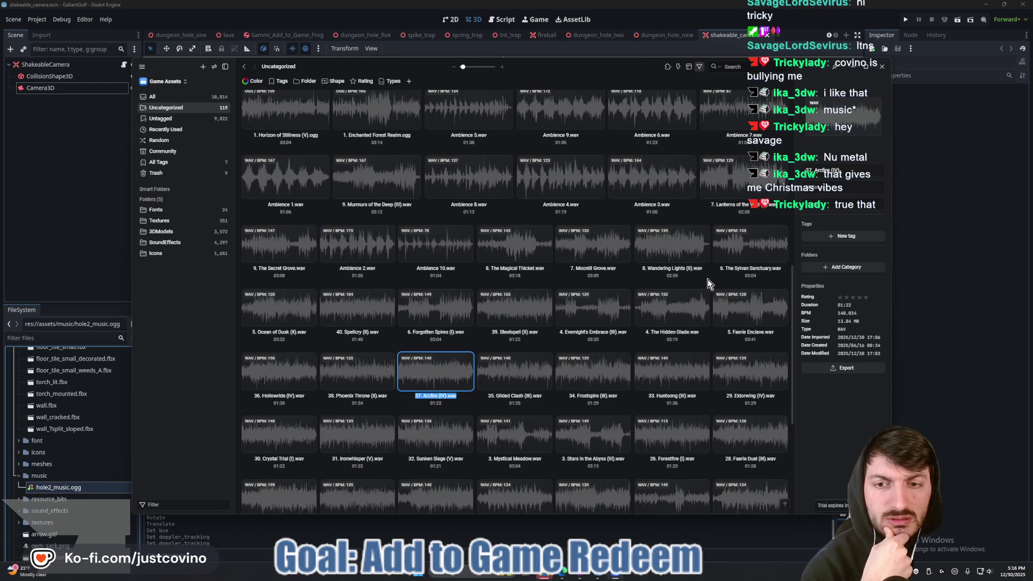
{"action": "scroll", "coordinate": [708, 280], "scroll_direction": "down", "scroll_amount": 2}
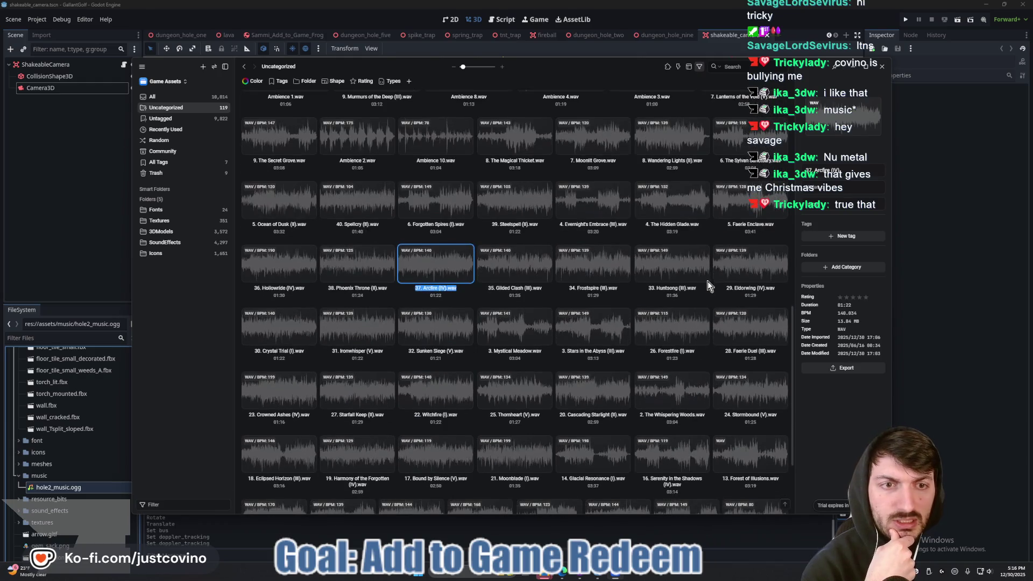
{"action": "scroll", "coordinate": [710, 278], "scroll_direction": "down", "scroll_amount": 1}
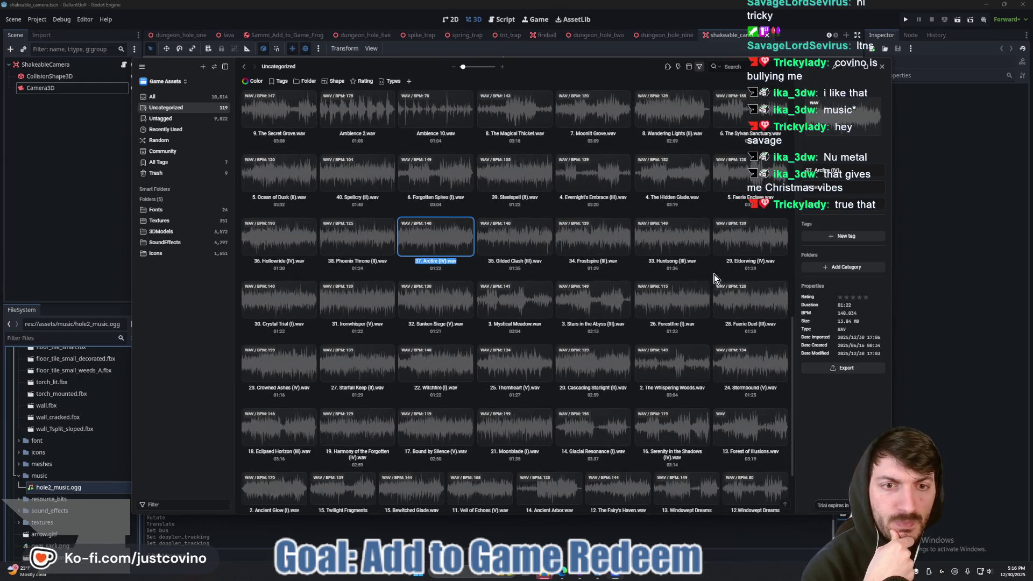
{"action": "scroll", "coordinate": [715, 274], "scroll_direction": "down", "scroll_amount": 2}
{"action": "left_click", "coordinate": [726, 253]}
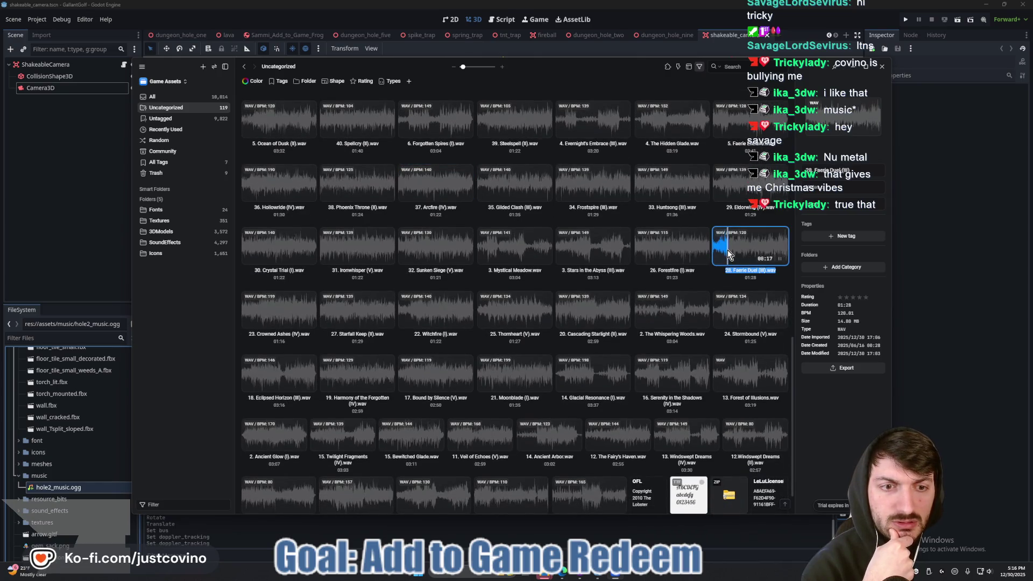
Preview the 22. Witchfire (I) WAV loop from its middle, replaying slightly earlier.
{"action": "scroll", "coordinate": [732, 251], "scroll_direction": "down", "scroll_amount": 1}
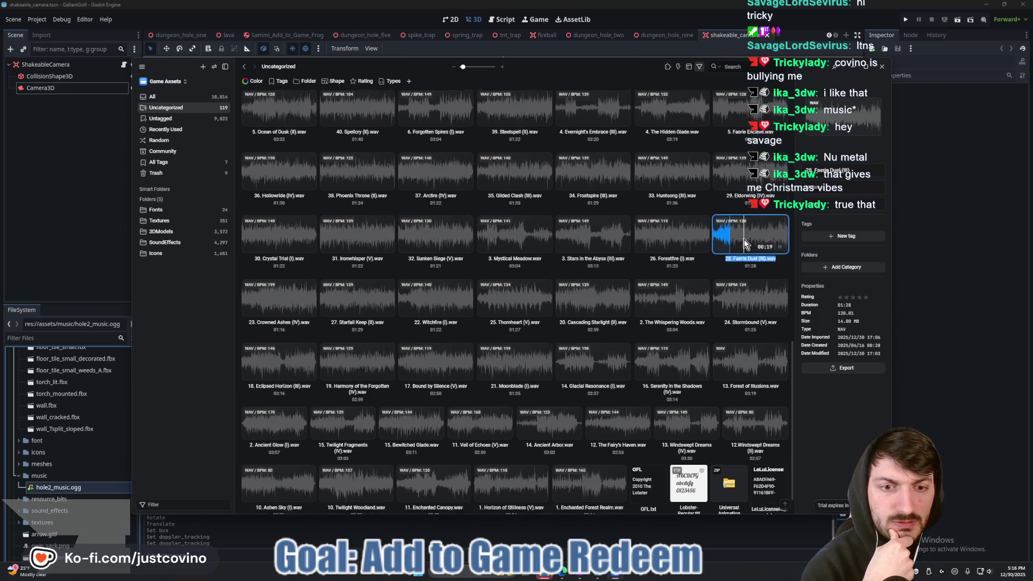
{"action": "scroll", "coordinate": [748, 227], "scroll_direction": "down", "scroll_amount": 1}
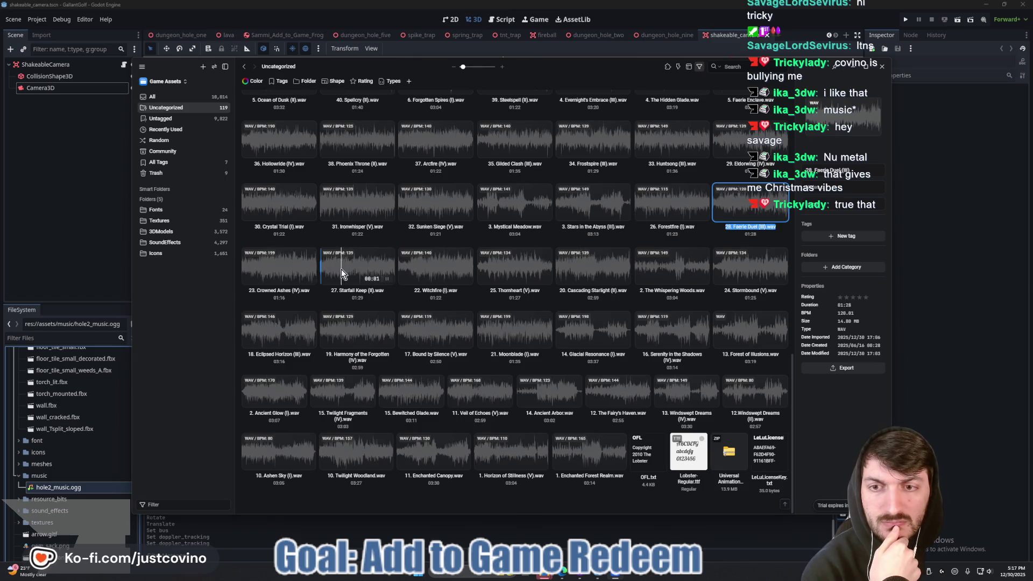
{"action": "left_click", "coordinate": [430, 274]}
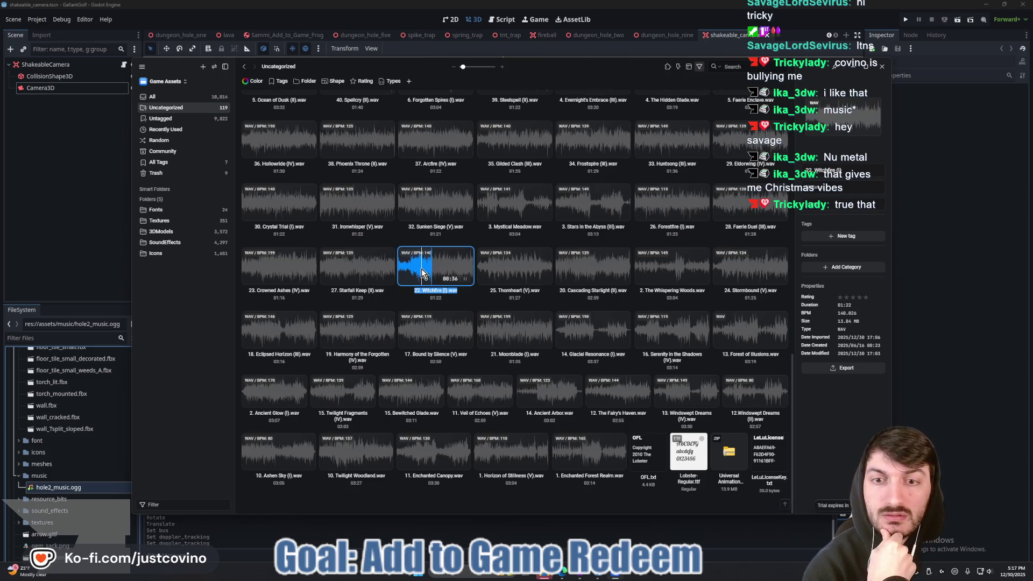
{"action": "left_click", "coordinate": [422, 269]}
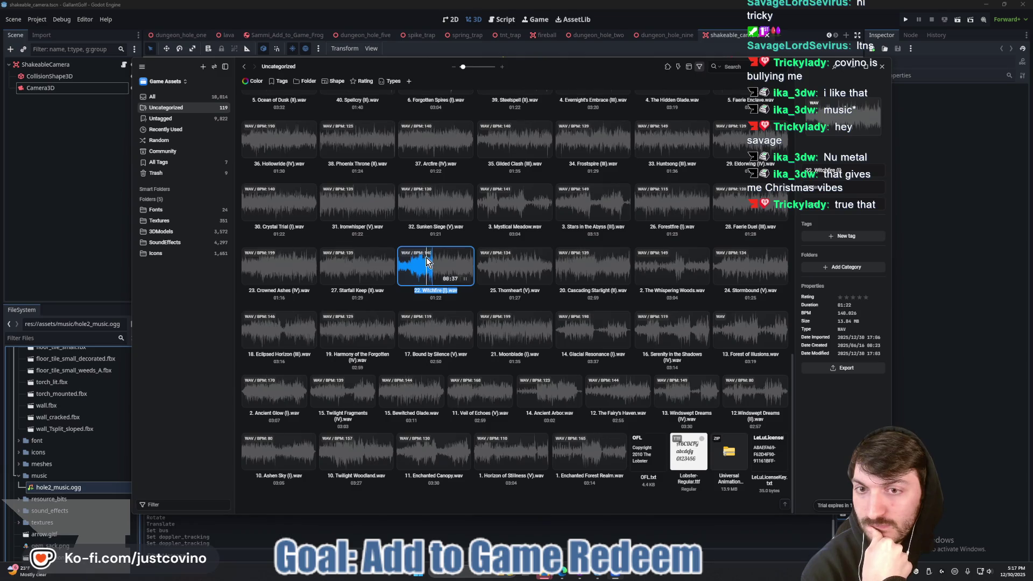
{"action": "mouse_move", "coordinate": [335, 203]}
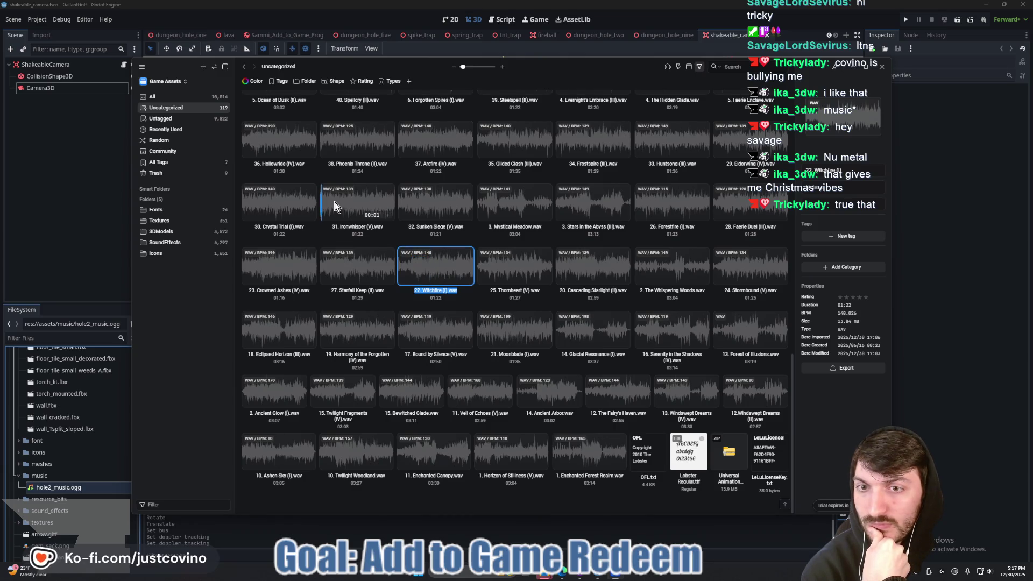
{"action": "scroll", "coordinate": [405, 232], "scroll_direction": "up", "scroll_amount": 3}
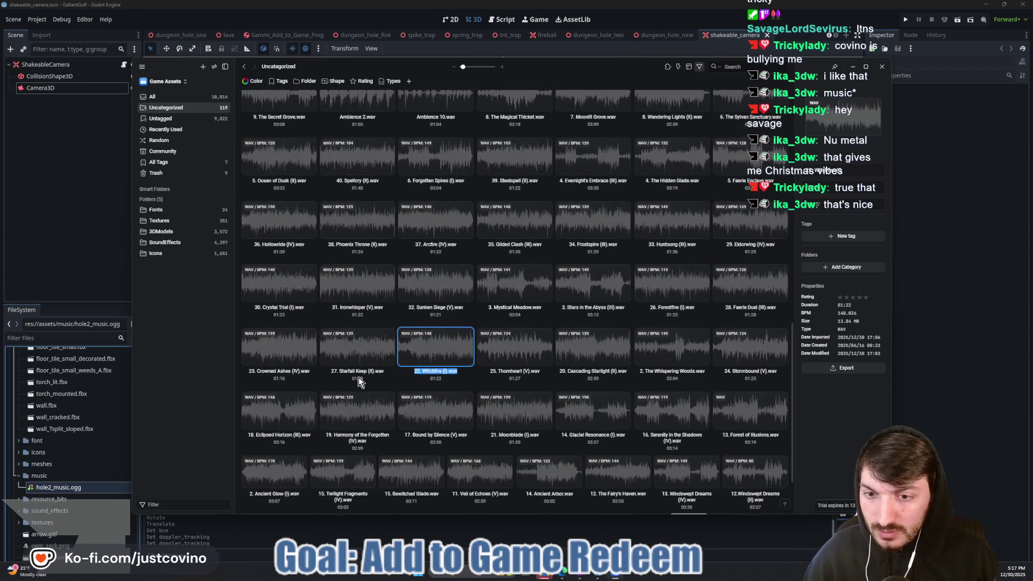
{"action": "scroll", "coordinate": [361, 372], "scroll_direction": "down", "scroll_amount": 1}
{"action": "mouse_move", "coordinate": [373, 347]}
{"action": "mouse_move", "coordinate": [341, 279]}
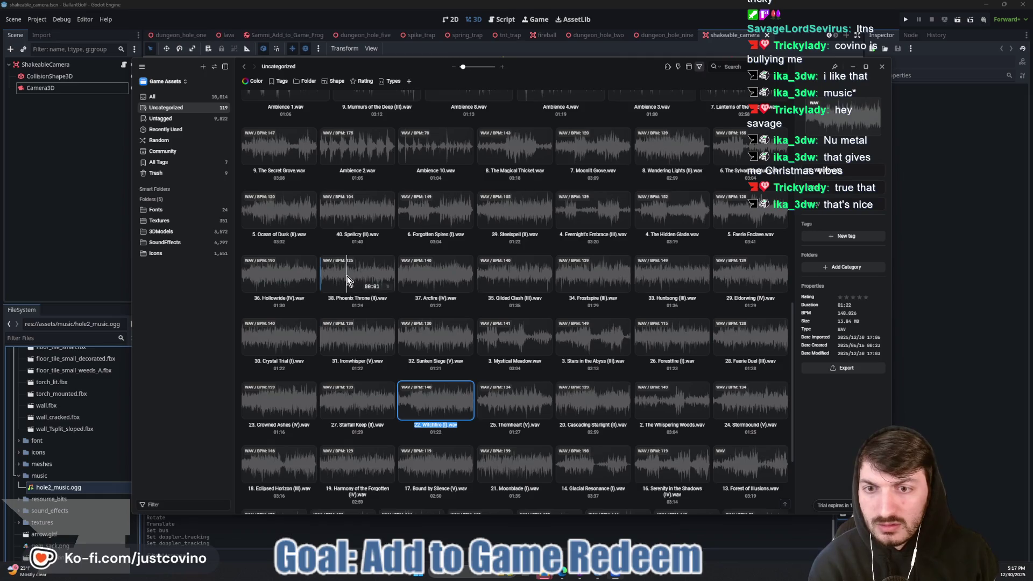
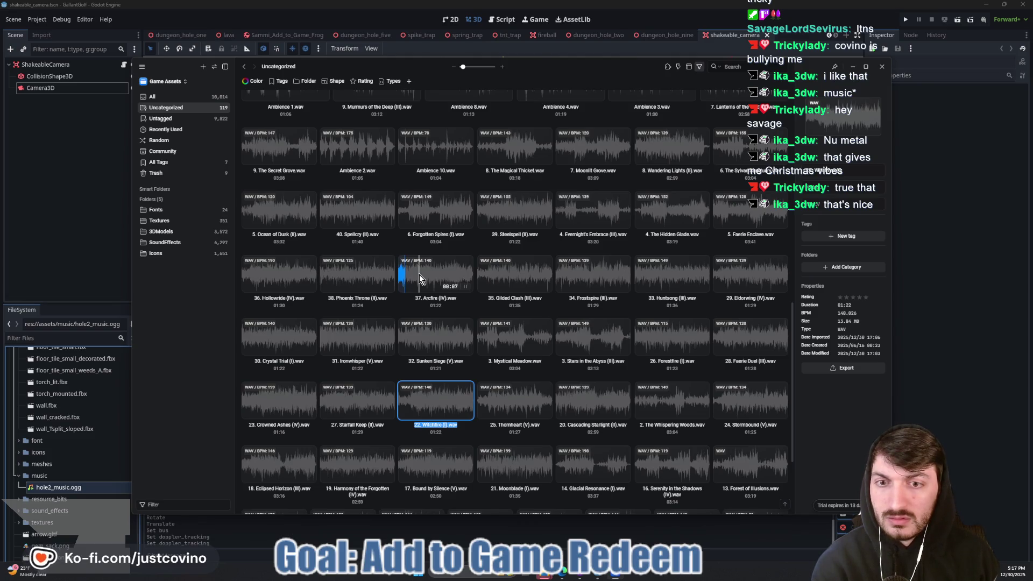
Preview the Arcfire track from about 00:22, skipping ahead to 00:38.
{"action": "left_click", "coordinate": [419, 275]}
{"action": "left_click", "coordinate": [434, 277]}
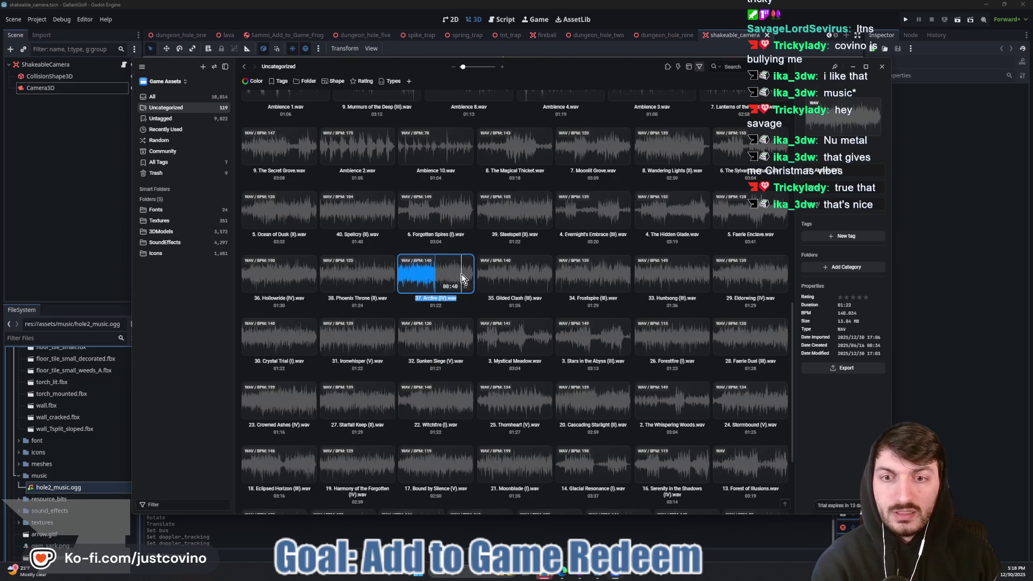
{"action": "scroll", "coordinate": [486, 312], "scroll_direction": "up", "scroll_amount": 3}
{"action": "scroll", "coordinate": [501, 327], "scroll_direction": "up", "scroll_amount": 3}
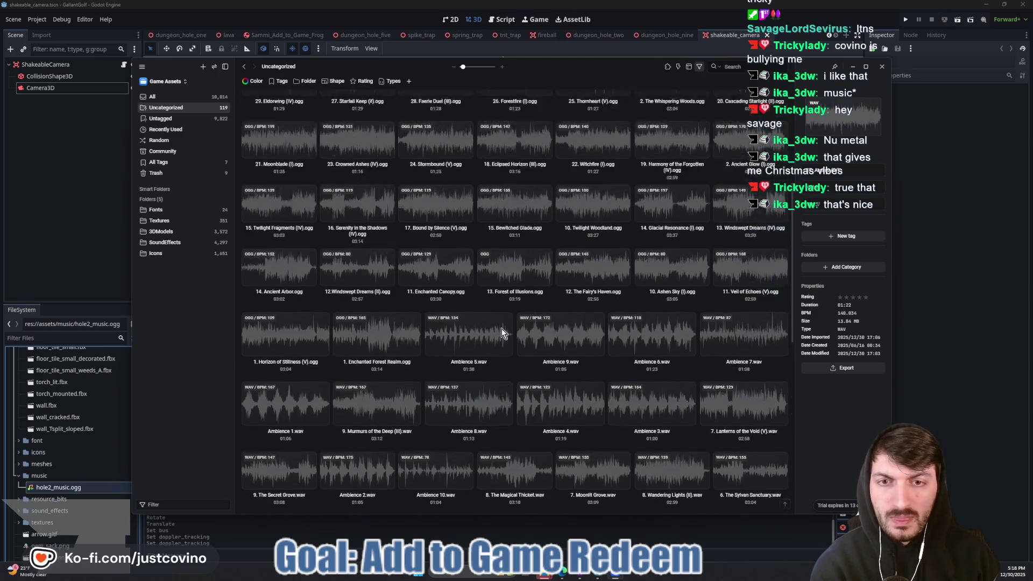
{"action": "scroll", "coordinate": [514, 359], "scroll_direction": "up", "scroll_amount": 3}
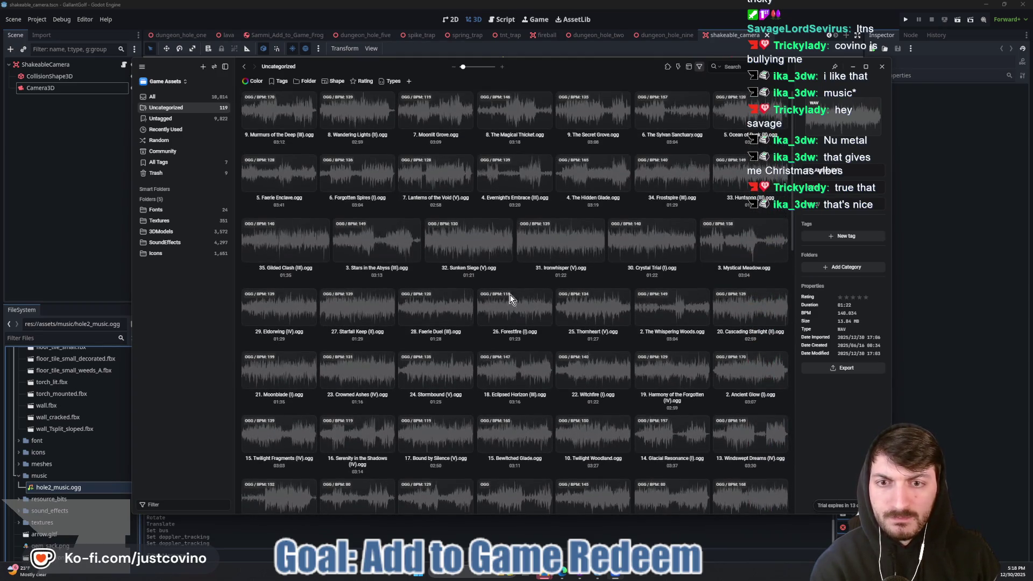
Search the library for 'arc', then clear the search to show every track again.
{"action": "left_click", "coordinate": [729, 66]}
{"action": "type", "text": "ar"}
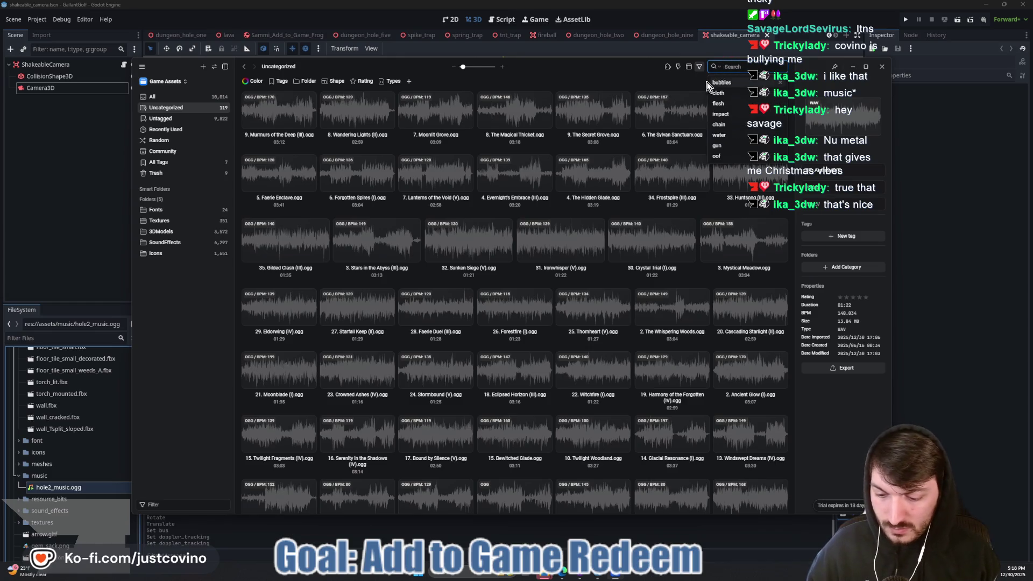
{"action": "type", "text": "c"}
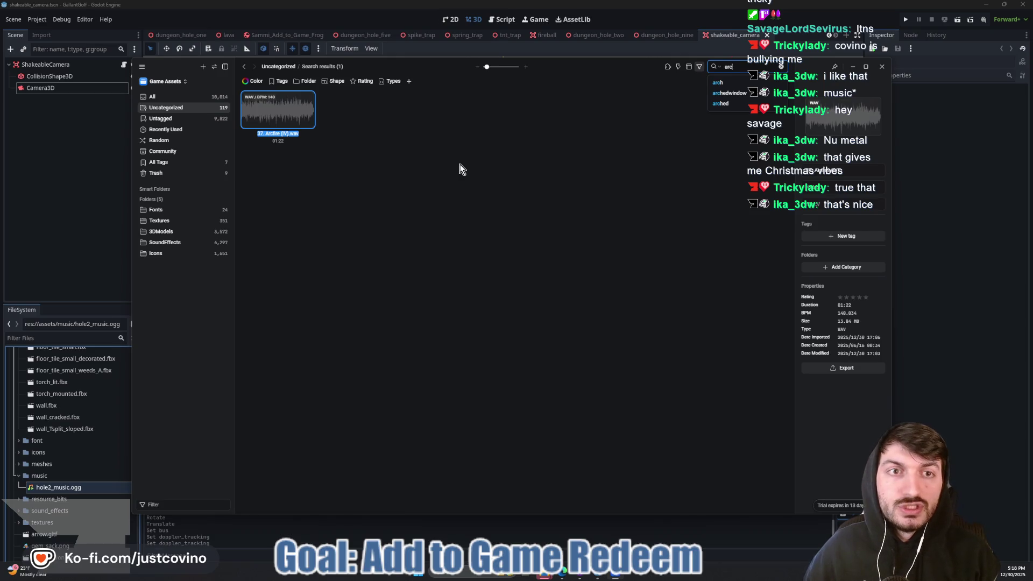
{"action": "key", "text": "BackSpace"}
{"action": "key", "text": "BackSpace"}
{"action": "key", "text": "BackSpace"}
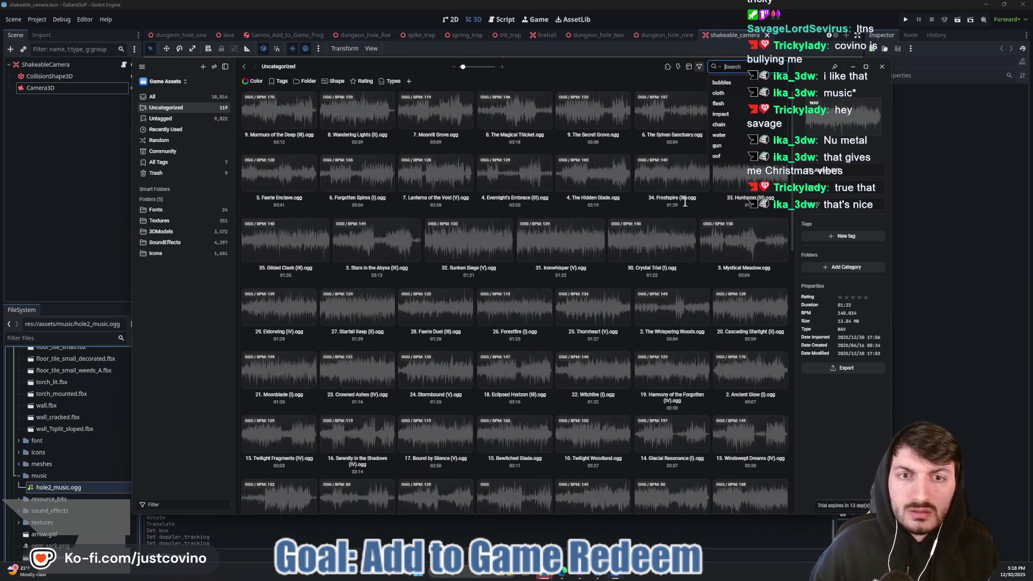
{"action": "left_click", "coordinate": [796, 210]}
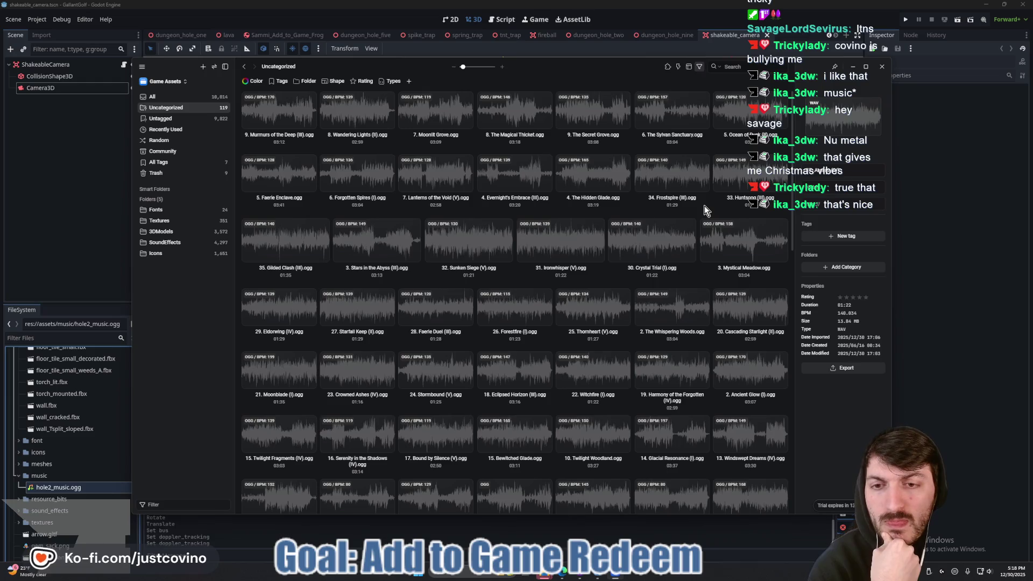
Scroll down and back up through the Uncategorized track grid.
{"action": "scroll", "coordinate": [705, 205], "scroll_direction": "down", "scroll_amount": 1}
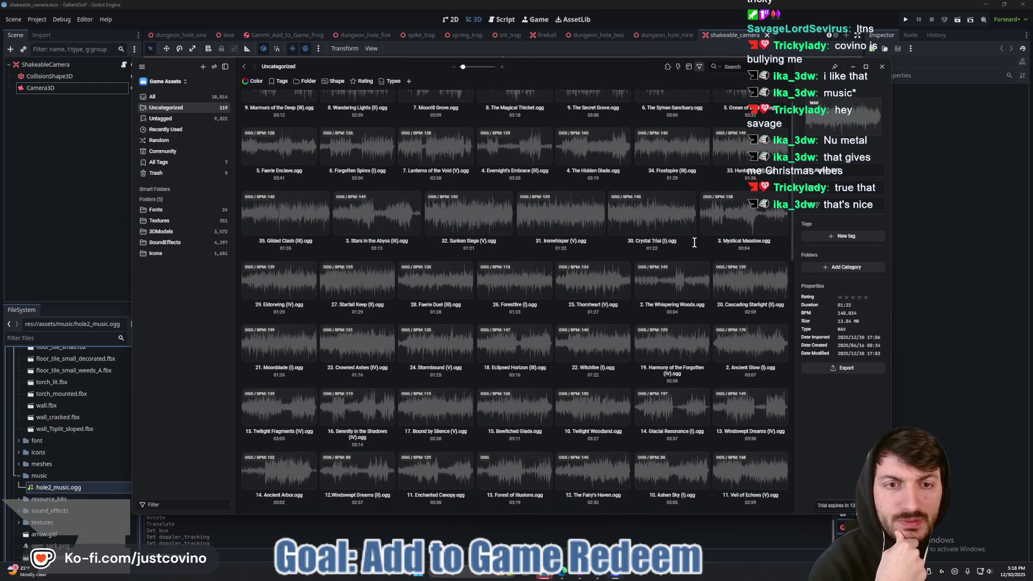
{"action": "scroll", "coordinate": [694, 247], "scroll_direction": "down", "scroll_amount": 1}
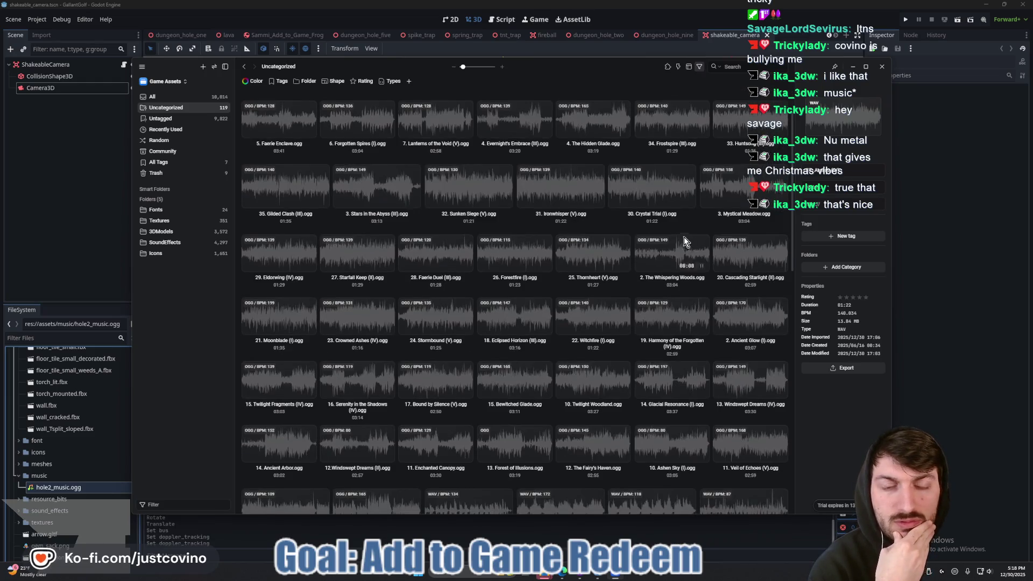
{"action": "mouse_move", "coordinate": [506, 241]}
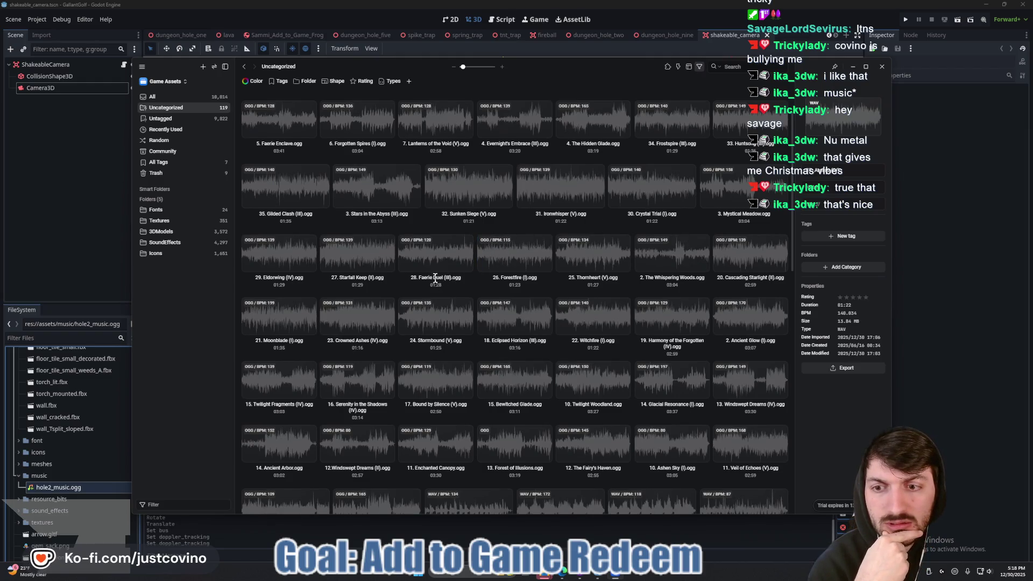
{"action": "scroll", "coordinate": [435, 279], "scroll_direction": "down", "scroll_amount": 1}
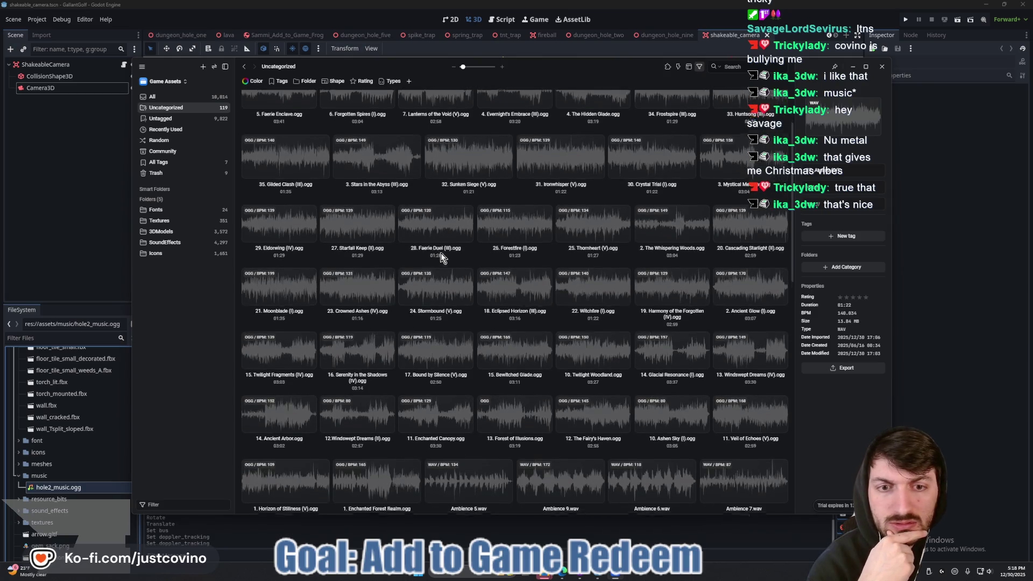
{"action": "scroll", "coordinate": [474, 245], "scroll_direction": "down", "scroll_amount": 1}
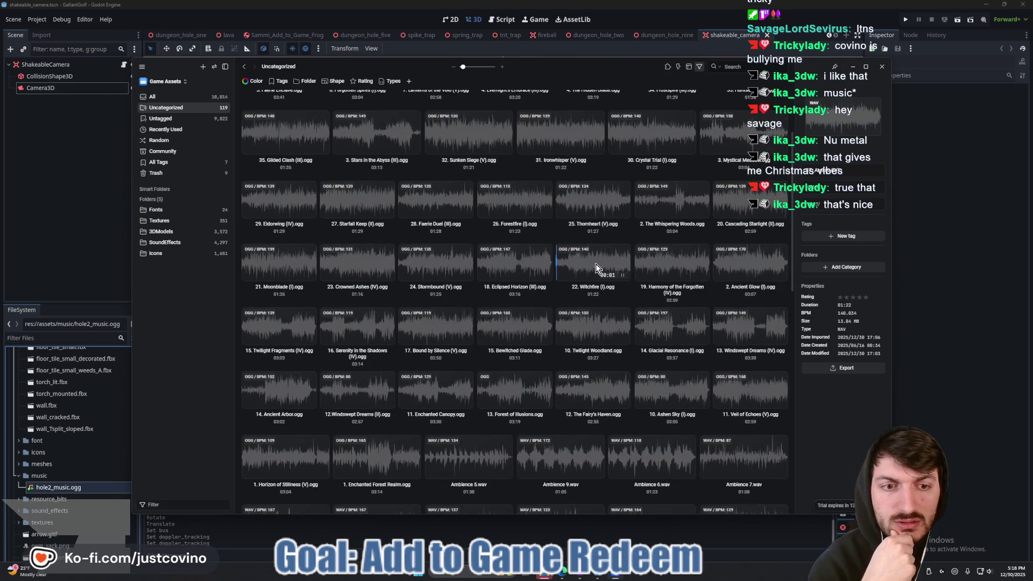
{"action": "scroll", "coordinate": [596, 264], "scroll_direction": "down", "scroll_amount": 1}
{"action": "scroll", "coordinate": [540, 255], "scroll_direction": "down", "scroll_amount": 1}
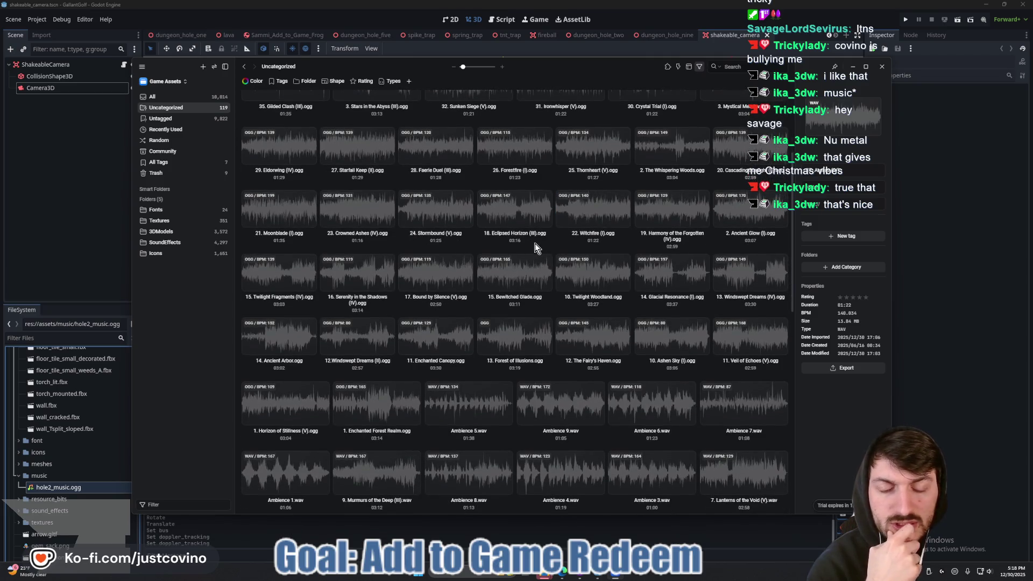
{"action": "scroll", "coordinate": [535, 243], "scroll_direction": "down", "scroll_amount": 2}
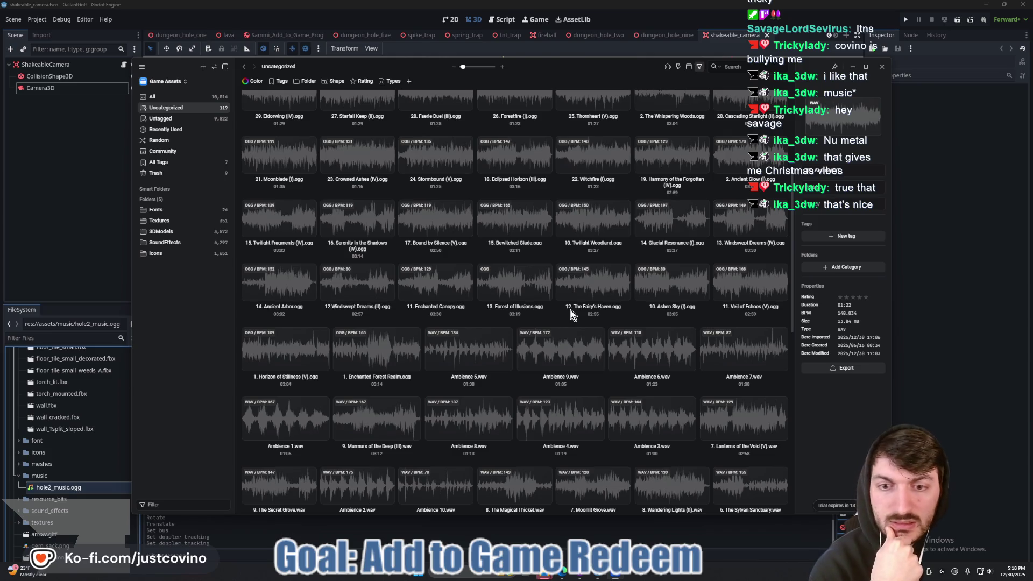
{"action": "scroll", "coordinate": [573, 315], "scroll_direction": "down", "scroll_amount": 4}
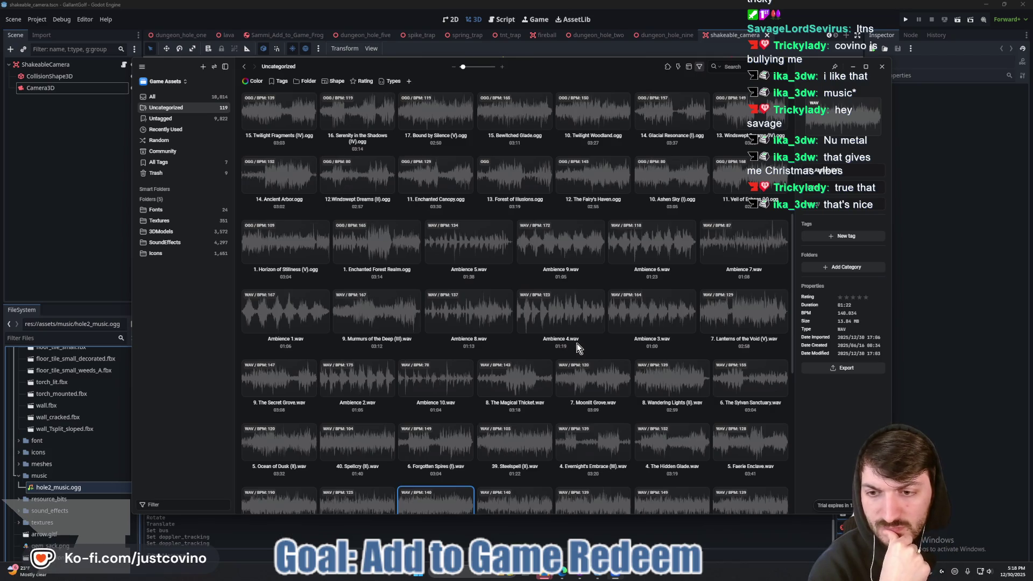
{"action": "scroll", "coordinate": [547, 337], "scroll_direction": "down", "scroll_amount": 4}
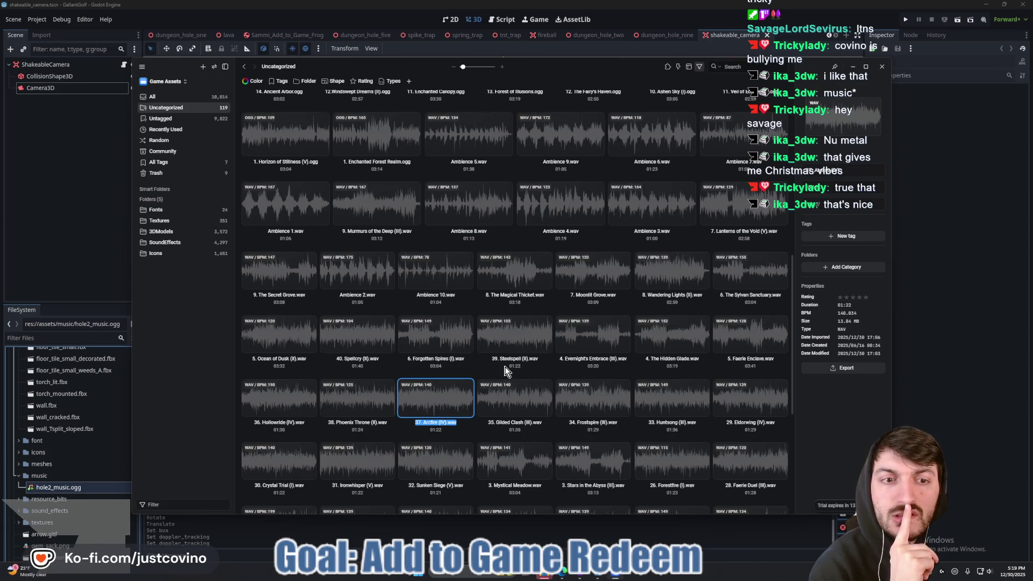
{"action": "scroll", "coordinate": [506, 372], "scroll_direction": "up", "scroll_amount": 1}
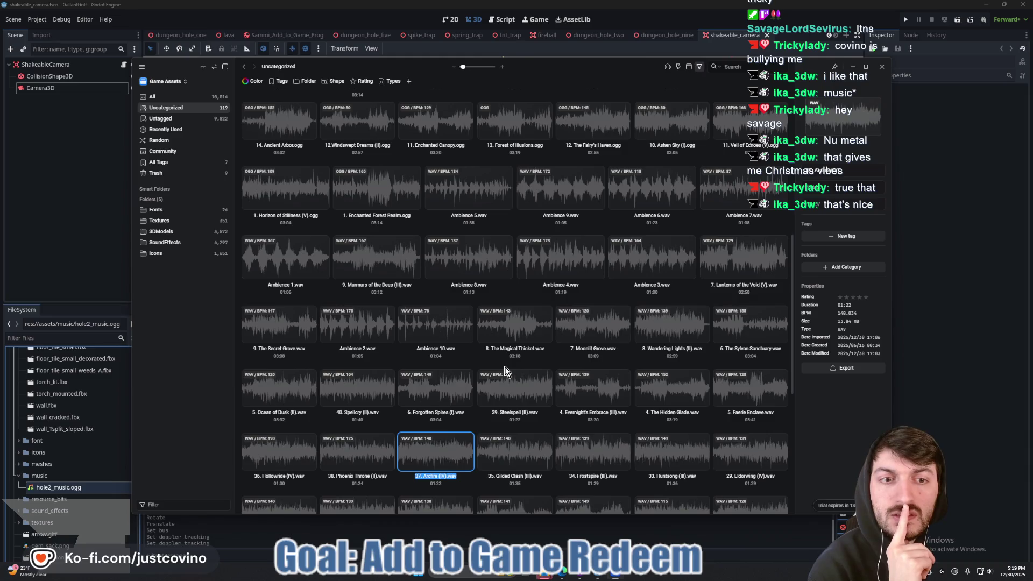
{"action": "scroll", "coordinate": [505, 366], "scroll_direction": "up", "scroll_amount": 2}
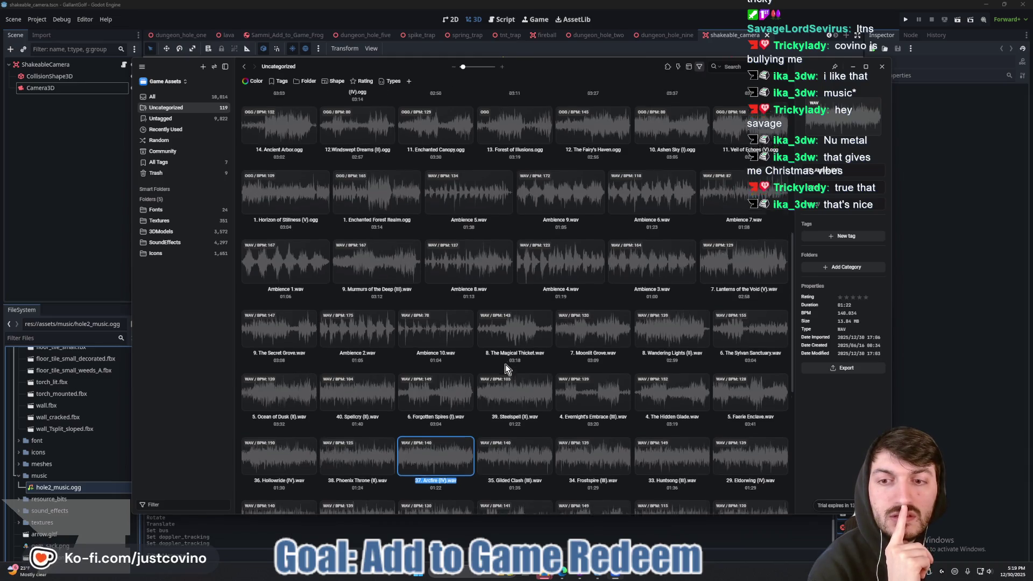
{"action": "scroll", "coordinate": [506, 364], "scroll_direction": "up", "scroll_amount": 2}
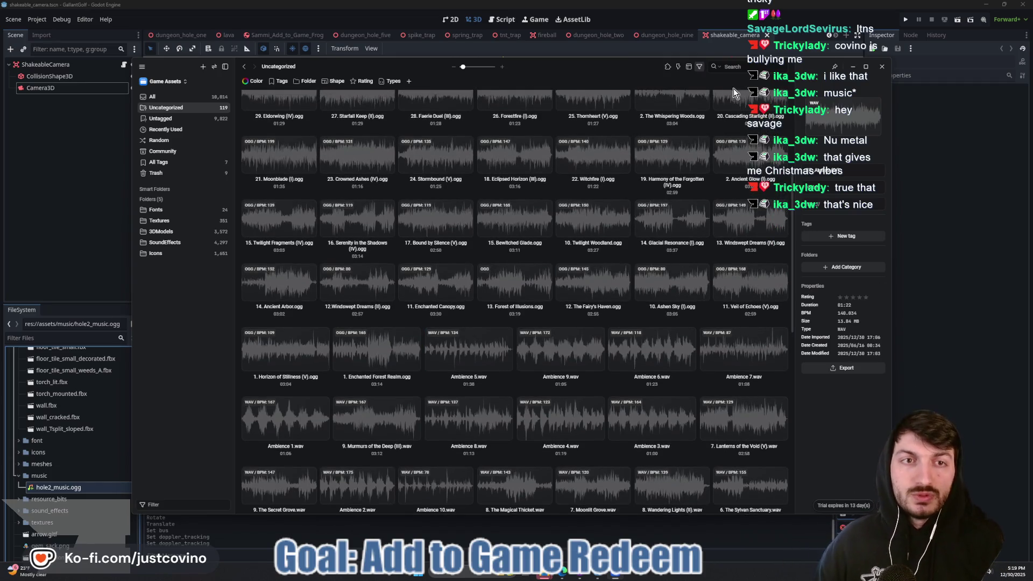
Search for 'ar' to narrow the library to 18 results, then switch to File Explorer.
{"action": "left_click", "coordinate": [734, 68]}
{"action": "type", "text": "r"}
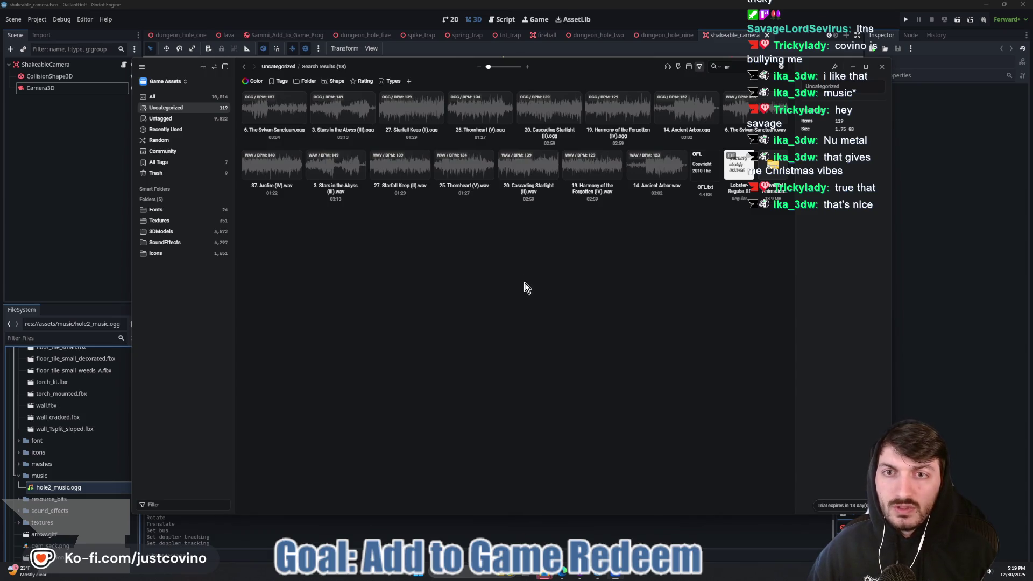
{"action": "mouse_move", "coordinate": [545, 575]}
{"action": "left_click", "coordinate": [592, 524]}
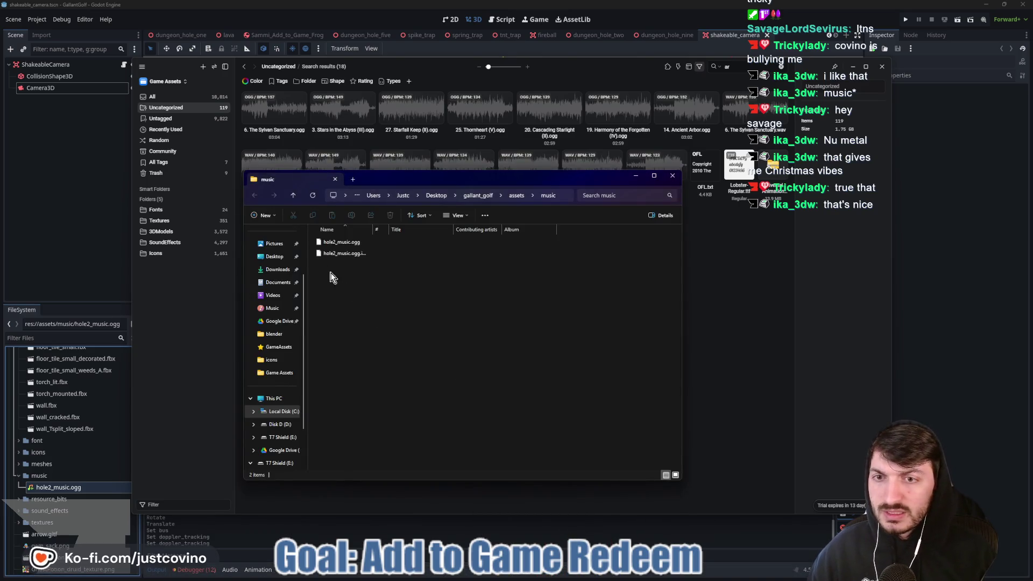
Open Game Assets > Loops > ogg and select all 15 ogg loop files.
{"action": "mouse_move", "coordinate": [548, 576]}
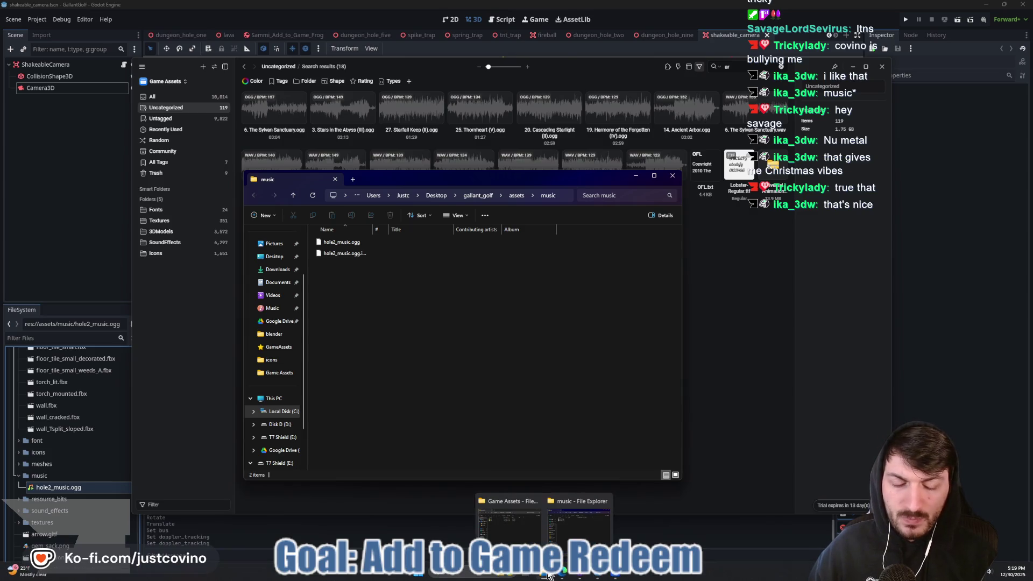
{"action": "left_click", "coordinate": [508, 522]}
{"action": "left_click", "coordinate": [320, 233]}
{"action": "double_click", "coordinate": [321, 234]}
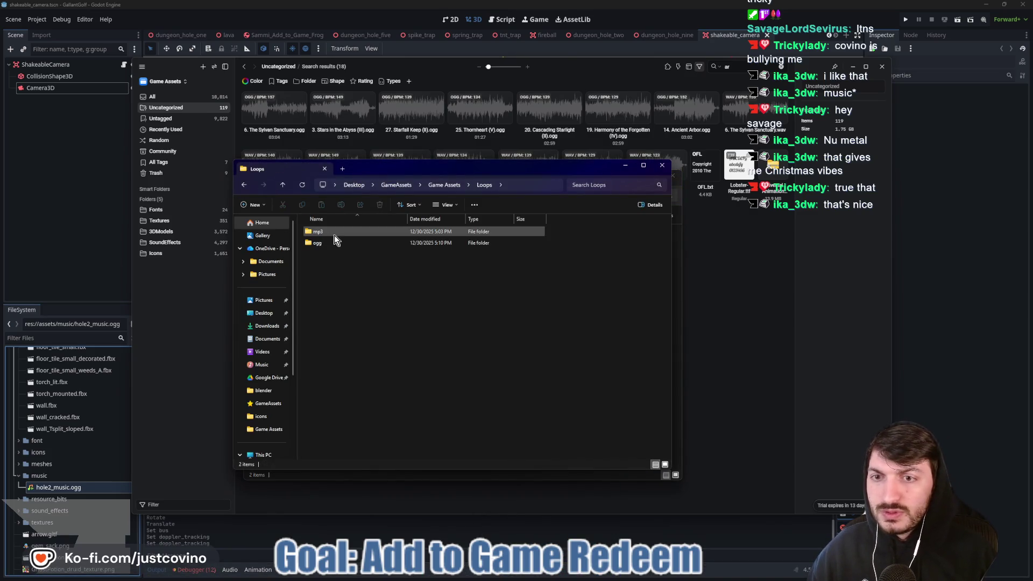
{"action": "double_click", "coordinate": [333, 241]}
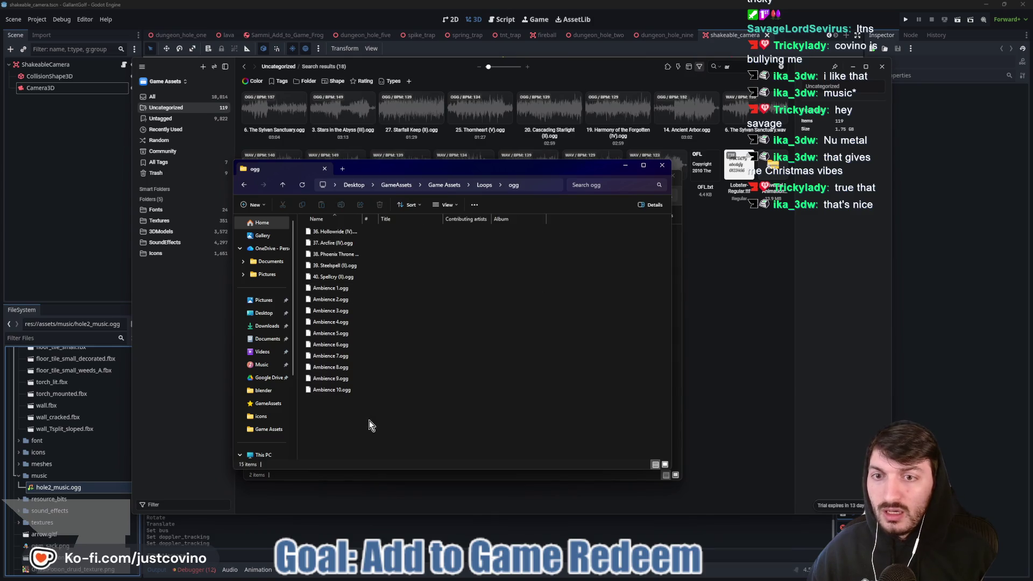
{"action": "left_click_drag", "start_coordinate": [350, 409], "coordinate": [346, 228]}
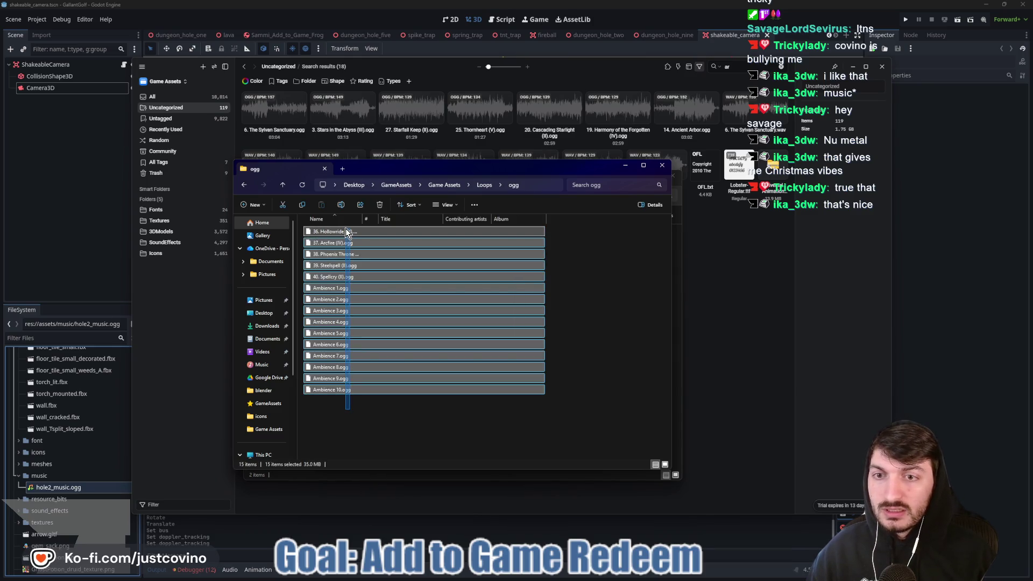
Cut the 15 ogg files and paste them directly into the Game Assets folder.
{"action": "left_click", "coordinate": [282, 206]}
{"action": "left_click", "coordinate": [283, 184]}
{"action": "left_click", "coordinate": [282, 185]}
{"action": "left_click", "coordinate": [343, 303]}
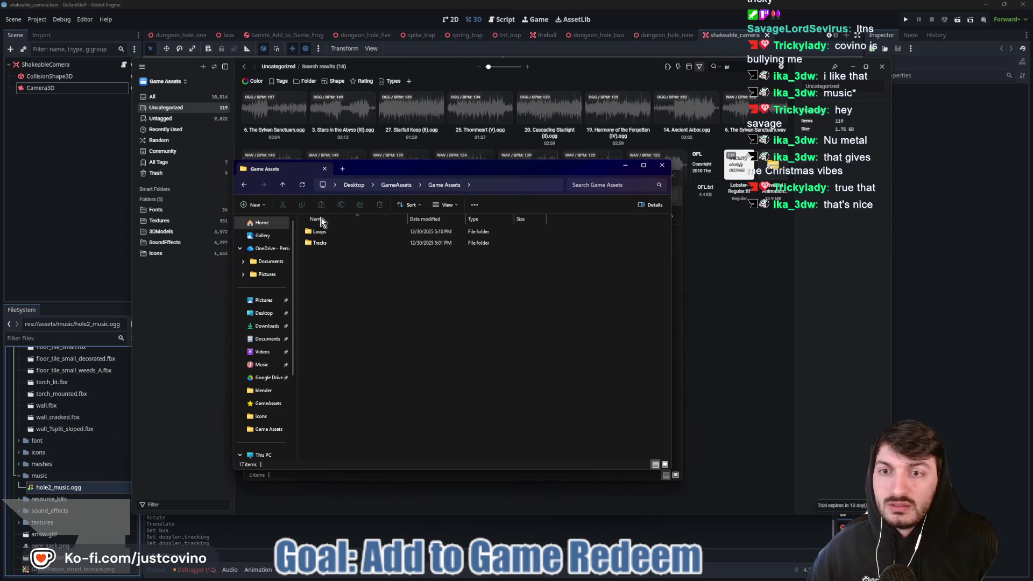
{"action": "left_click", "coordinate": [471, 538]}
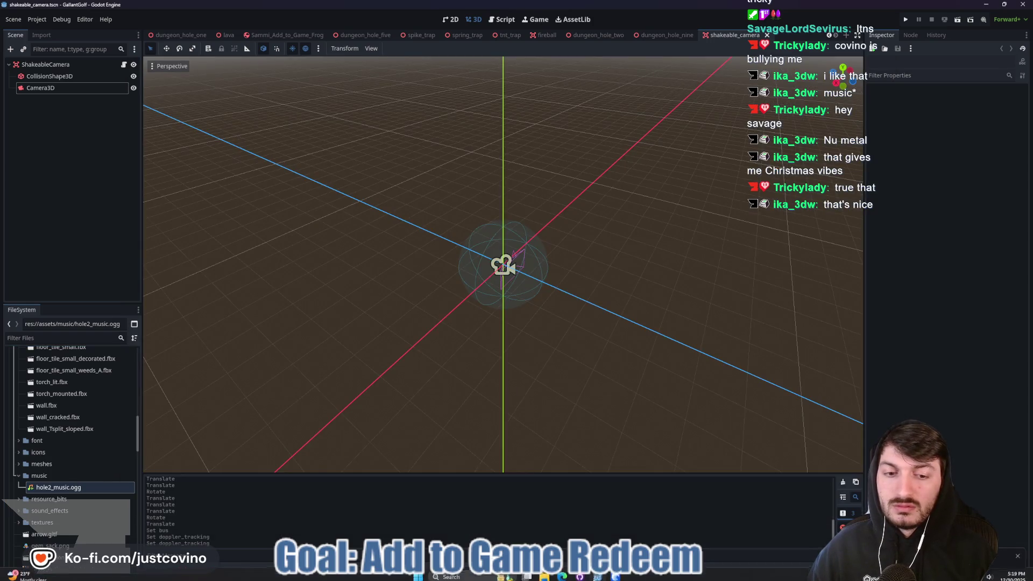
{"action": "left_click", "coordinate": [616, 577]}
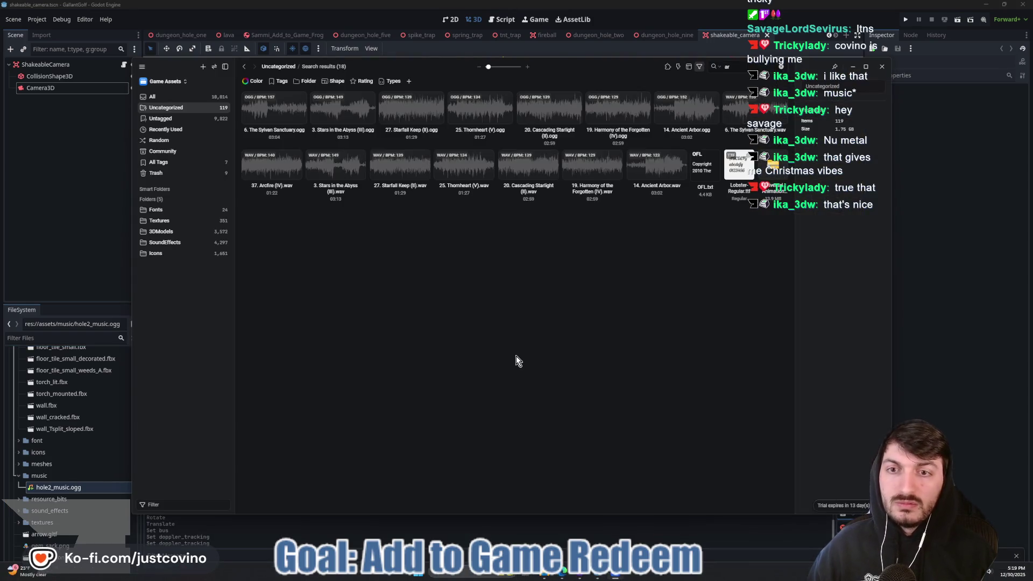
Clear the search and export 37. Arcfire (IV).ogg to gallant_golf/assets/music.
{"action": "left_click", "coordinate": [780, 66]}
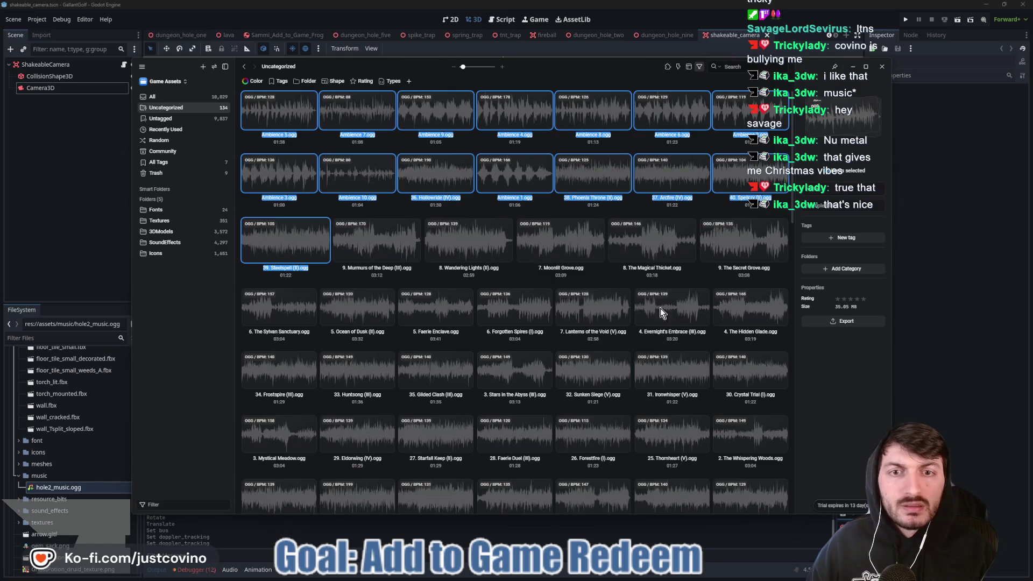
{"action": "left_click", "coordinate": [681, 178]}
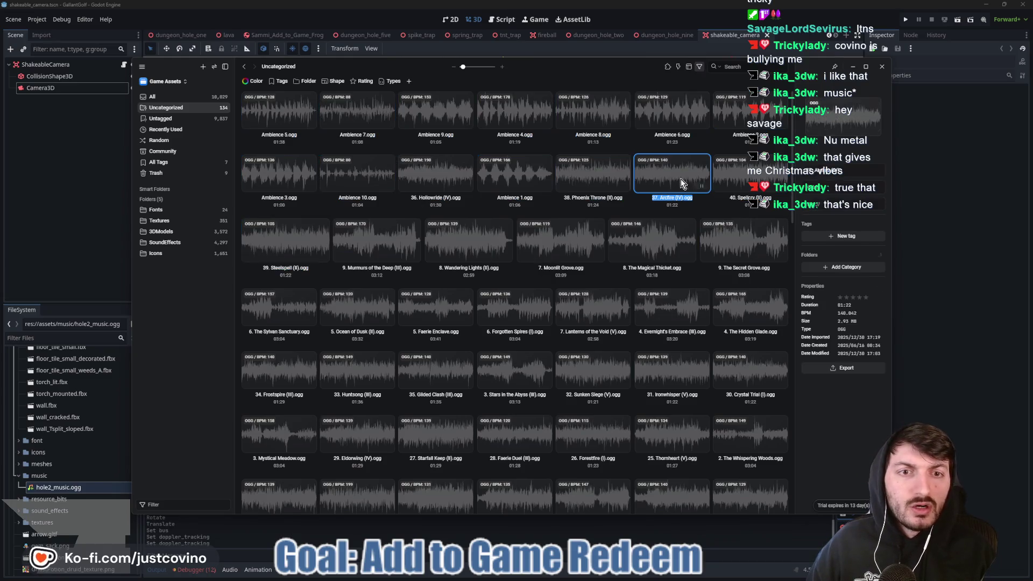
{"action": "left_click", "coordinate": [857, 373]}
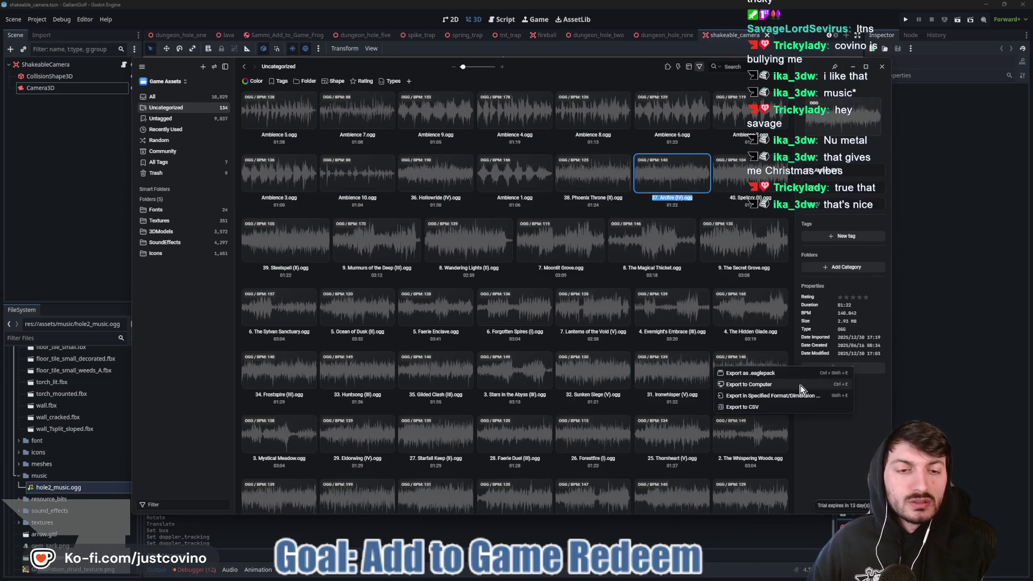
{"action": "left_click", "coordinate": [748, 384]}
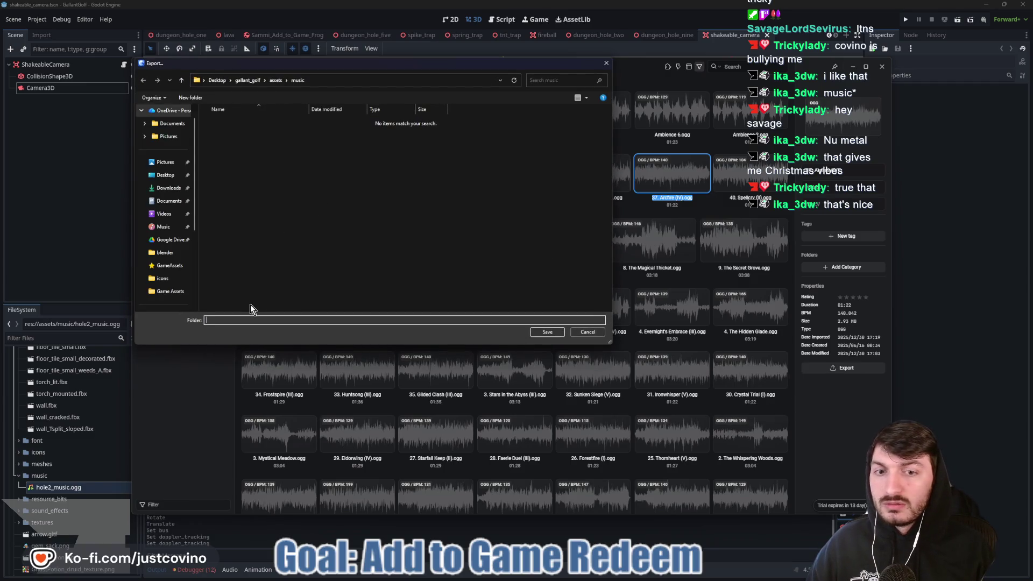
{"action": "left_click", "coordinate": [552, 332]}
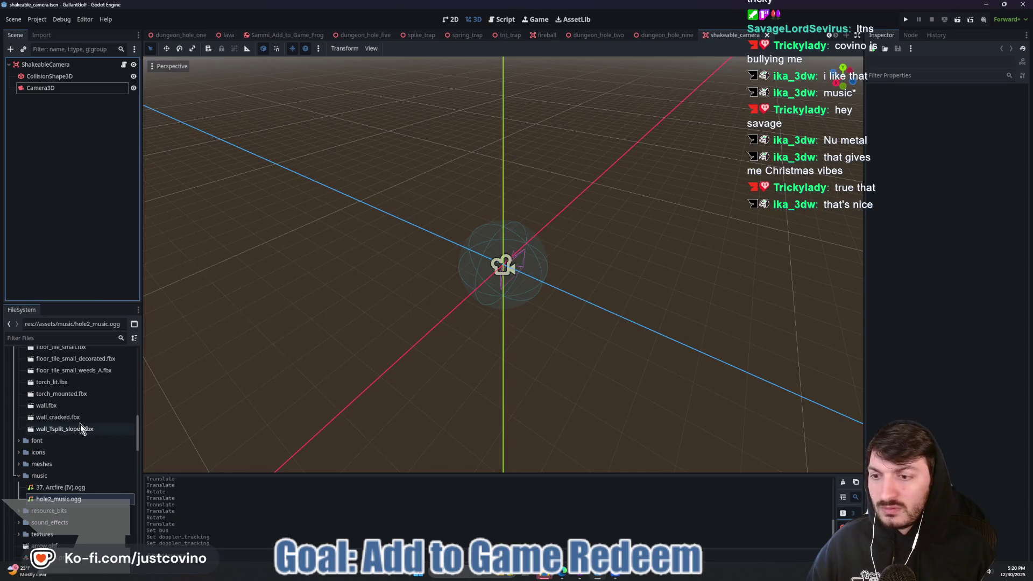
{"action": "left_click", "coordinate": [75, 487]}
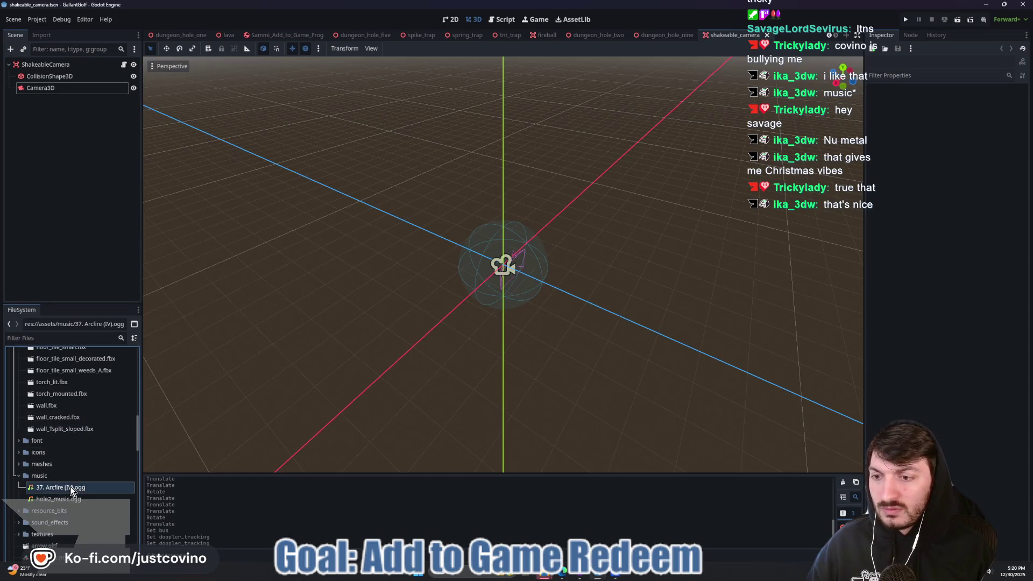
Rename 37. Arcfire (IV).ogg to hole9_music.ogg and check it in the music folder.
{"action": "right_click", "coordinate": [70, 487]}
{"action": "left_click", "coordinate": [89, 485]}
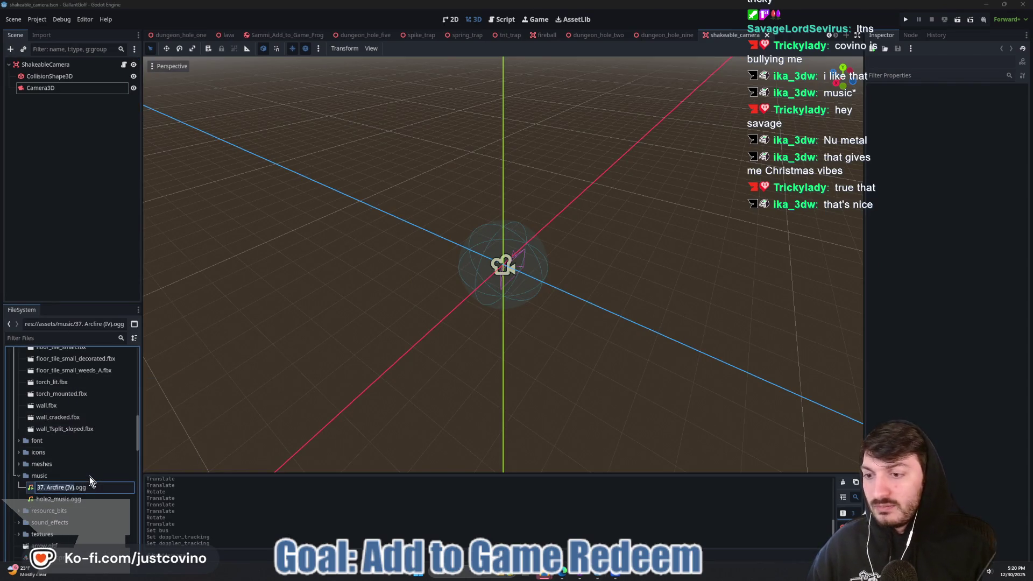
{"action": "type", "text": "hole9_music"}
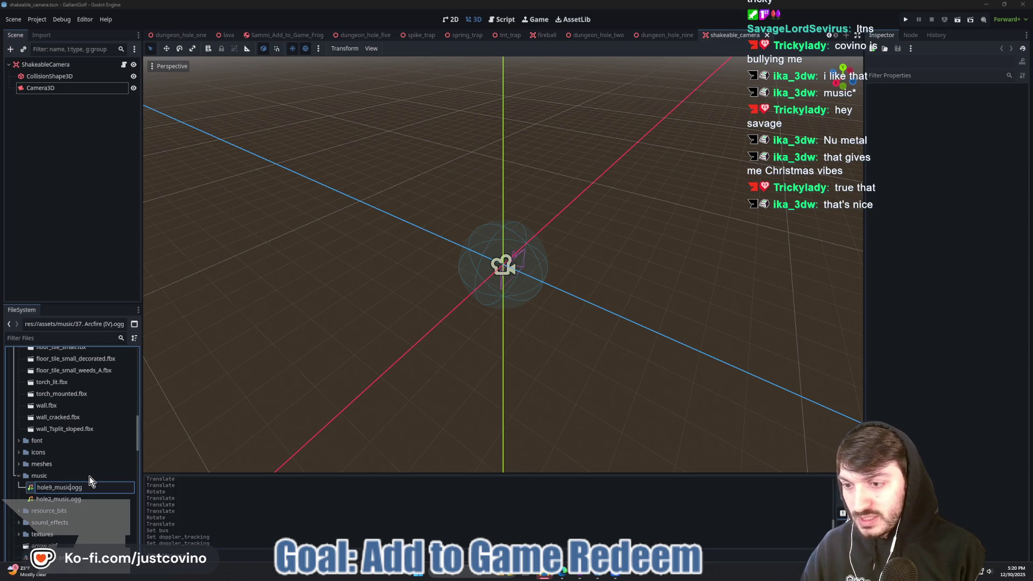
{"action": "key", "text": "Return"}
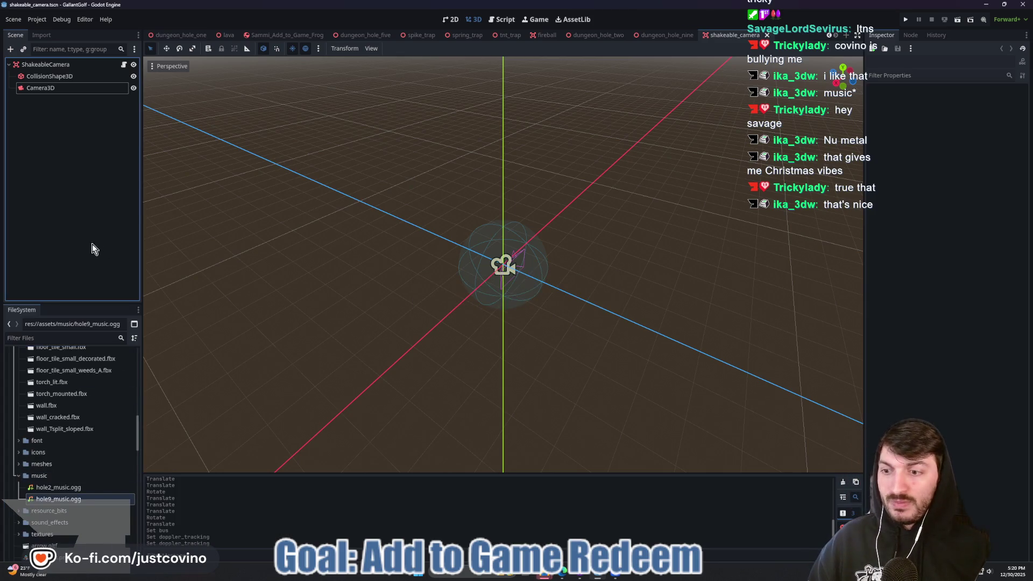
{"action": "mouse_move", "coordinate": [550, 575]}
{"action": "left_click", "coordinate": [571, 518]}
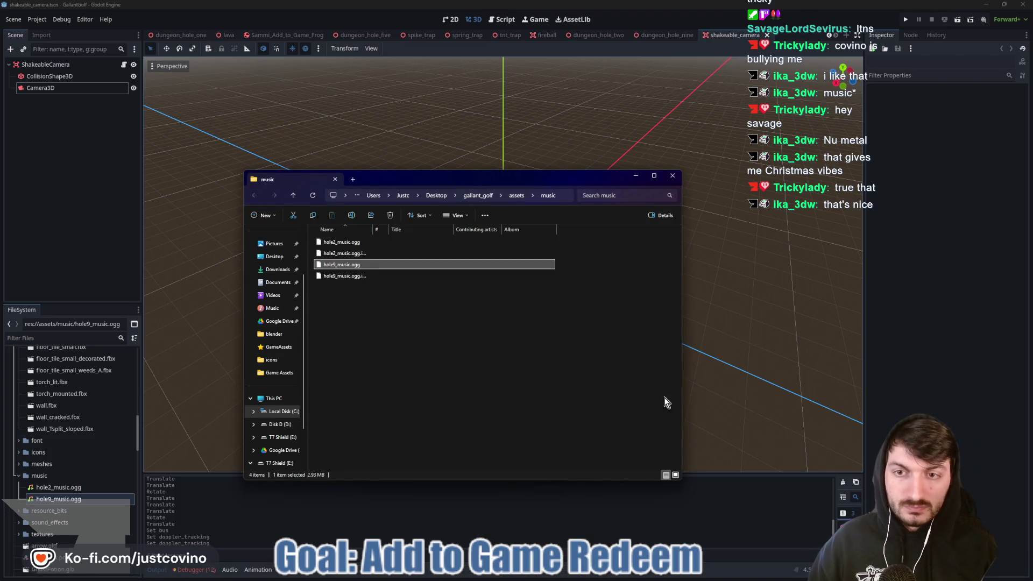
Return to the Game Assets audio library in Eagle and preview several tracks.
{"action": "left_click", "coordinate": [695, 404]}
{"action": "left_click", "coordinate": [597, 575]}
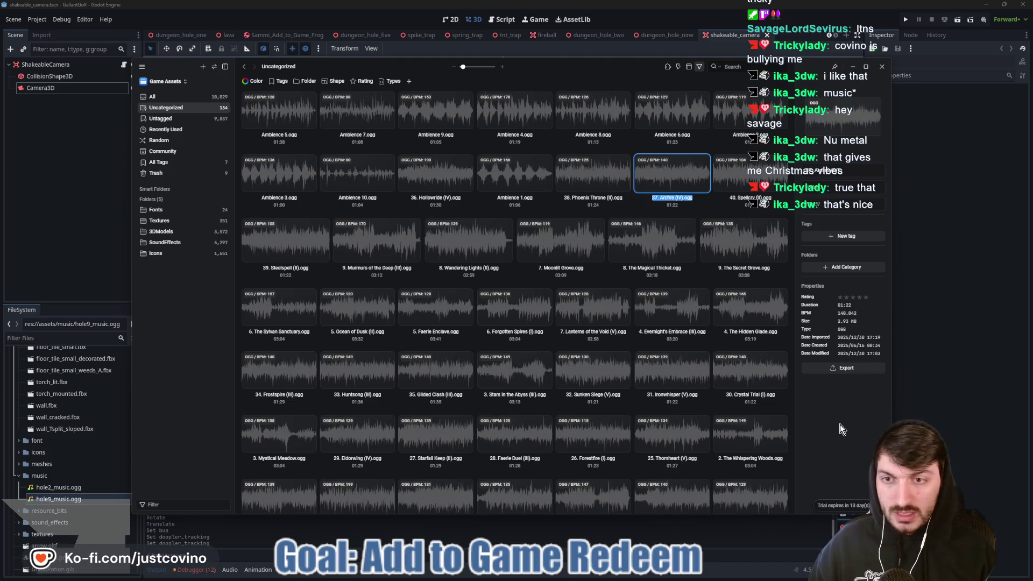
{"action": "mouse_move", "coordinate": [255, 248]}
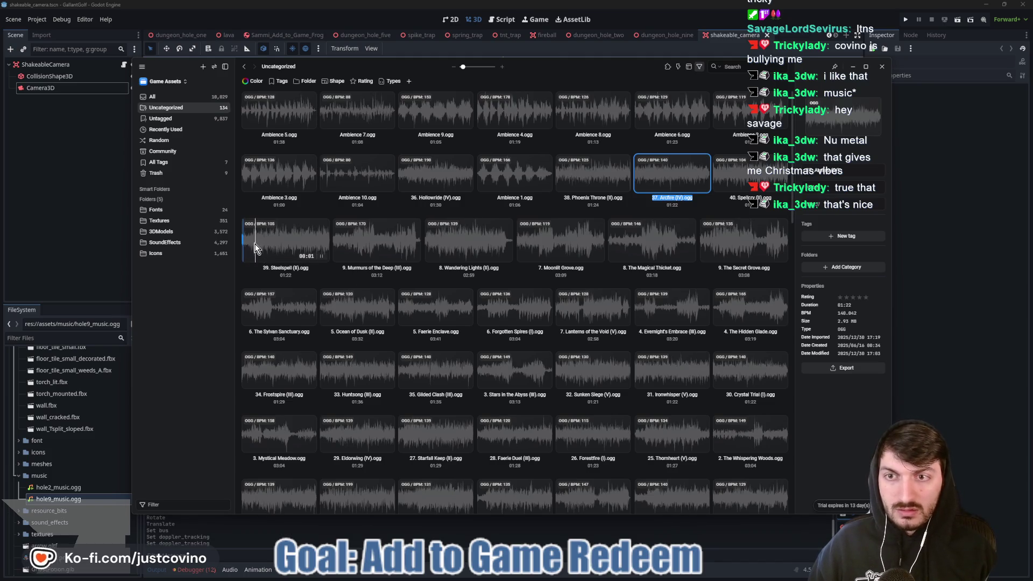
{"action": "mouse_move", "coordinate": [289, 319]}
{"action": "mouse_move", "coordinate": [360, 308]}
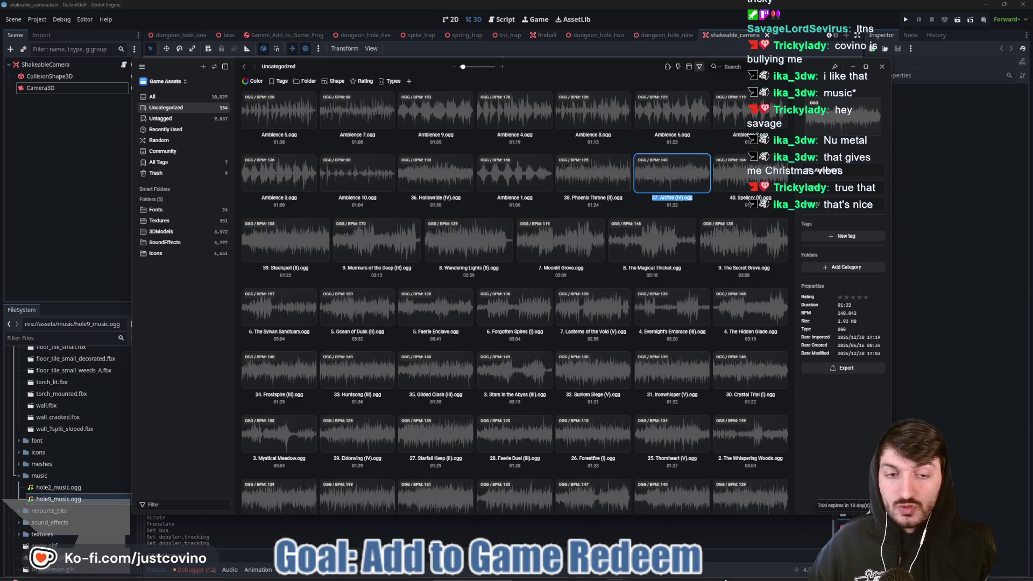
{"action": "mouse_move", "coordinate": [662, 377]}
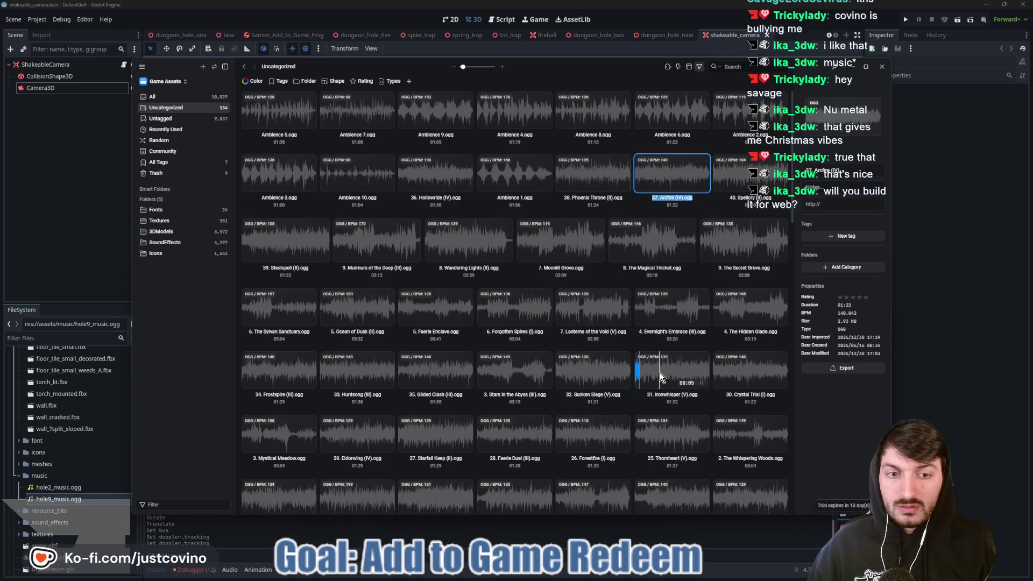
Export 31. Ironwhisper (V).ogg to the game's music folder.
{"action": "left_click", "coordinate": [660, 372]}
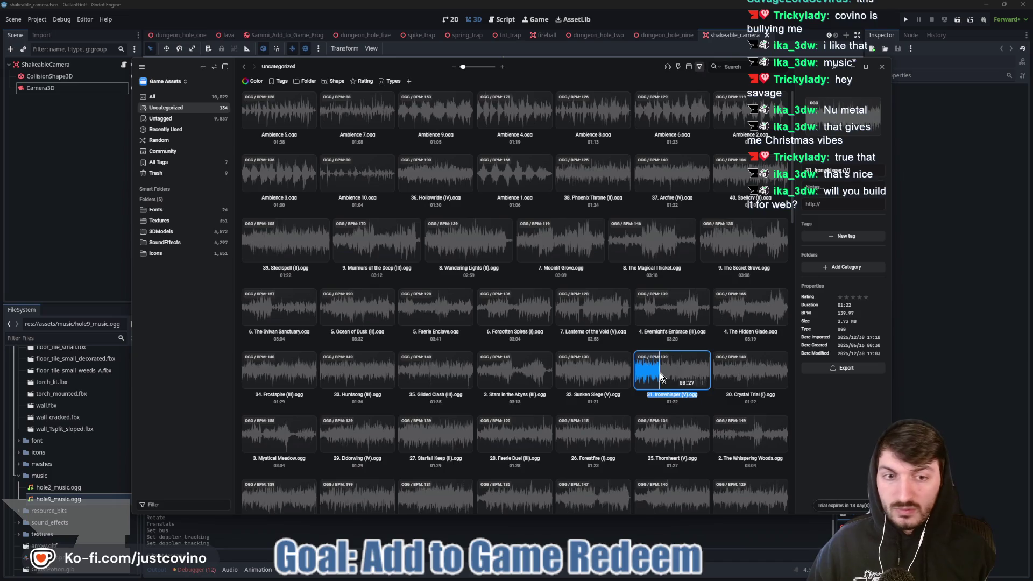
{"action": "left_click", "coordinate": [833, 370]}
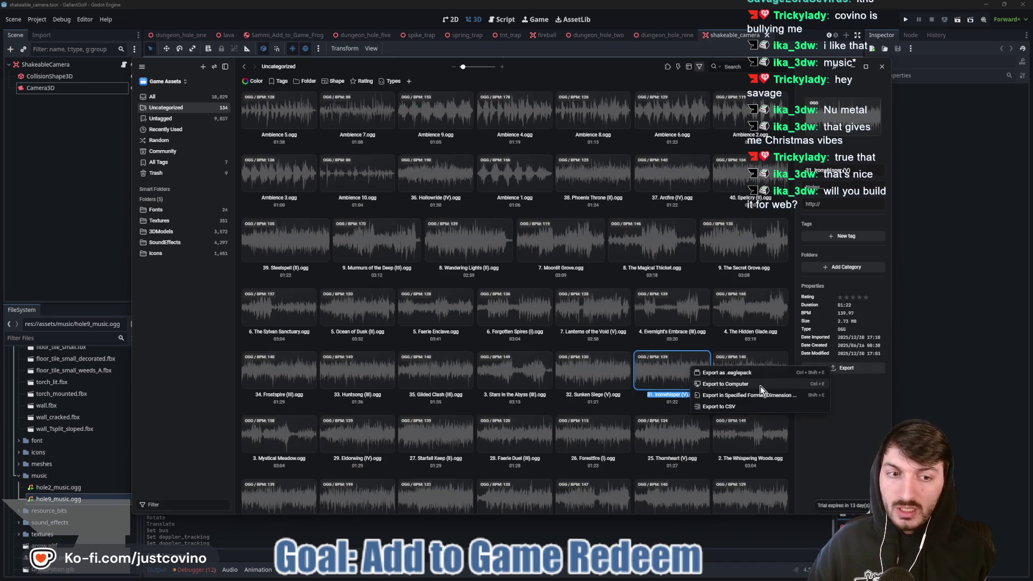
{"action": "left_click", "coordinate": [760, 386]}
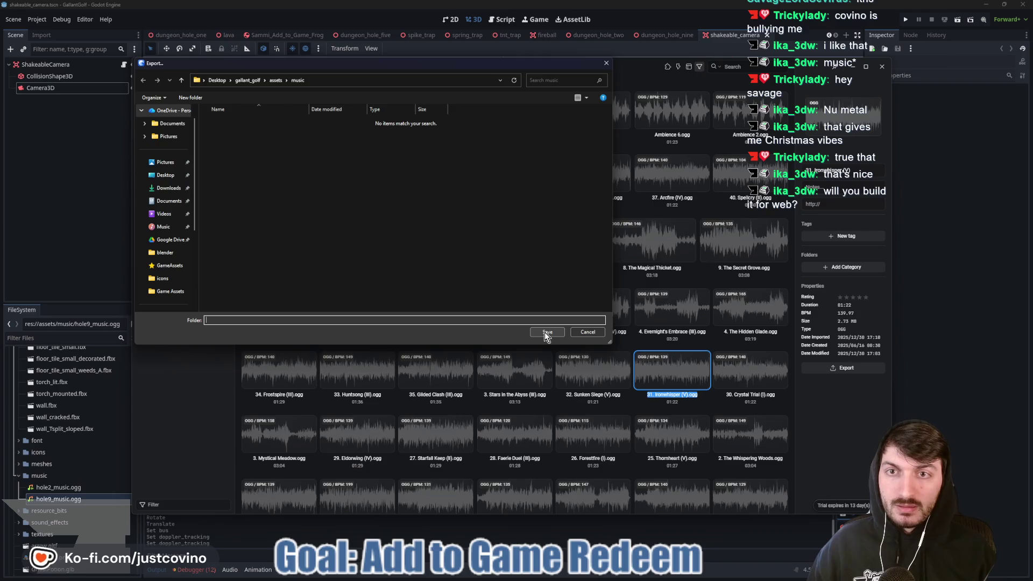
{"action": "left_click", "coordinate": [547, 332]}
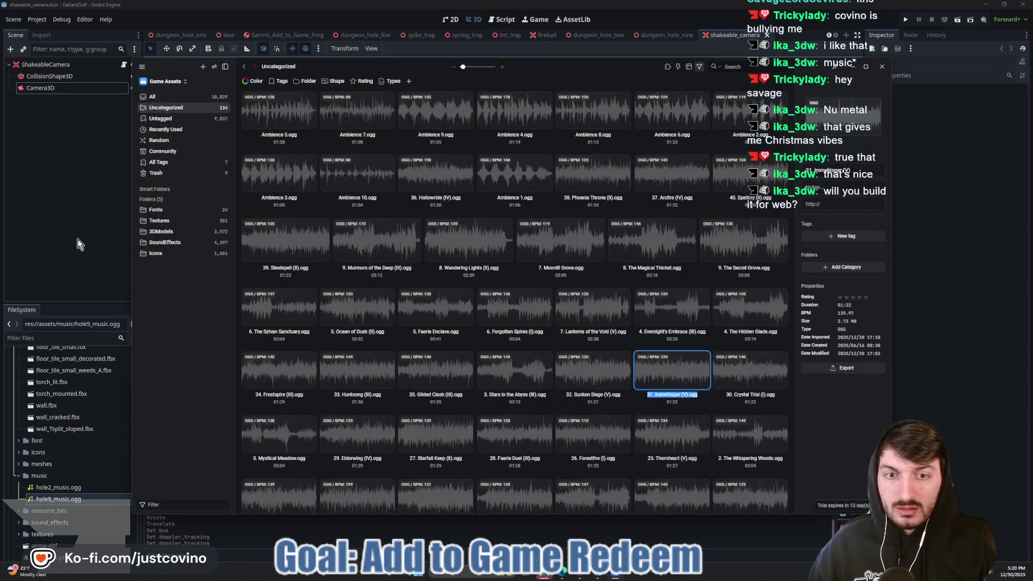
{"action": "left_click", "coordinate": [77, 239]}
{"action": "right_click", "coordinate": [61, 491]}
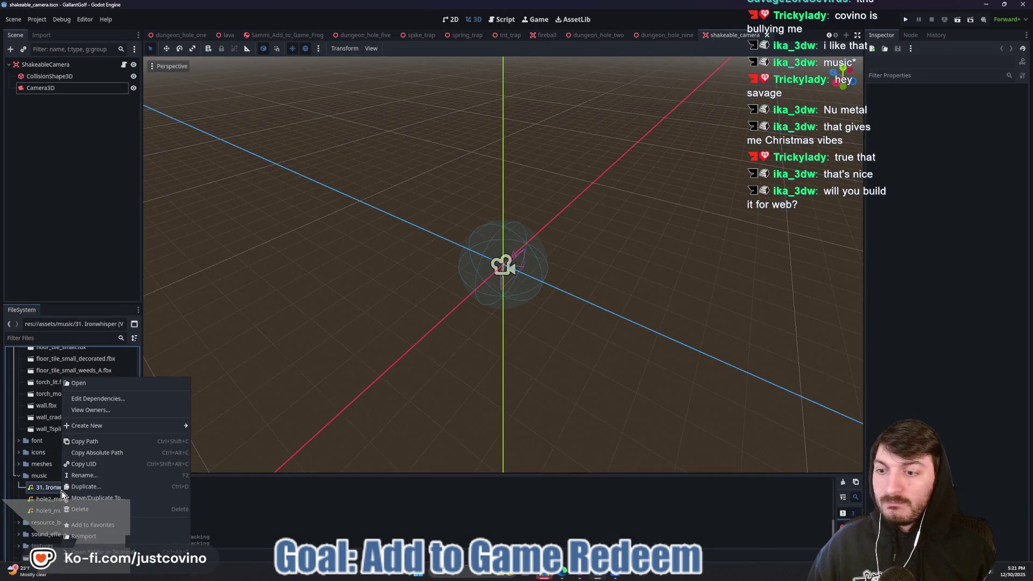
Rename 31. Ironwhisper (V).ogg to hole1_music.ogg in the FileSystem dock.
{"action": "left_click", "coordinate": [92, 477]}
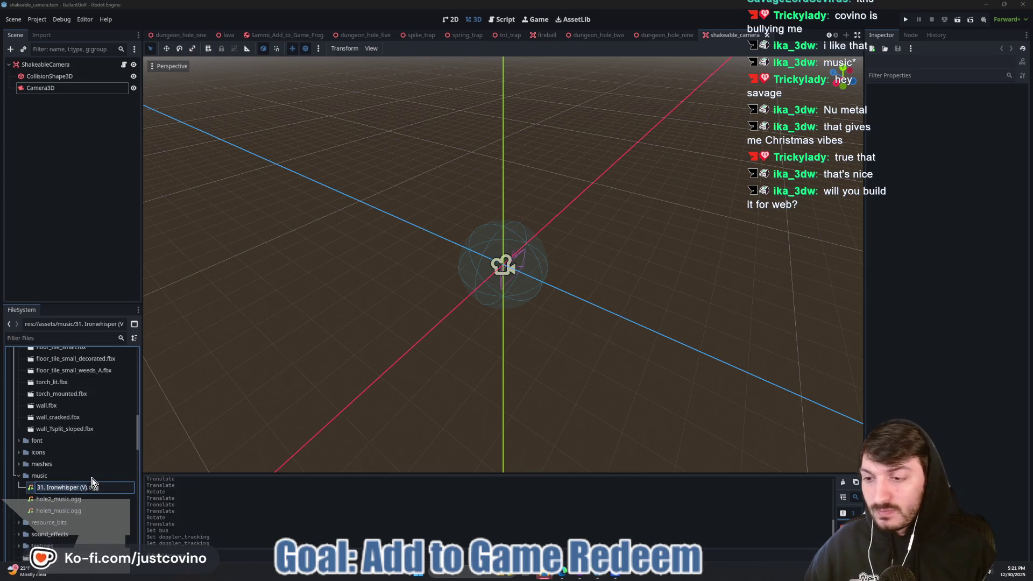
{"action": "type", "text": "hole1_mucis"}
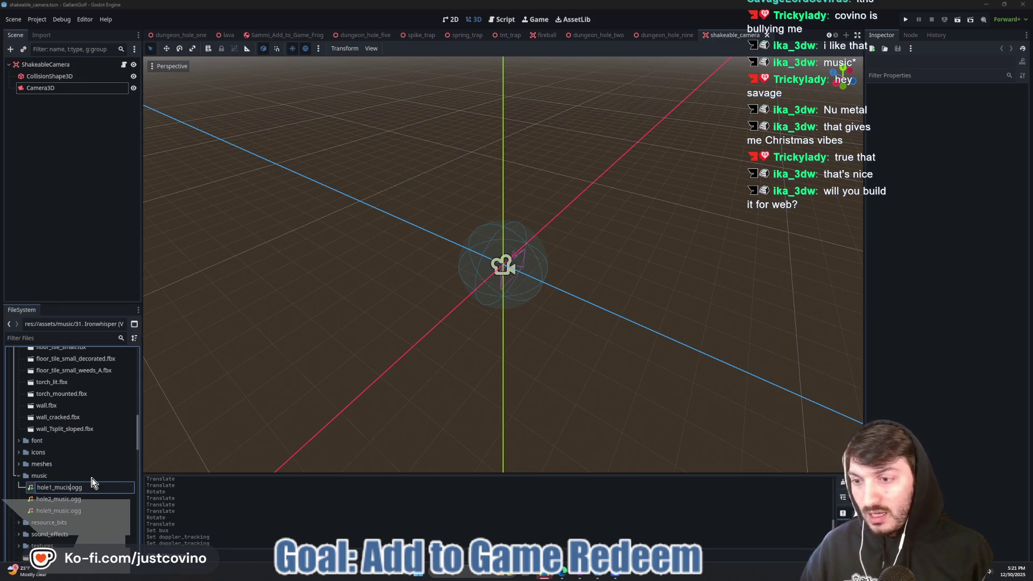
{"action": "key", "text": "BackSpace"}
{"action": "type", "text": "sic"}
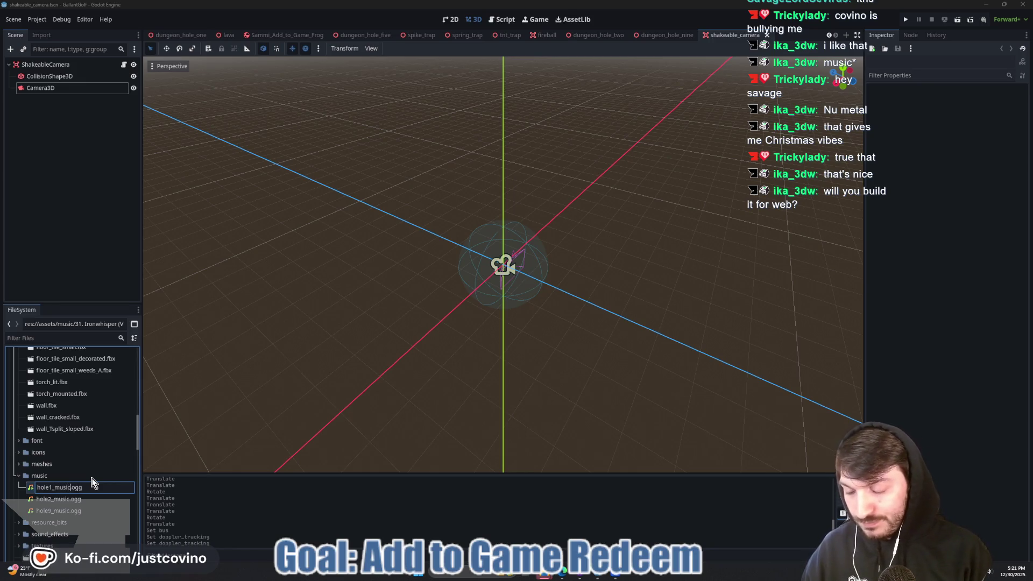
{"action": "key", "text": "Return"}
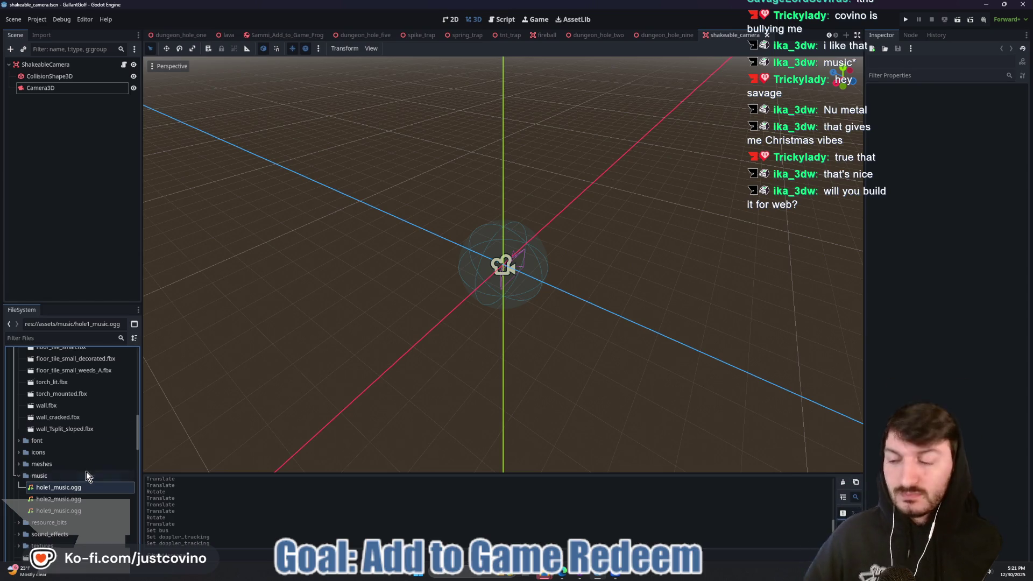
{"action": "scroll", "coordinate": [193, 36], "scroll_direction": "up", "scroll_amount": 4}
Open game.gd from the game scene and locate hole 1's dictionary entry.
{"action": "left_click", "coordinate": [162, 35]}
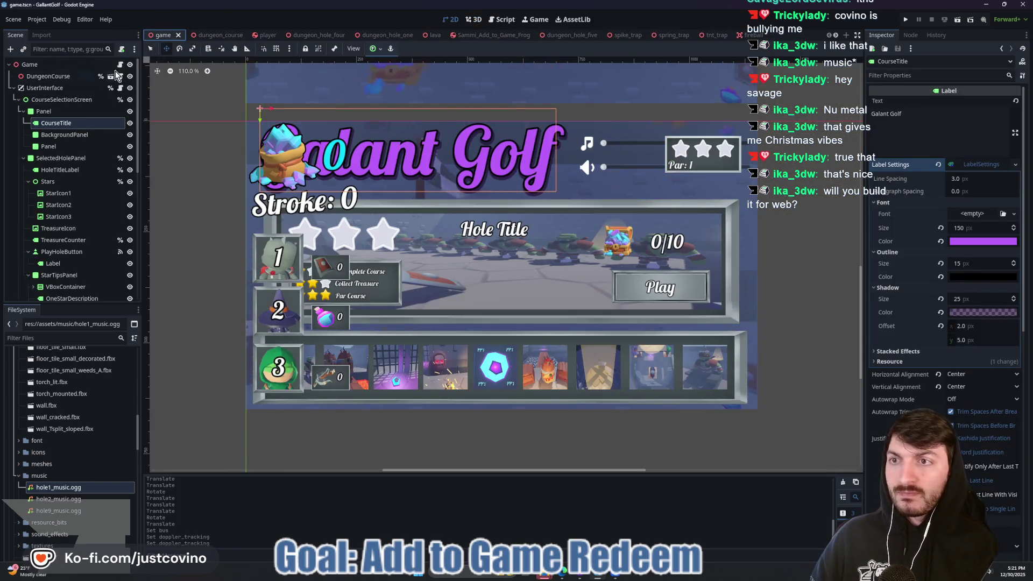
{"action": "left_click", "coordinate": [121, 66]}
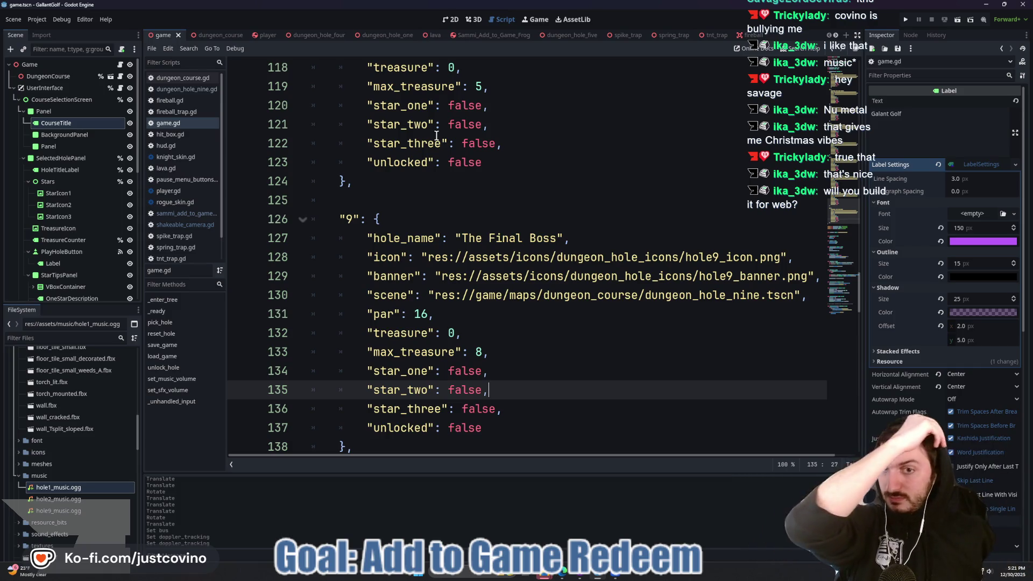
{"action": "scroll", "coordinate": [507, 233], "scroll_direction": "up", "scroll_amount": 1}
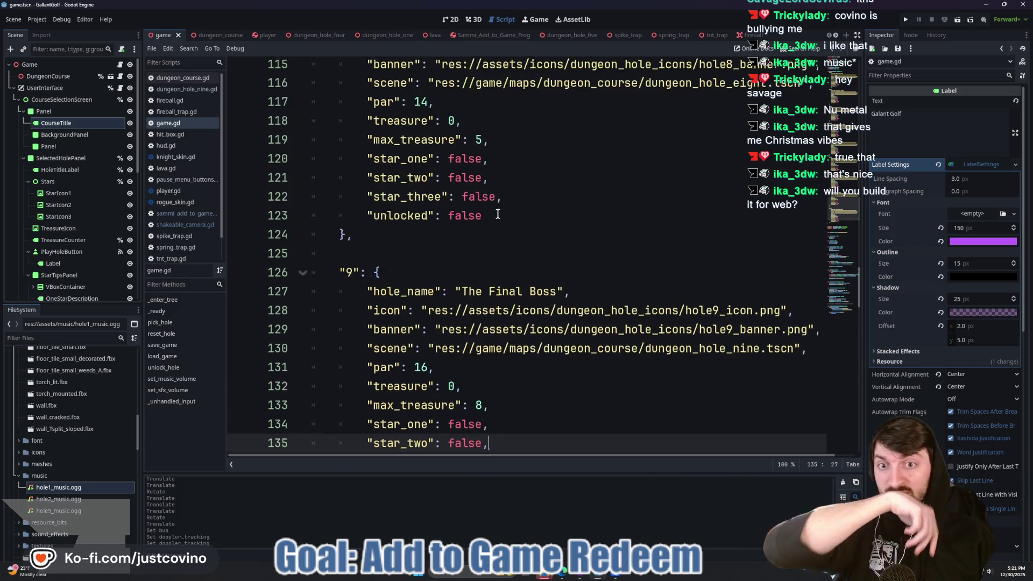
{"action": "scroll", "coordinate": [515, 237], "scroll_direction": "down", "scroll_amount": 3}
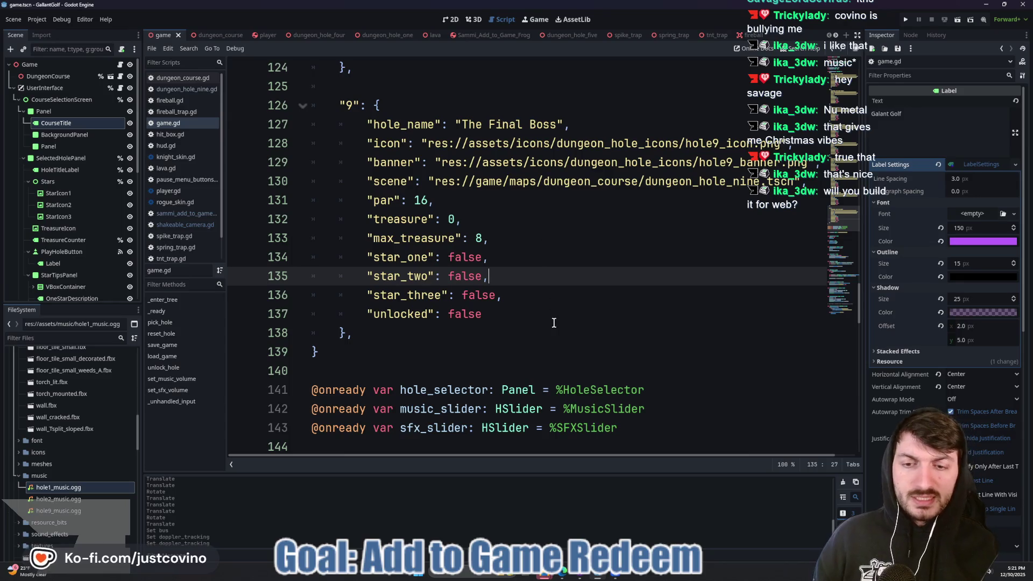
{"action": "scroll", "coordinate": [553, 323], "scroll_direction": "up", "scroll_amount": 19}
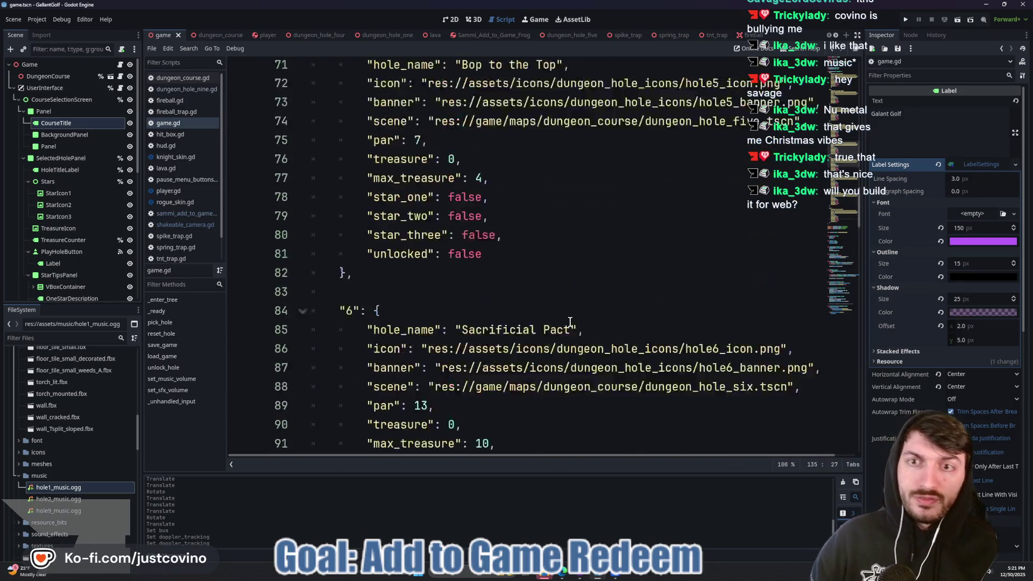
{"action": "scroll", "coordinate": [572, 331], "scroll_direction": "up", "scroll_amount": 7}
{"action": "scroll", "coordinate": [565, 332], "scroll_direction": "up", "scroll_amount": 15}
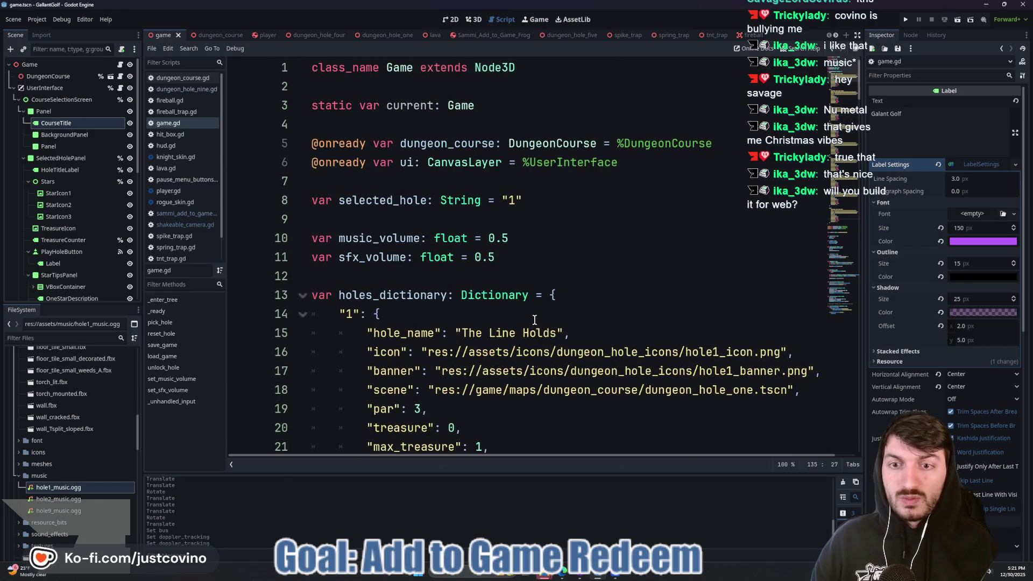
{"action": "scroll", "coordinate": [532, 318], "scroll_direction": "down", "scroll_amount": 3}
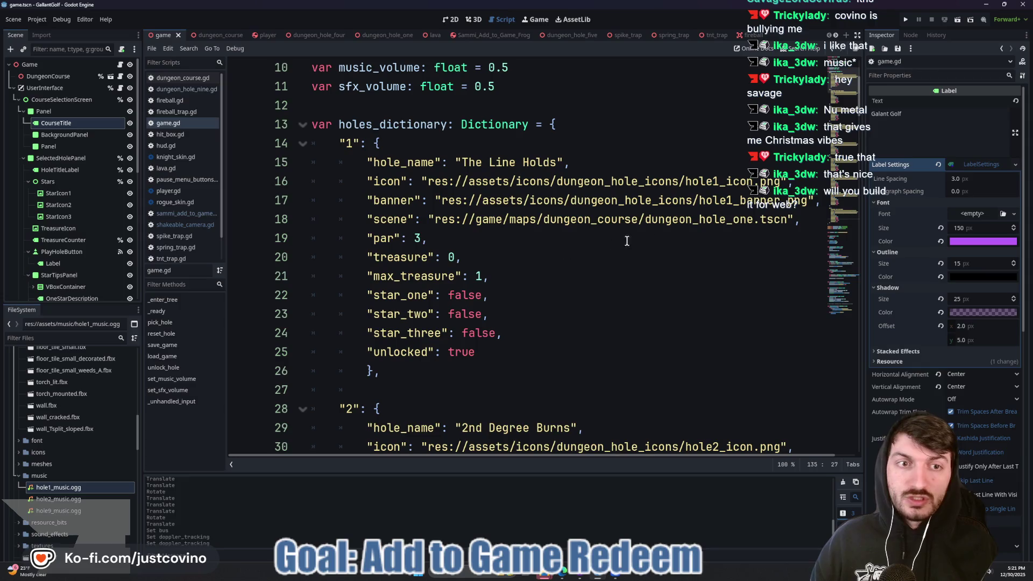
Add a "music" key set to res://assets/music/hole1_music.ogg under hole 1 and save.
{"action": "left_click", "coordinate": [594, 162]}
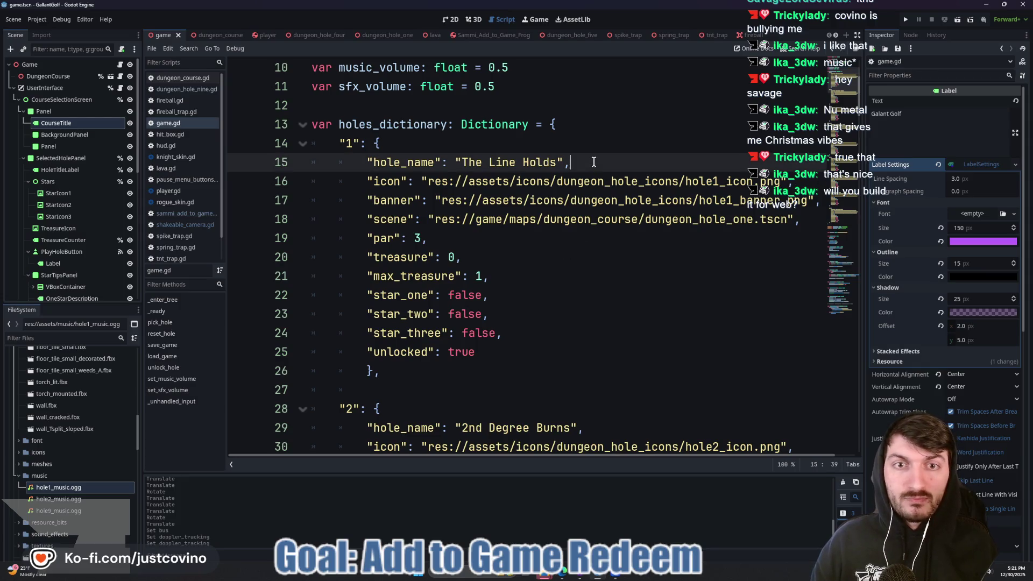
{"action": "key", "text": "Return"}
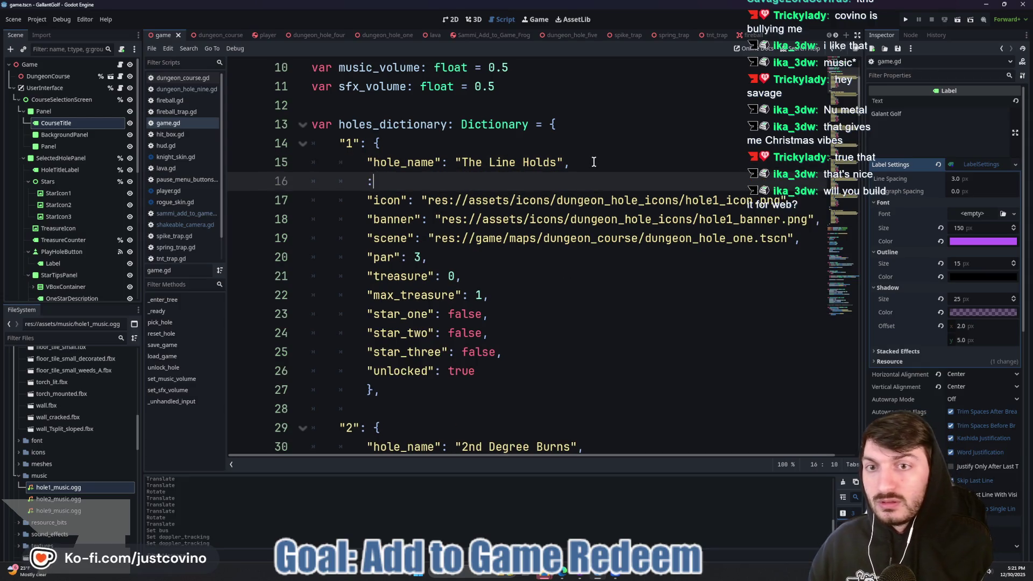
{"action": "type", "text": ":"}
{"action": "type", "text": "\"music"}
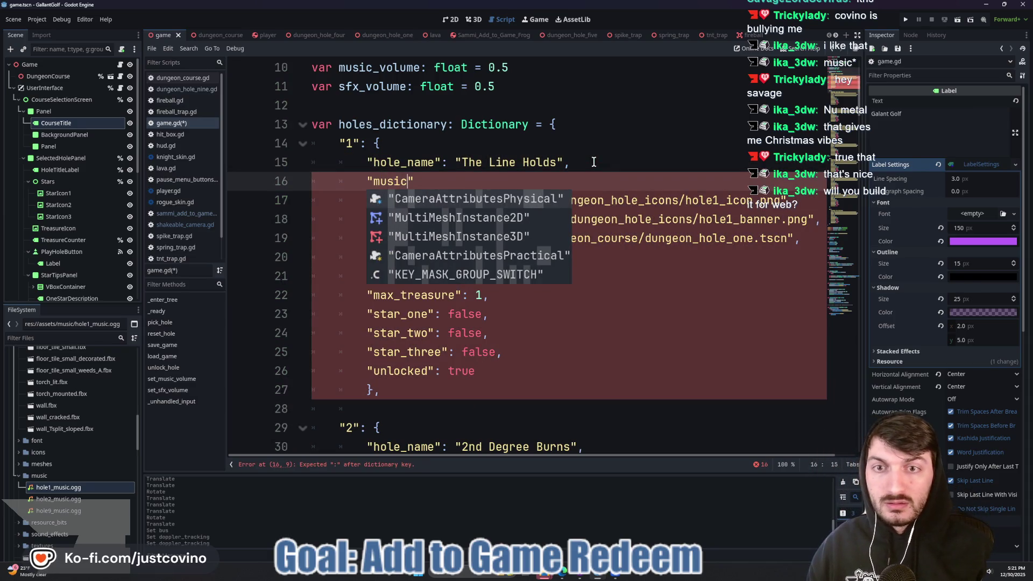
{"action": "type", "text": "\" \""}
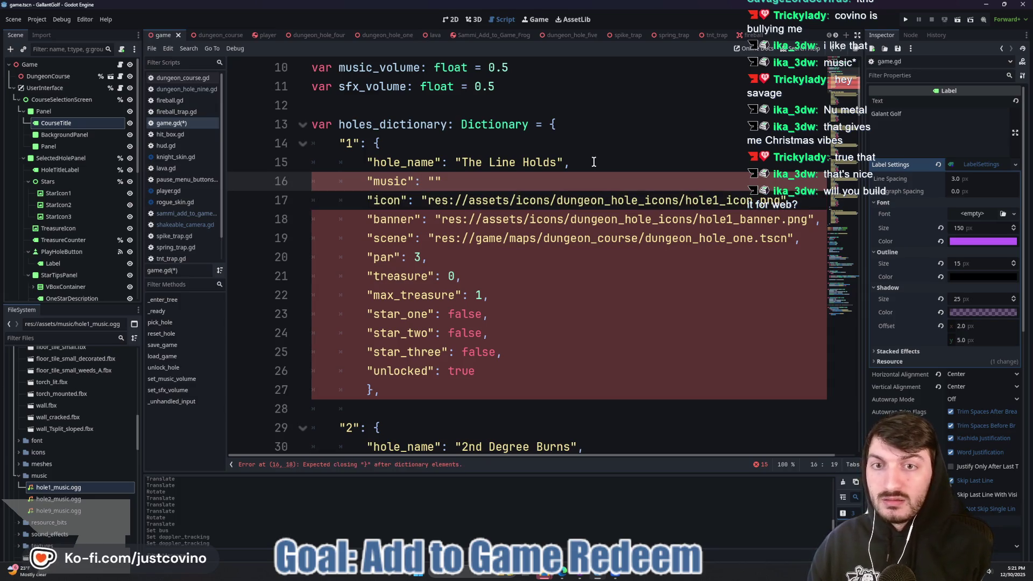
{"action": "right_click", "coordinate": [68, 491]}
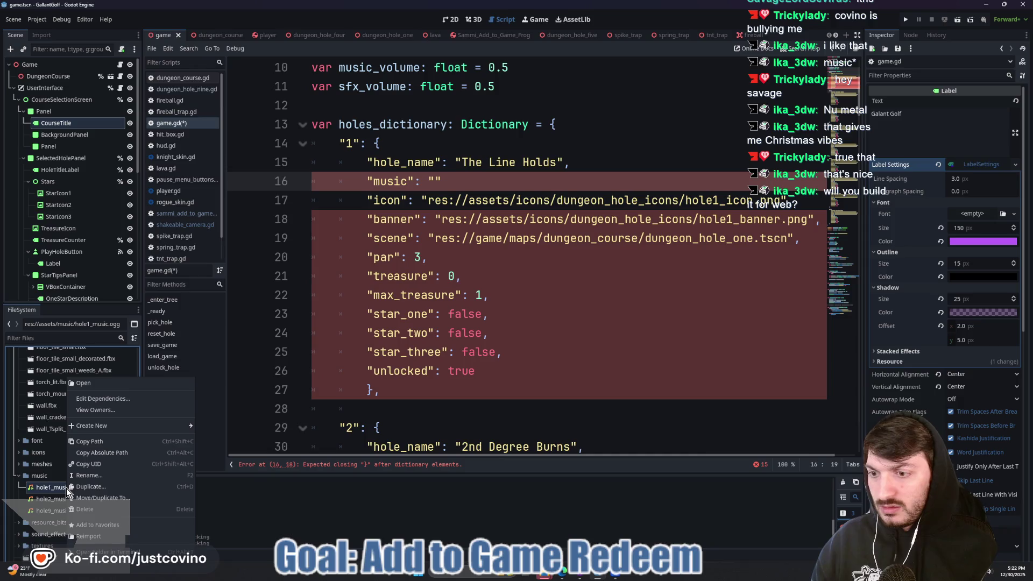
{"action": "left_click", "coordinate": [94, 441]}
{"action": "key", "text": "ctrl+v"}
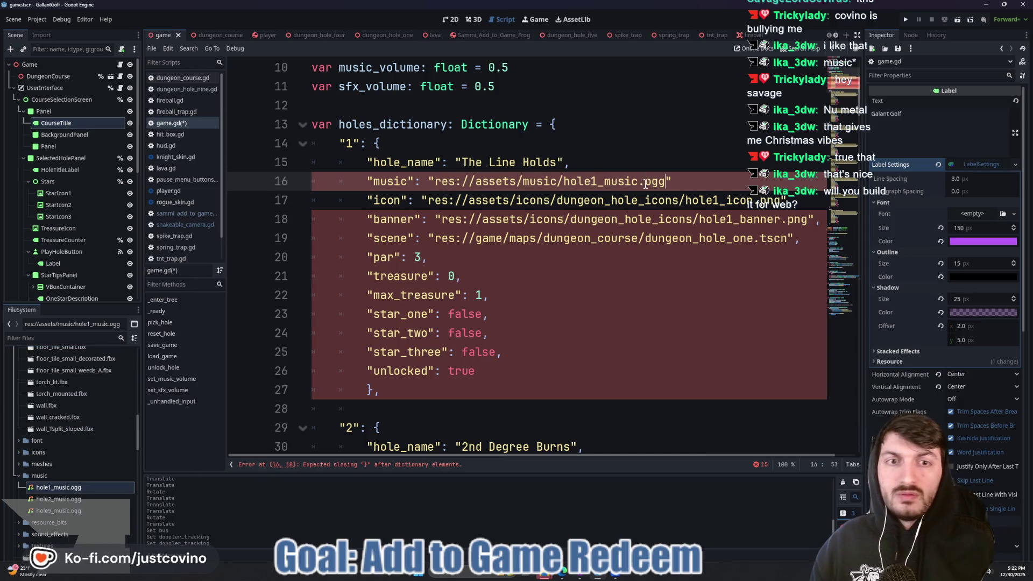
{"action": "type", "text": ","}
{"action": "key", "text": "ctrl+s"}
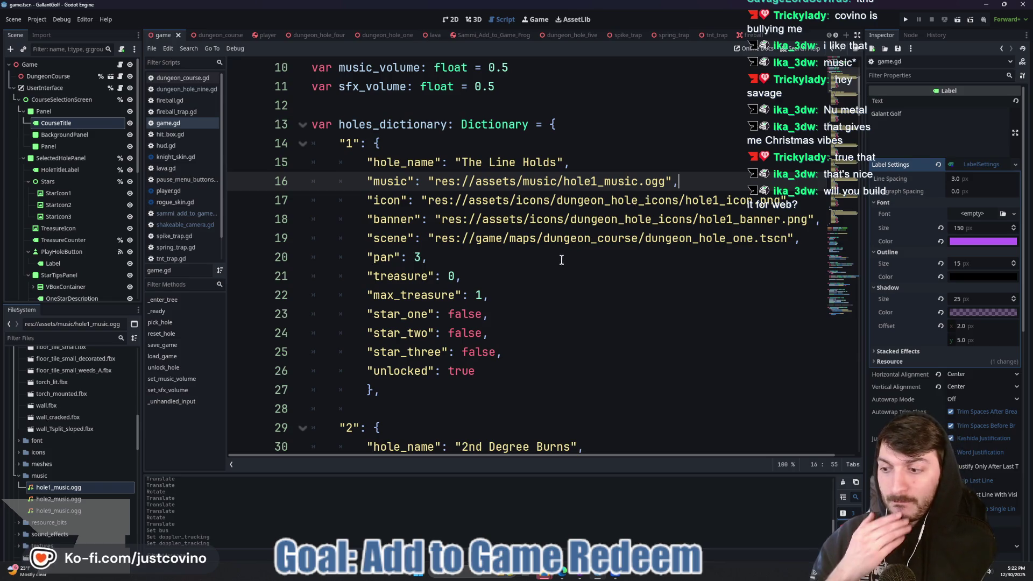
Scroll down game.gd and insert a blank line at line 153.
{"action": "scroll", "coordinate": [557, 267], "scroll_direction": "down", "scroll_amount": 5}
{"action": "scroll", "coordinate": [557, 267], "scroll_direction": "down", "scroll_amount": 20}
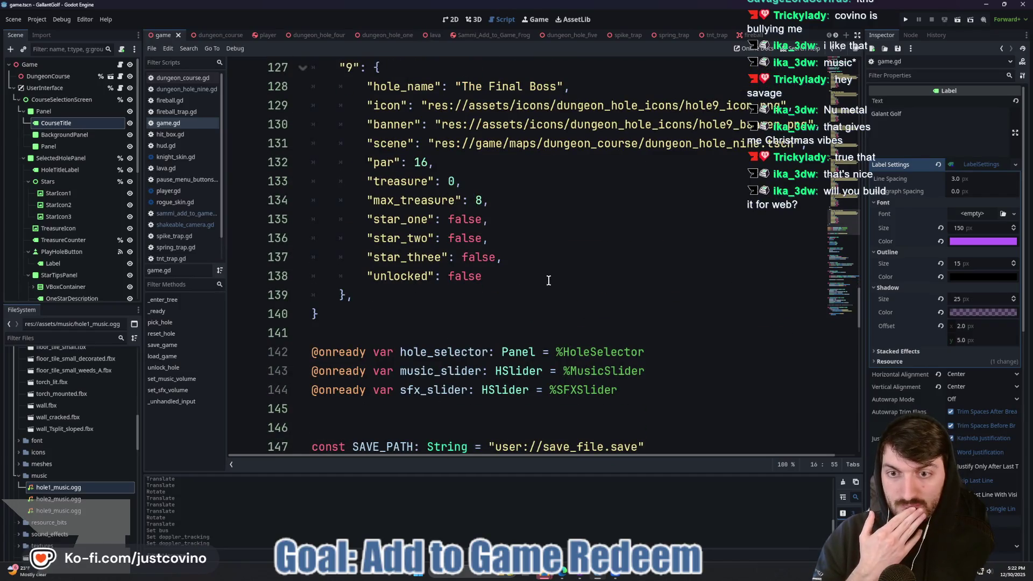
{"action": "scroll", "coordinate": [548, 281], "scroll_direction": "down", "scroll_amount": 3}
{"action": "scroll", "coordinate": [546, 282], "scroll_direction": "down", "scroll_amount": 4}
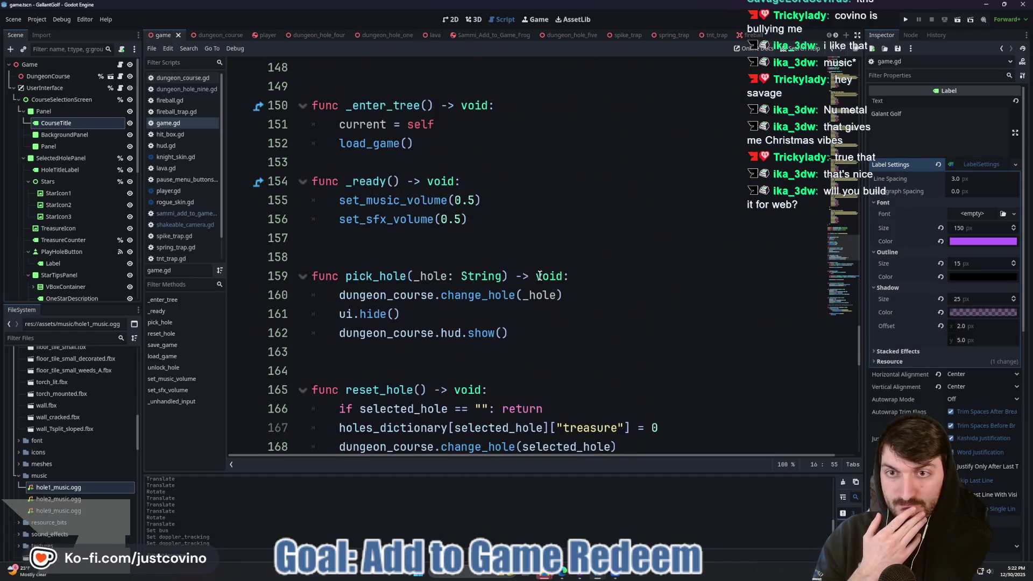
{"action": "left_click", "coordinate": [382, 160]}
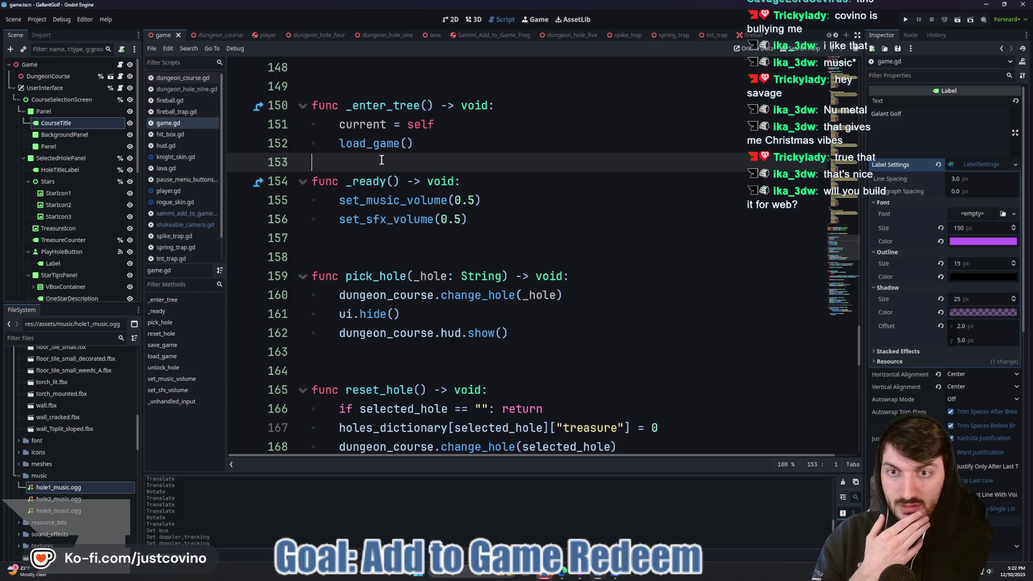
{"action": "key", "text": "Return"}
{"action": "scroll", "coordinate": [479, 205], "scroll_direction": "down", "scroll_amount": 5}
{"action": "scroll", "coordinate": [487, 214], "scroll_direction": "up", "scroll_amount": 2}
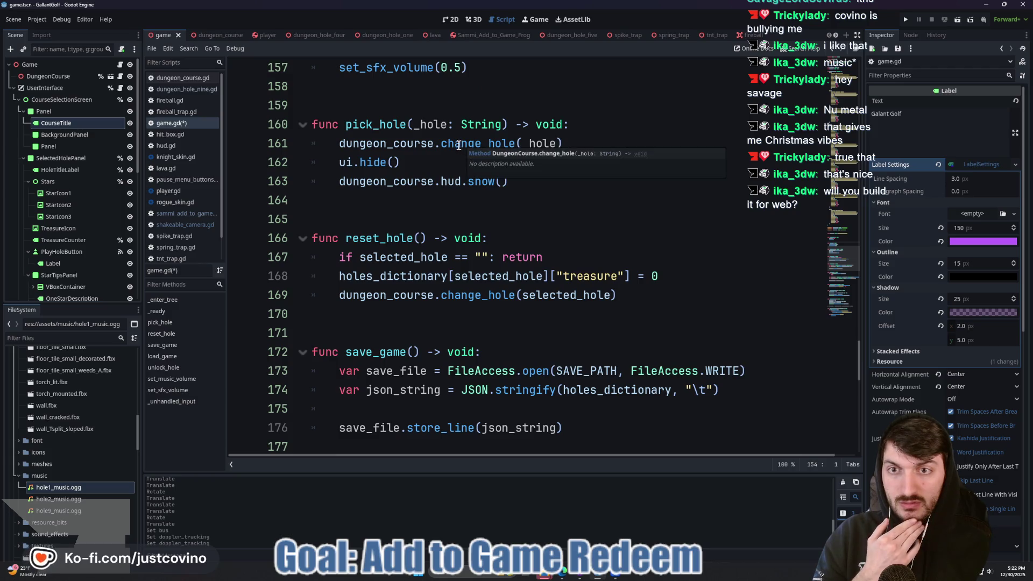
Jump from the change_hole call on line 161 to its definition in dungeon_course.gd.
{"action": "double_click", "coordinate": [473, 144]}
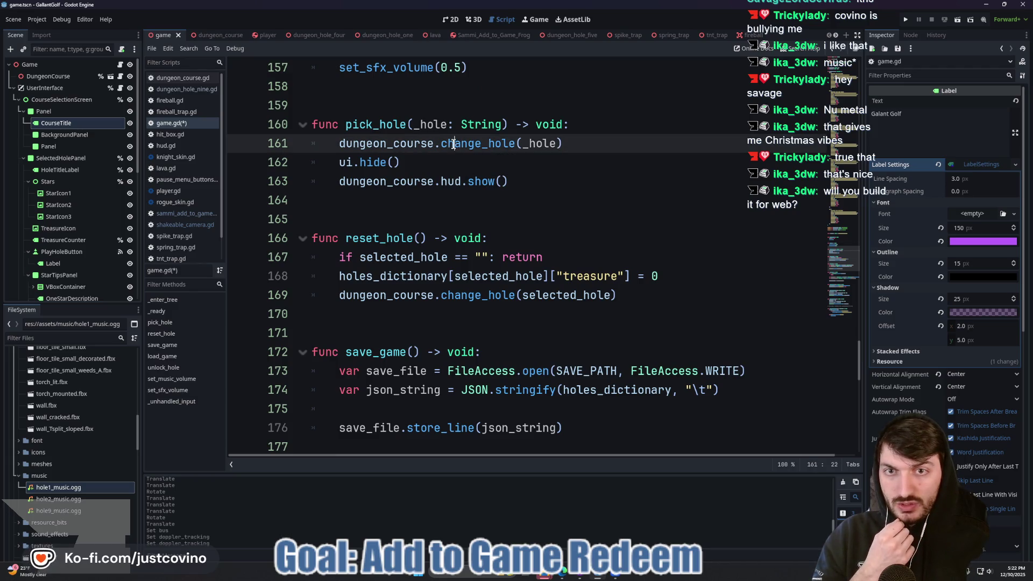
{"action": "scroll", "coordinate": [541, 197], "scroll_direction": "down", "scroll_amount": 1}
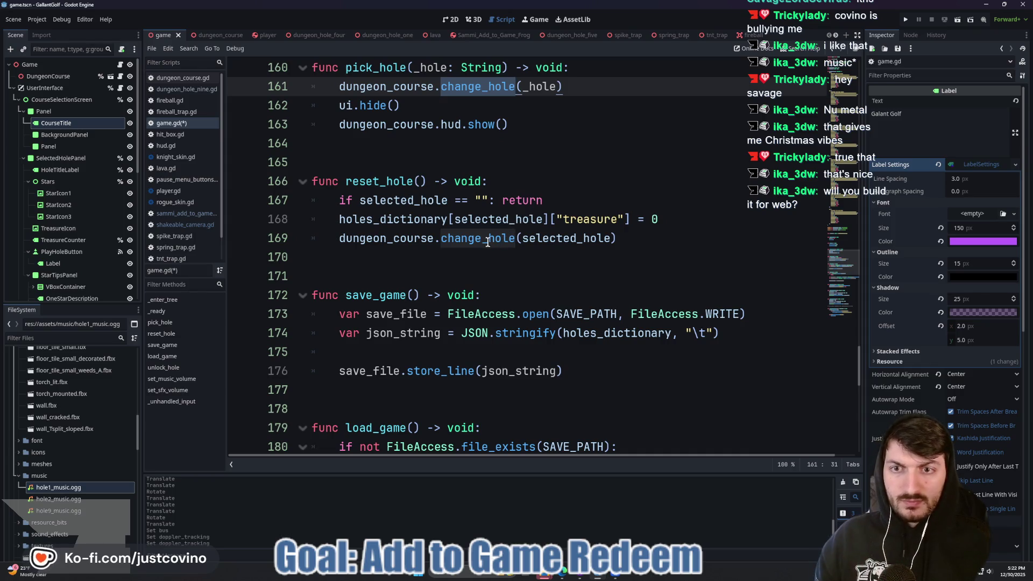
{"action": "left_click", "coordinate": [467, 241], "text": "ctrl"}
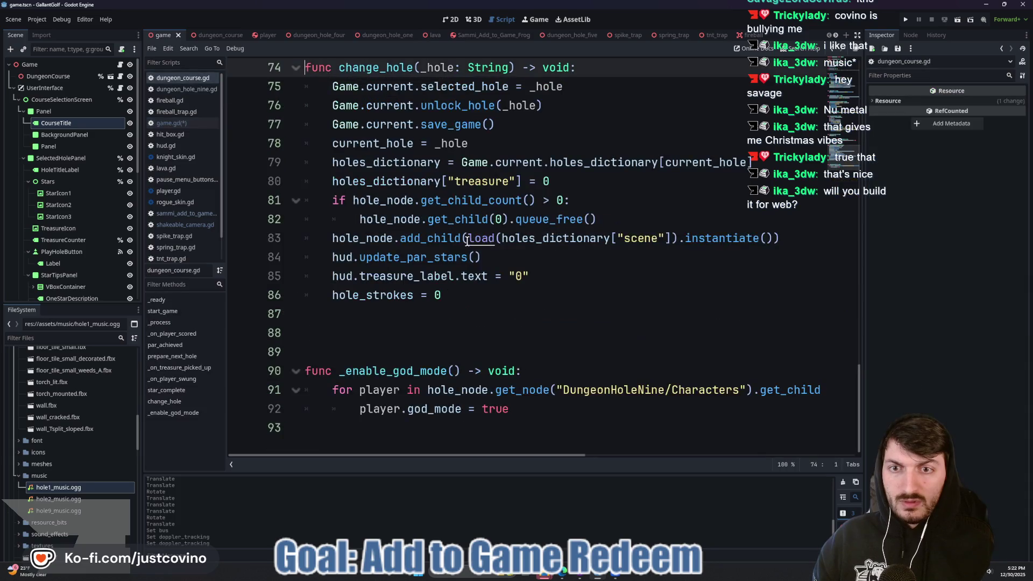
{"action": "scroll", "coordinate": [592, 226], "scroll_direction": "up", "scroll_amount": 1}
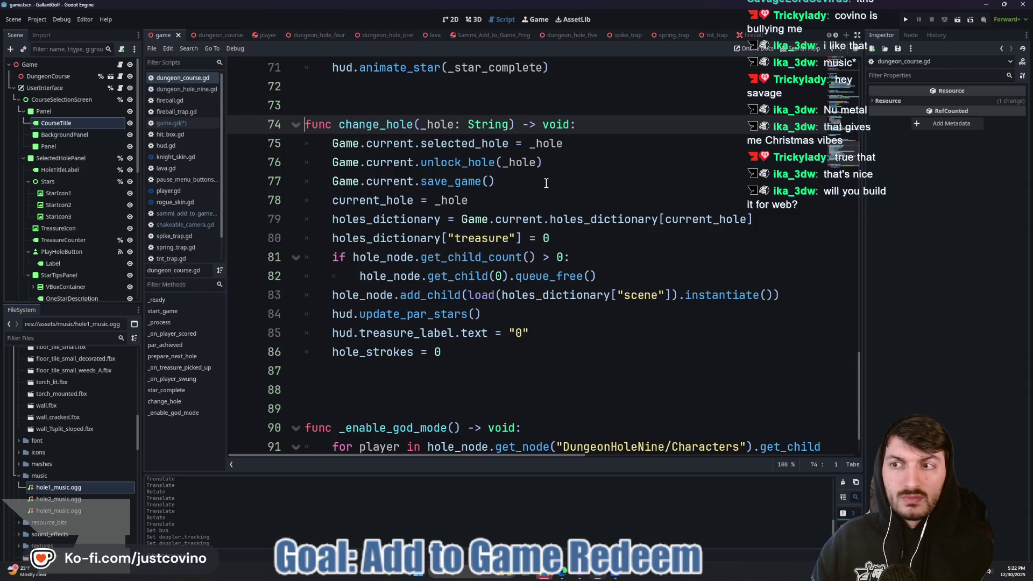
{"action": "left_click", "coordinate": [14, 88]}
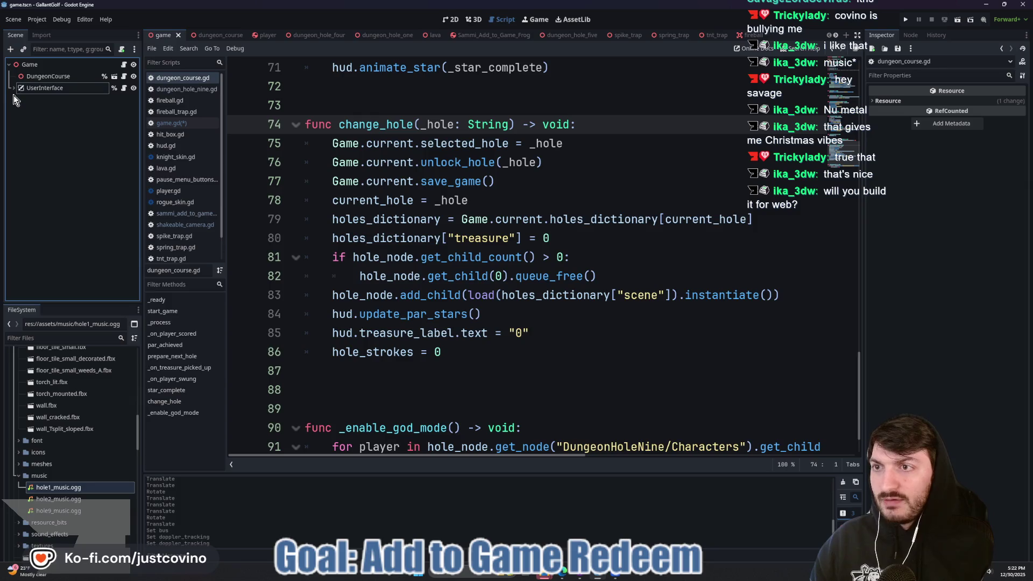
Add an AudioStreamPlayer child to Game and name it MusicPlayer.
{"action": "left_click", "coordinate": [38, 65]}
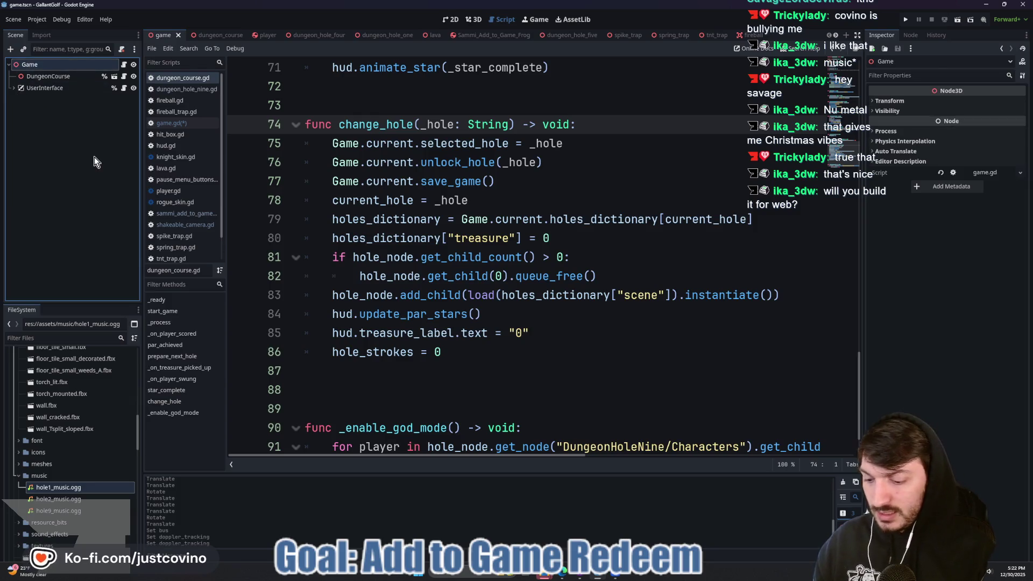
{"action": "key", "text": "ctrl+a"}
{"action": "type", "text": "audiostrea"}
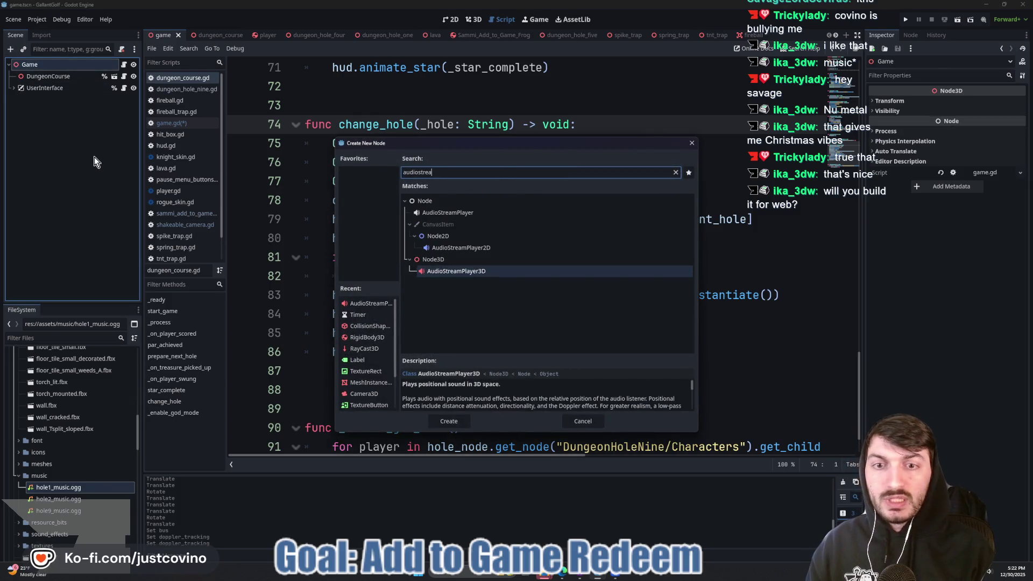
{"action": "left_click", "coordinate": [448, 212]}
{"action": "left_click", "coordinate": [456, 421]}
{"action": "left_click", "coordinate": [70, 101]}
{"action": "type", "text": "MusicPlayer"}
{"action": "key", "text": "Return"}
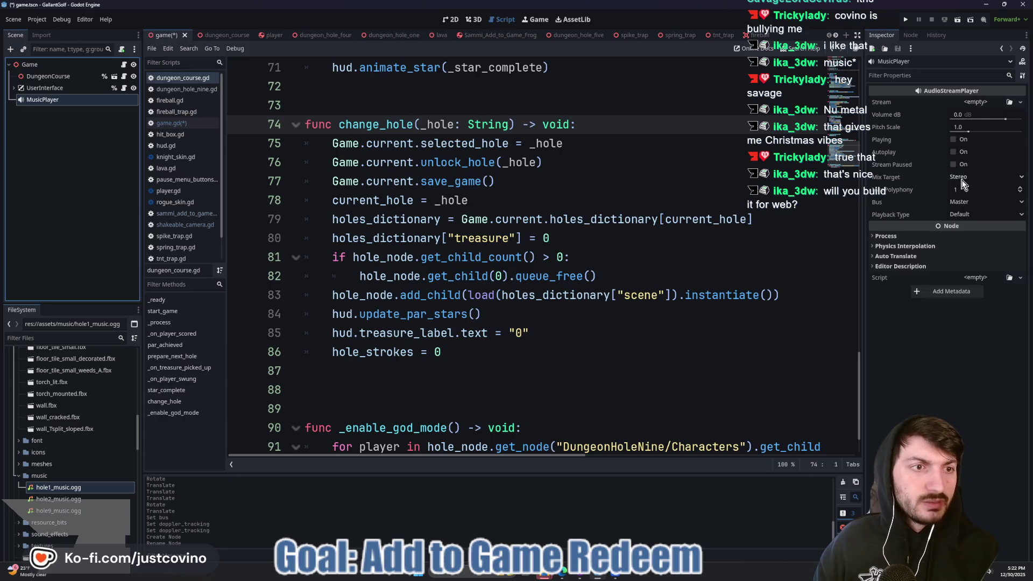
Route MusicPlayer to the Music bus, save the scene, and give it a unique name.
{"action": "left_click", "coordinate": [971, 200]}
{"action": "left_click", "coordinate": [973, 226]}
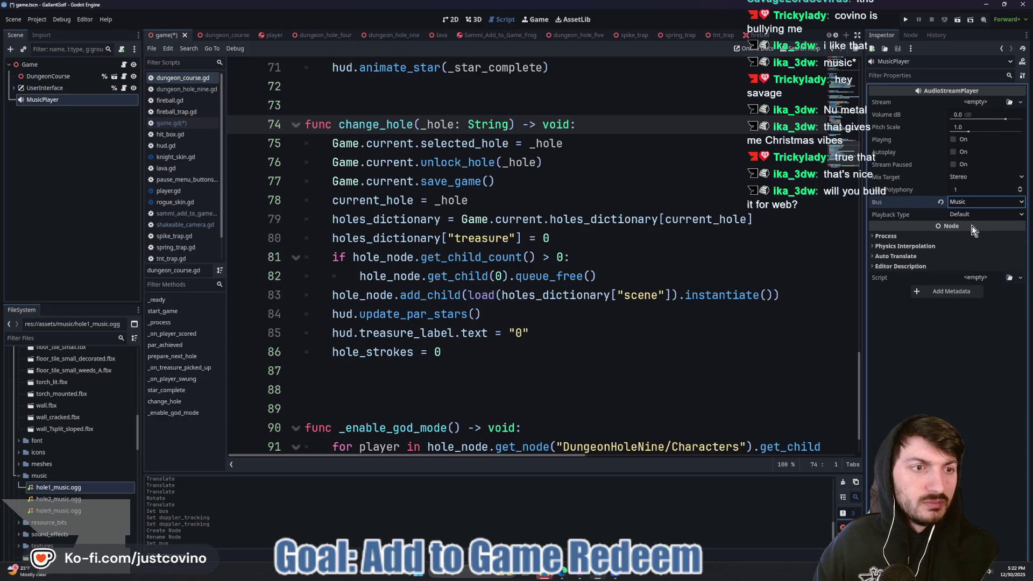
{"action": "left_click", "coordinate": [709, 186]}
{"action": "key", "text": "ctrl+s"}
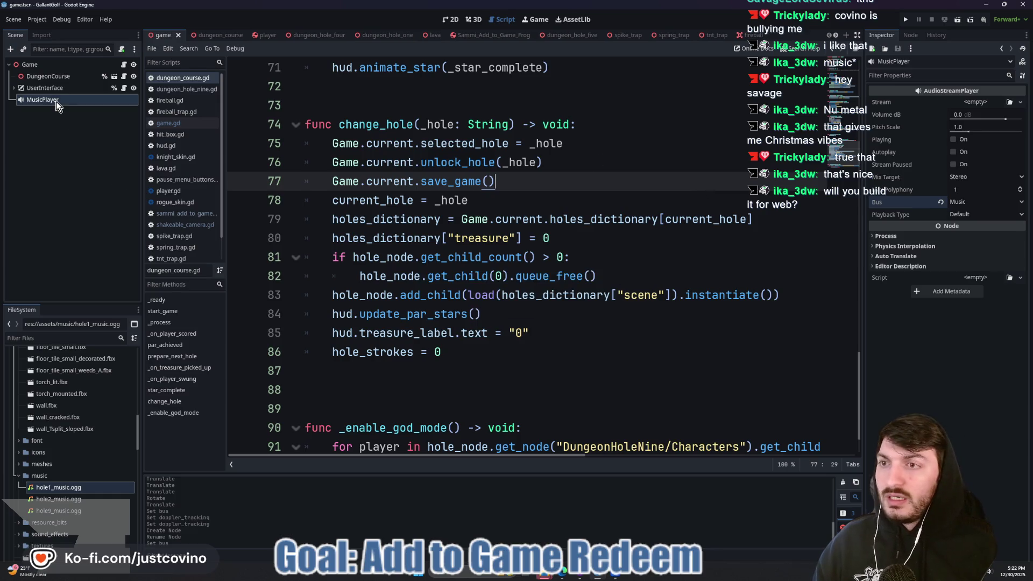
{"action": "right_click", "coordinate": [58, 102]}
{"action": "left_click", "coordinate": [105, 315]}
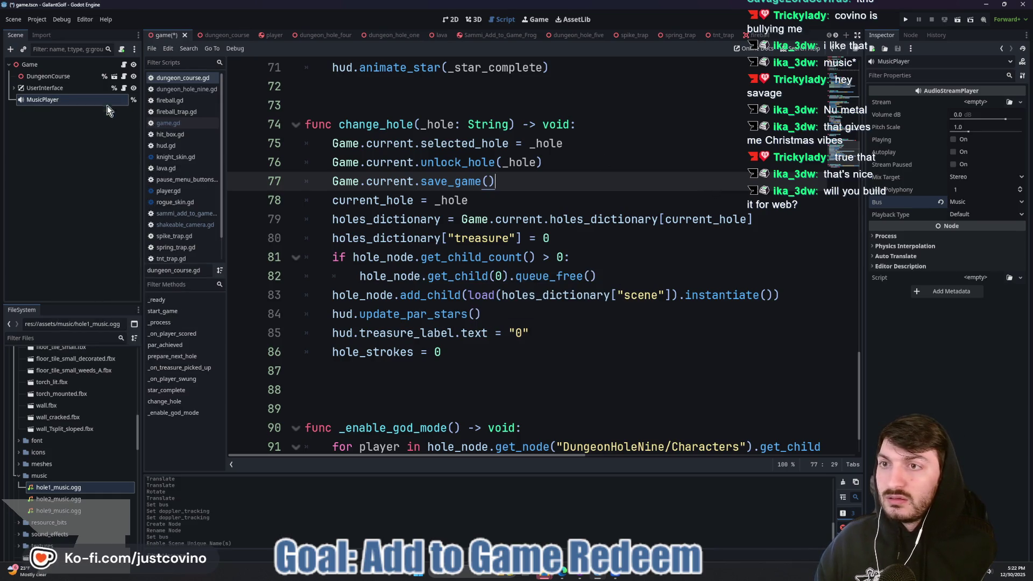
Add an onready music_player reference to MusicPlayer in game.gd and save.
{"action": "left_click", "coordinate": [168, 123]}
{"action": "scroll", "coordinate": [404, 147], "scroll_direction": "up", "scroll_amount": 10}
{"action": "scroll", "coordinate": [593, 183], "scroll_direction": "down", "scroll_amount": 5}
{"action": "left_click", "coordinate": [630, 164]}
{"action": "key", "text": "Return"}
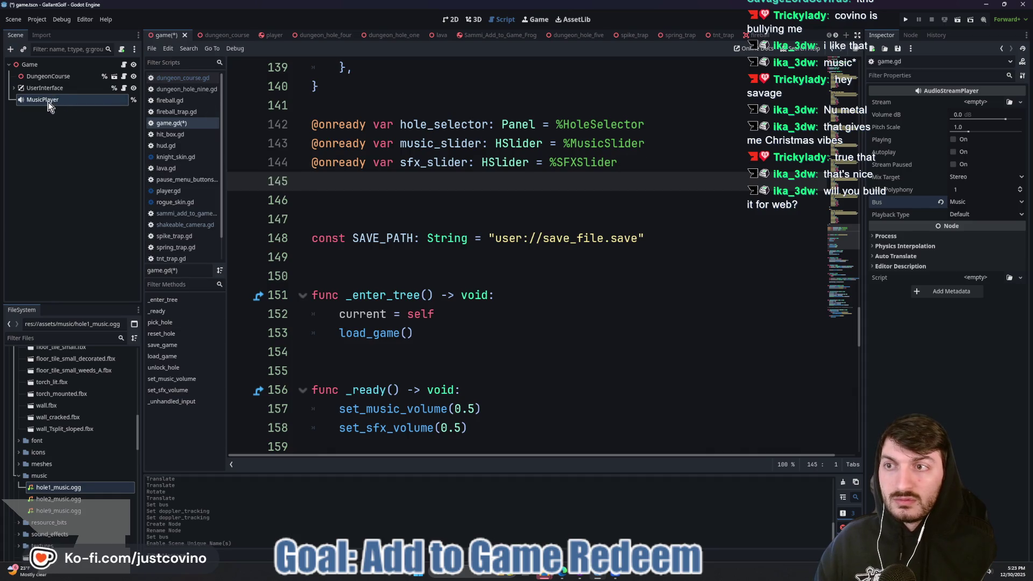
{"action": "left_click", "coordinate": [83, 125]}
{"action": "mouse_move", "coordinate": [76, 100]}
{"action": "left_mouse_down"}
{"action": "mouse_move", "coordinate": [127, 137]}
{"action": "mouse_move", "coordinate": [331, 181]}
{"action": "left_mouse_up"}
{"action": "key", "text": "ctrl+s"}
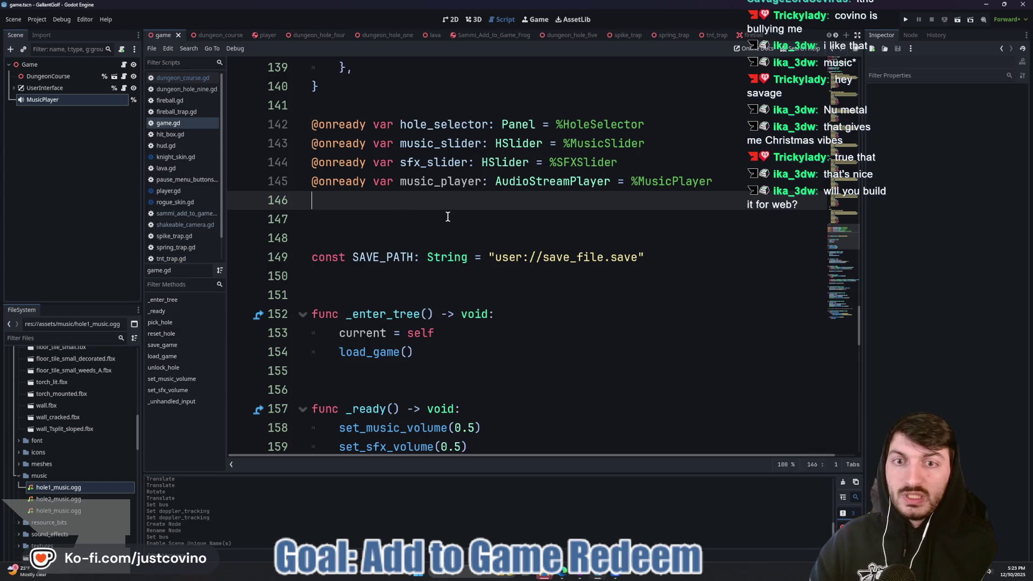
{"action": "scroll", "coordinate": [455, 205], "scroll_direction": "down", "scroll_amount": 10}
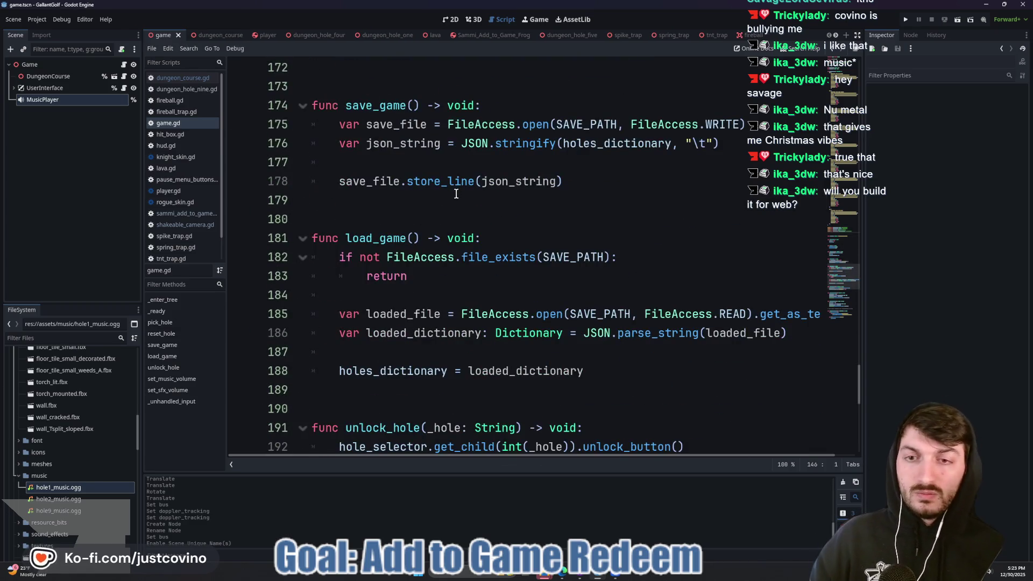
{"action": "scroll", "coordinate": [458, 195], "scroll_direction": "down", "scroll_amount": 7}
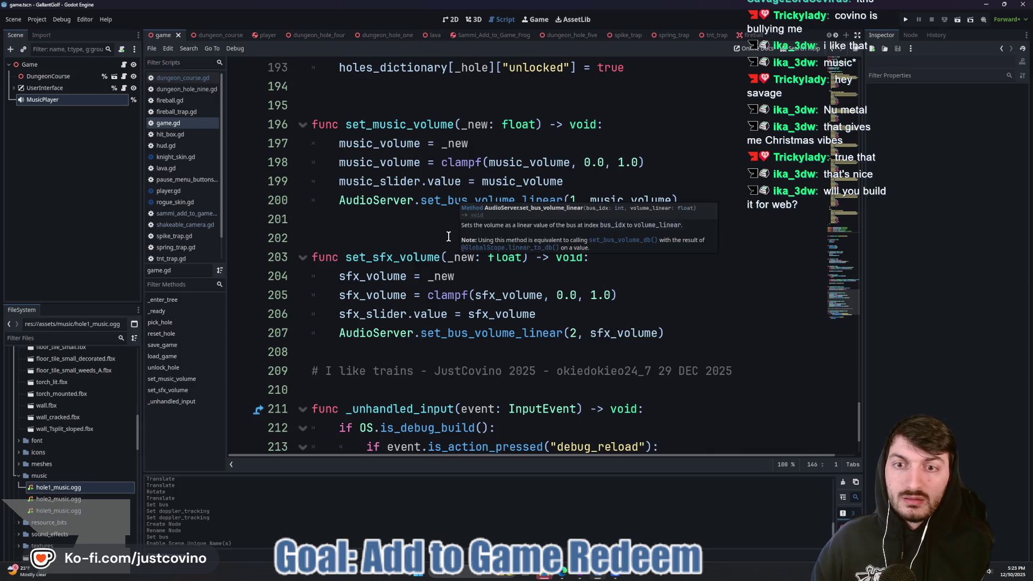
Below the sfx volume function in game.gd, declare 'func play_music() -> void:'.
{"action": "scroll", "coordinate": [450, 242], "scroll_direction": "up", "scroll_amount": 6}
{"action": "scroll", "coordinate": [449, 256], "scroll_direction": "down", "scroll_amount": 8}
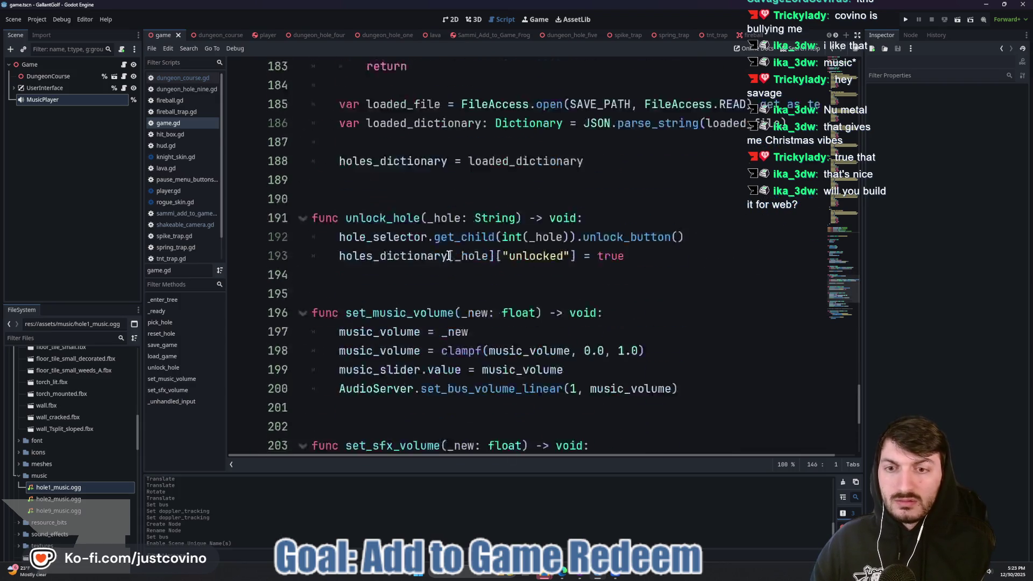
{"action": "scroll", "coordinate": [375, 276], "scroll_direction": "up", "scroll_amount": 4}
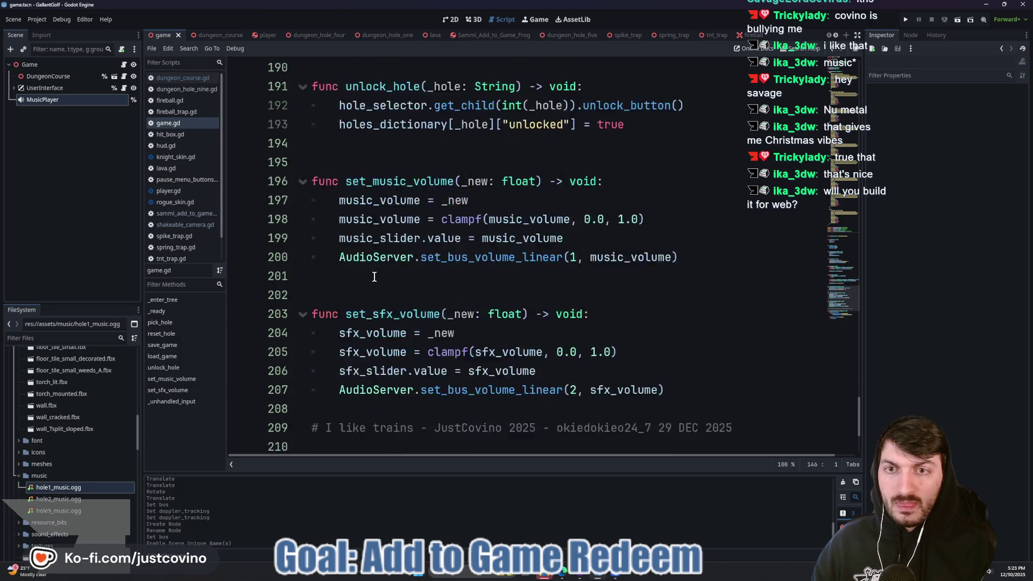
{"action": "left_click", "coordinate": [359, 331]}
{"action": "scroll", "coordinate": [355, 343], "scroll_direction": "down", "scroll_amount": 3}
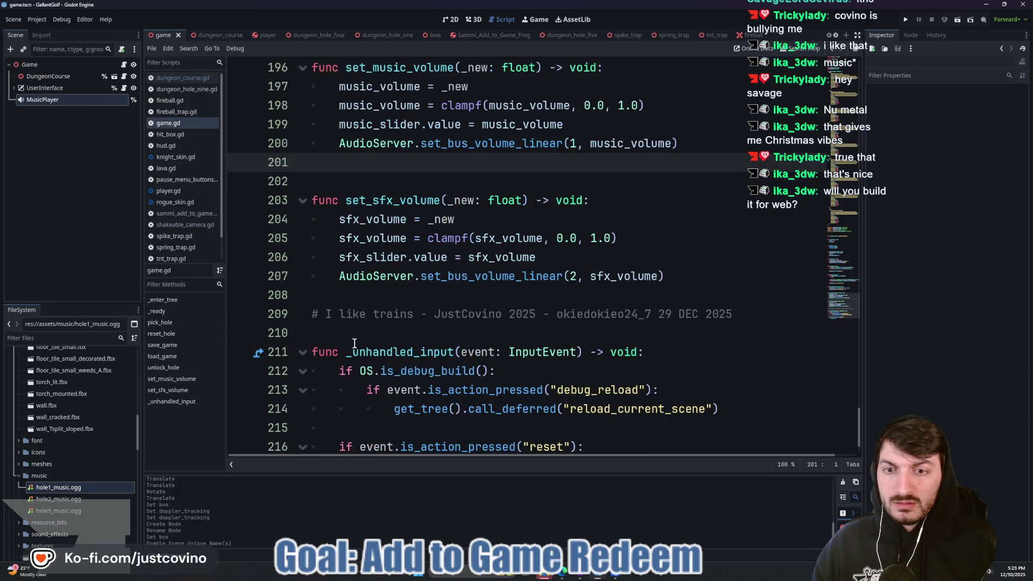
{"action": "left_click", "coordinate": [343, 298]}
{"action": "key", "text": "Return"}
{"action": "key", "text": "Return"}
{"action": "key", "text": "Return"}
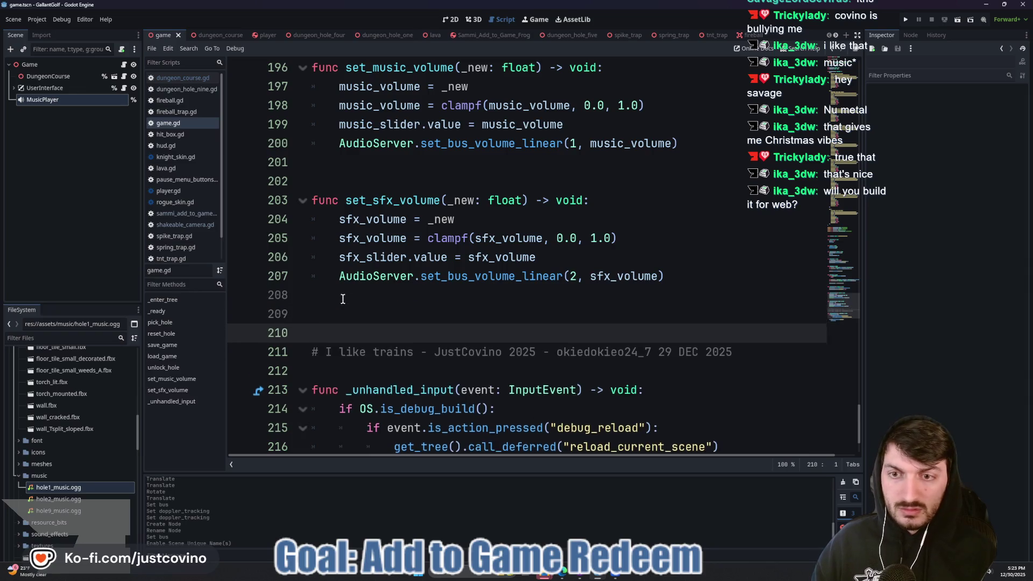
{"action": "key", "text": "Up"}
{"action": "key", "text": "Up"}
{"action": "type", "text": "func play_music()"}
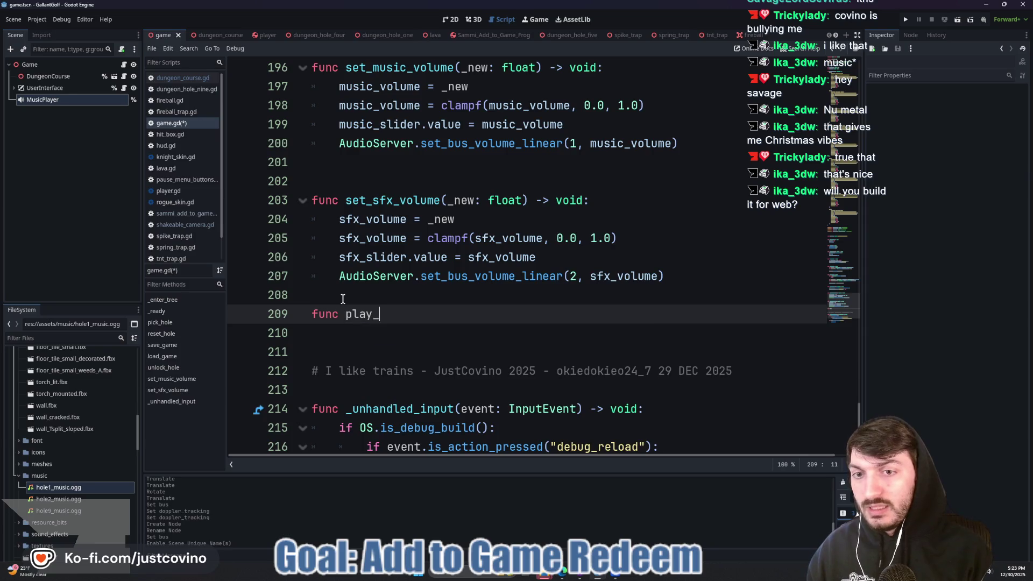
{"action": "type", "text": " -> void:"}
{"action": "key", "text": "Return"}
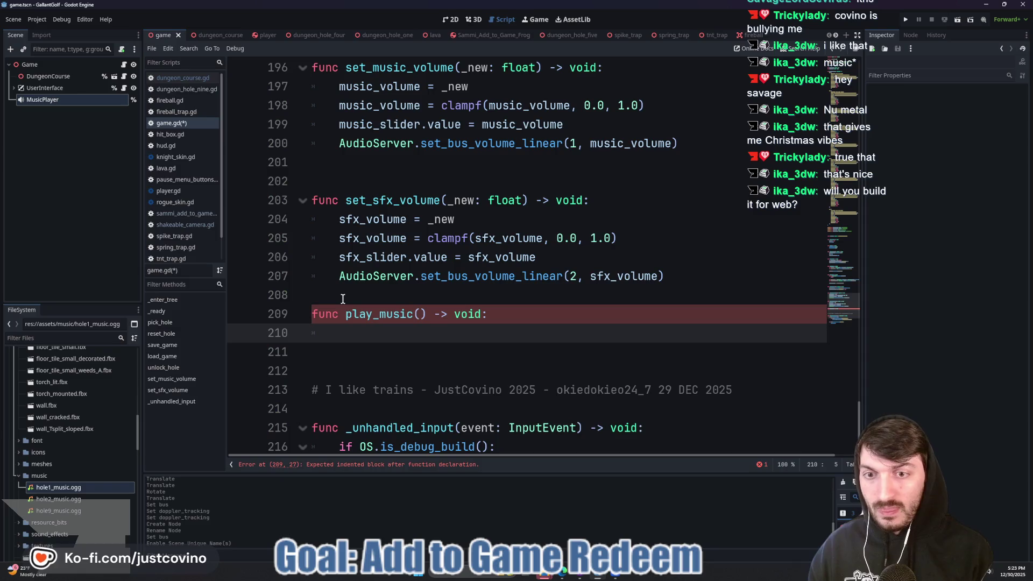
Add music_player.stop() and assign music_player.stream = holes_dictionary[selected_hole].
{"action": "type", "text": "musi"}
{"action": "key", "text": "Return"}
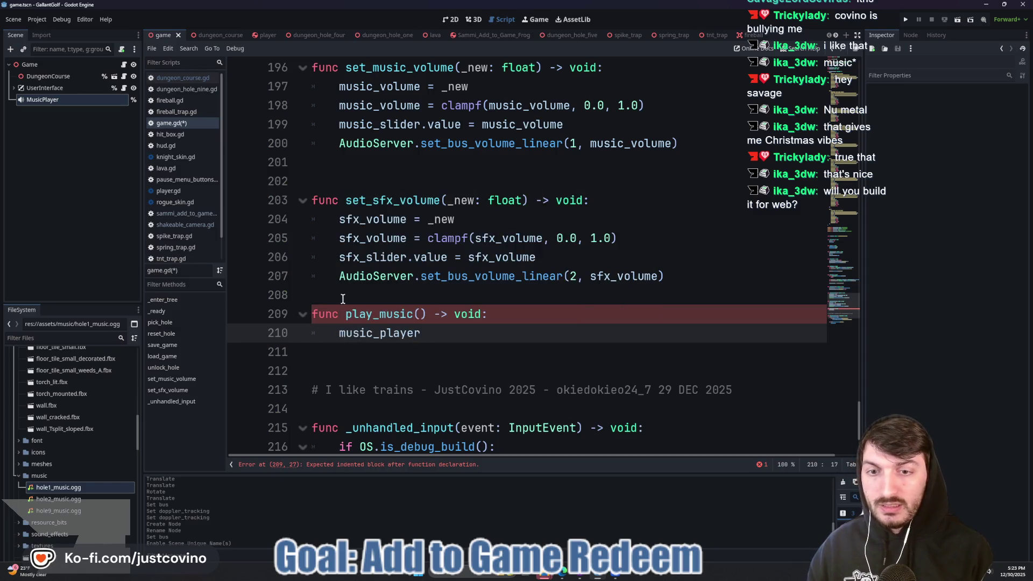
{"action": "type", "text": ".st"}
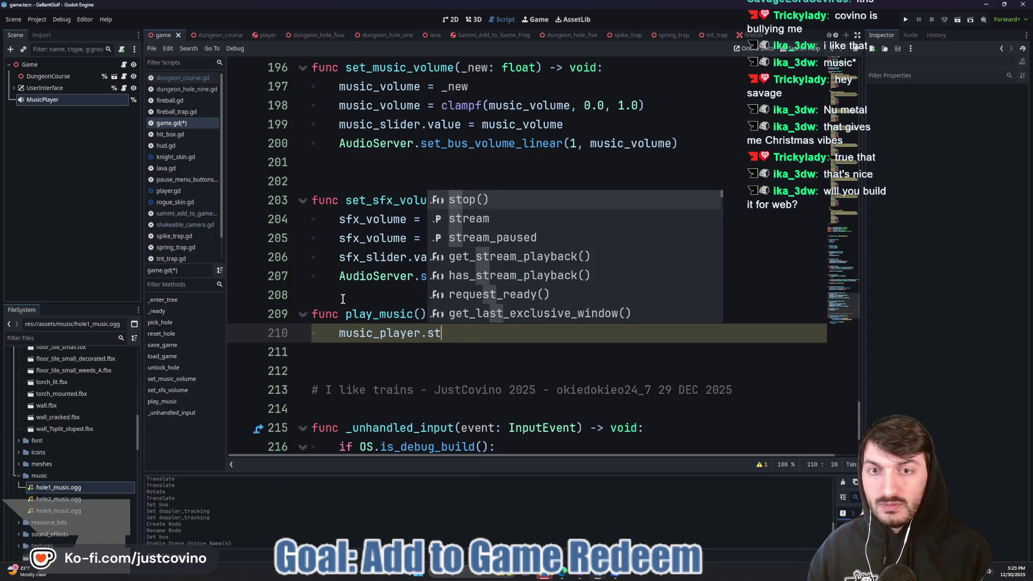
{"action": "key", "text": "Return"}
{"action": "key", "text": "Return"}
{"action": "type", "text": "music"}
{"action": "key", "text": "Return"}
{"action": "type", "text": ".st"}
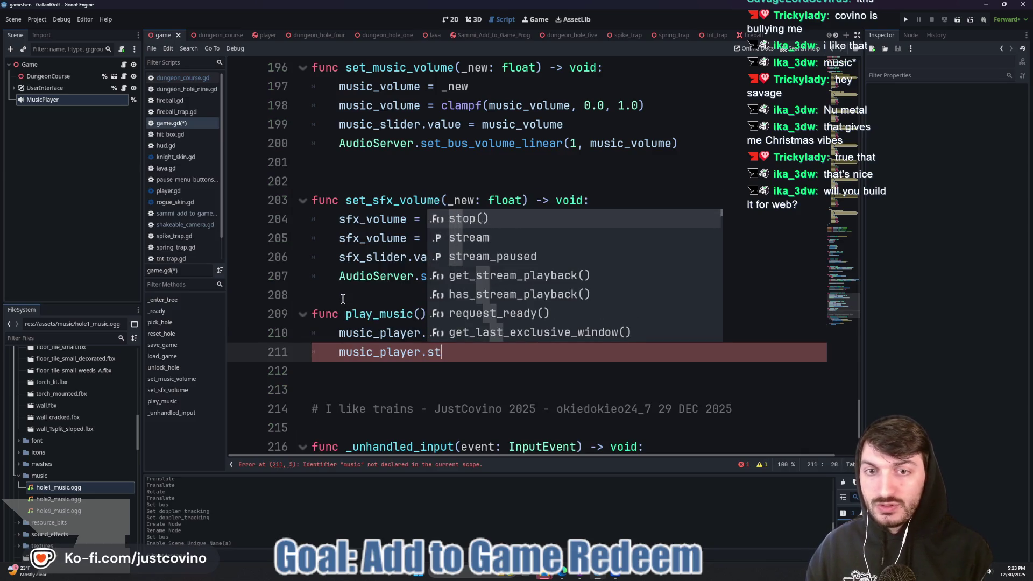
{"action": "key", "text": "Down"}
{"action": "key", "text": "Return"}
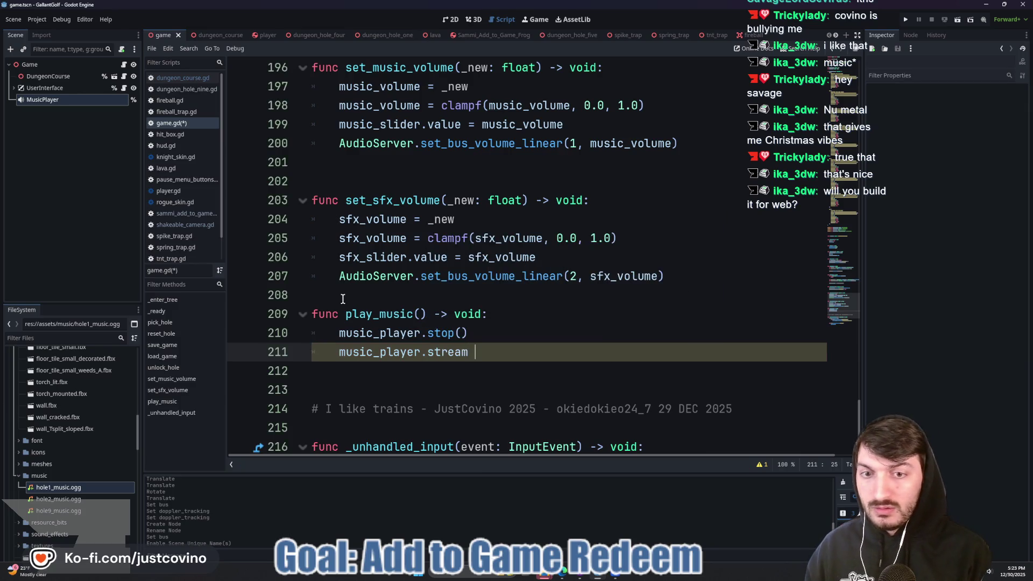
{"action": "type", "text": "="}
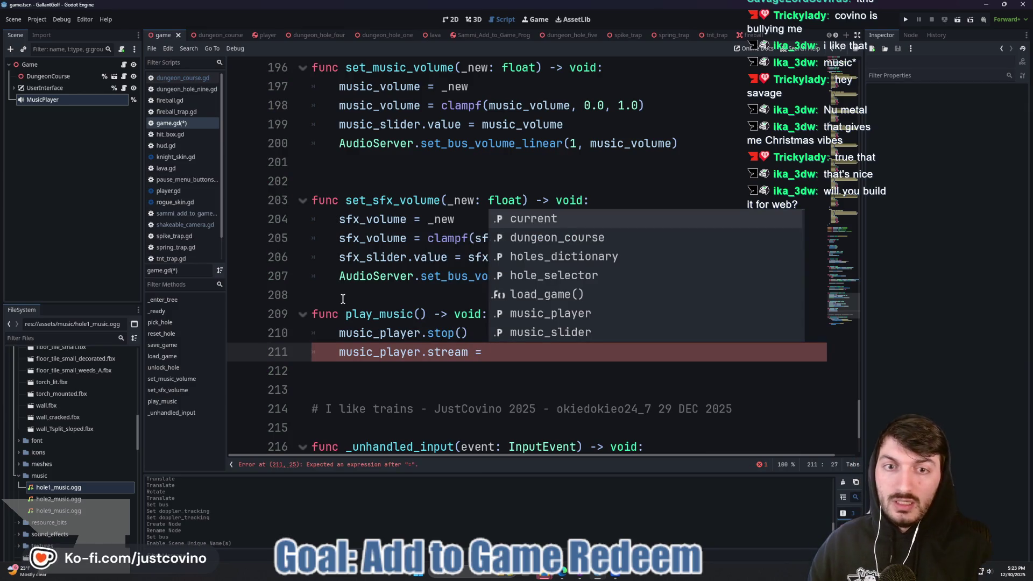
{"action": "key", "text": "Down"}
{"action": "key", "text": "Down"}
{"action": "key", "text": "Return"}
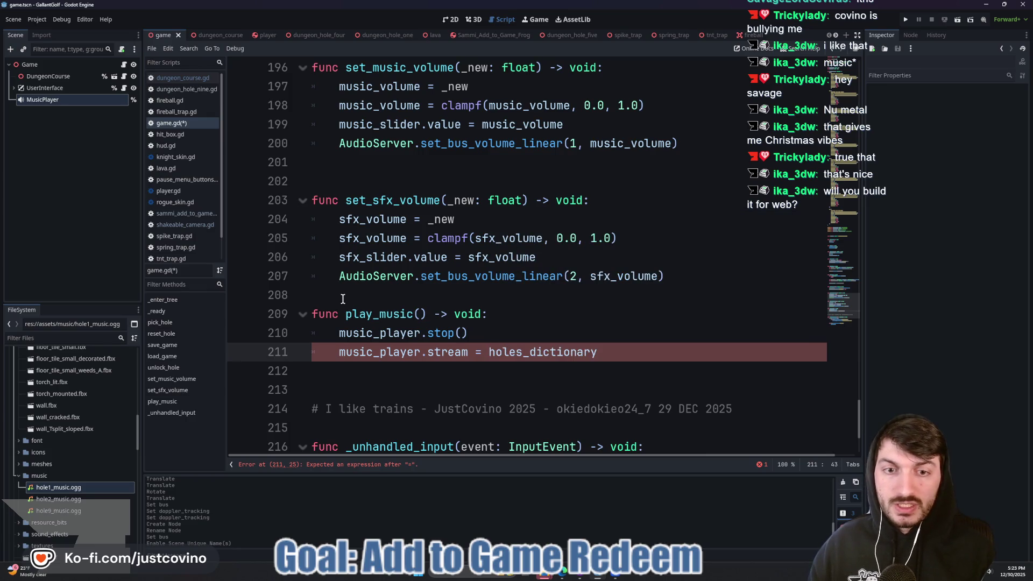
{"action": "type", "text": "se"}
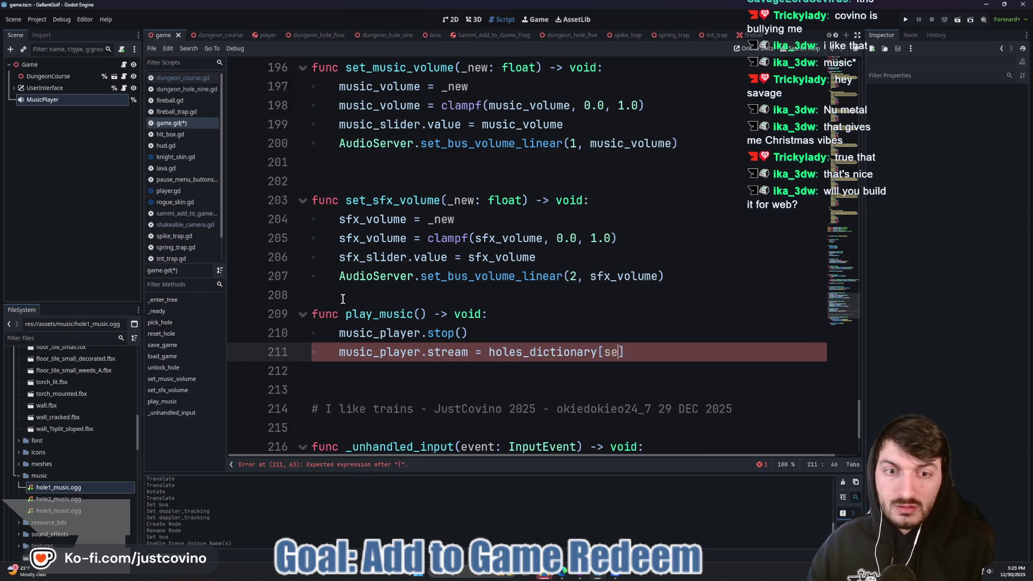
{"action": "key", "text": "Return"}
{"action": "key", "text": "Right"}
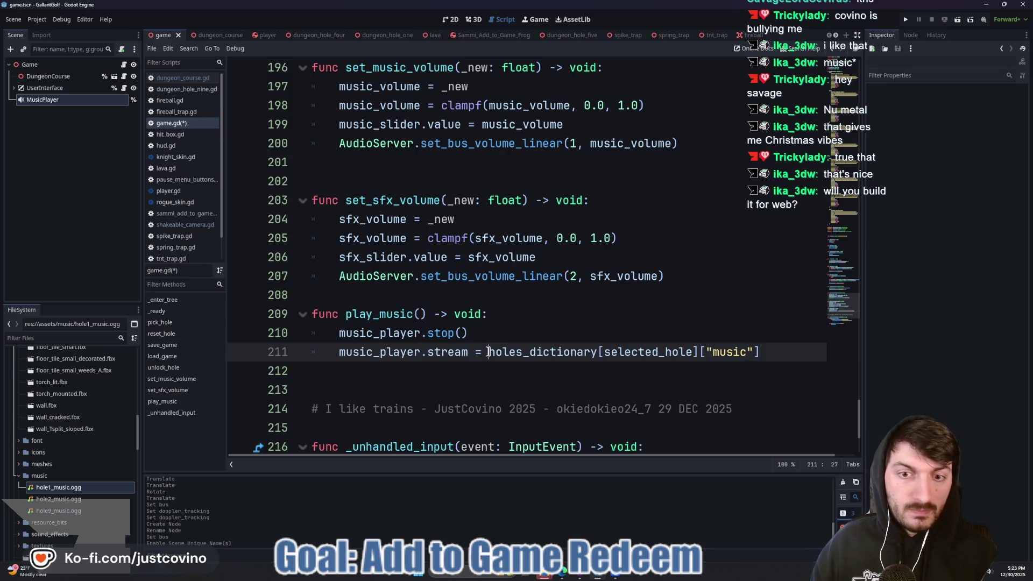
Wrap the lookup in load(...), add music_player.play(), save, and space the function.
{"action": "left_click_drag", "start_coordinate": [489, 352], "coordinate": [761, 352]}
{"action": "type", "text": "("}
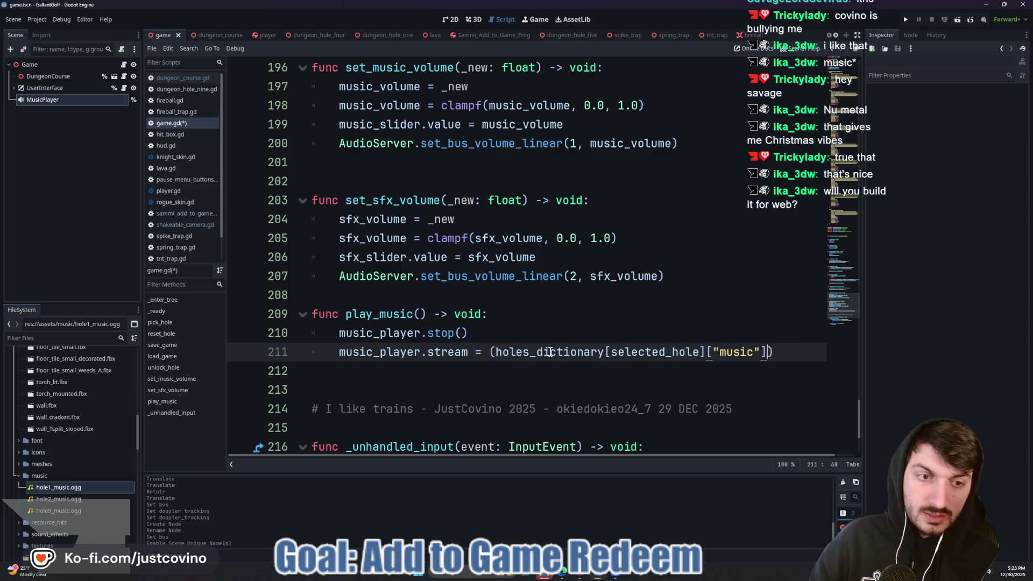
{"action": "type", "text": "load"}
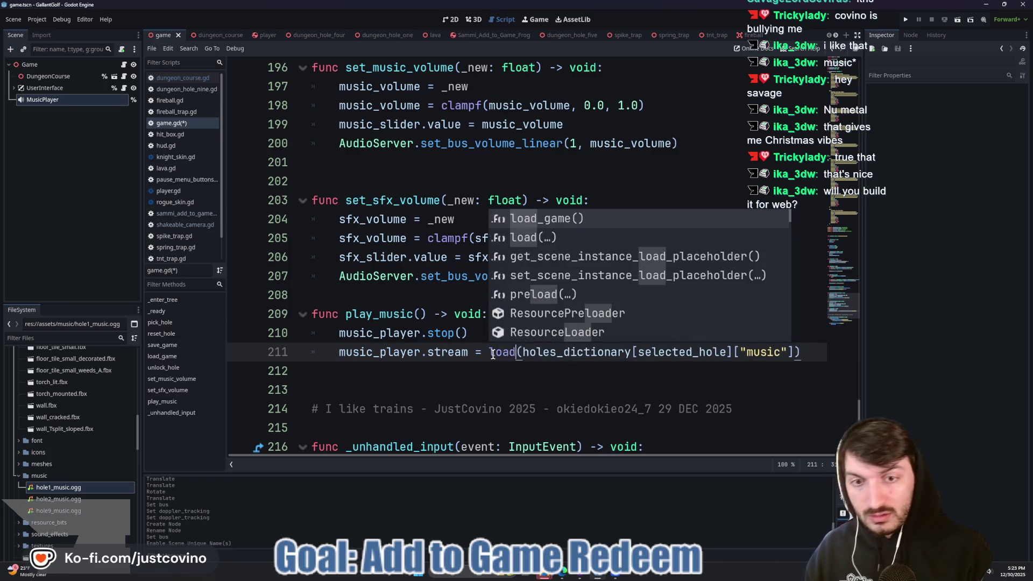
{"action": "left_click", "coordinate": [718, 364]}
{"action": "left_click", "coordinate": [807, 352]}
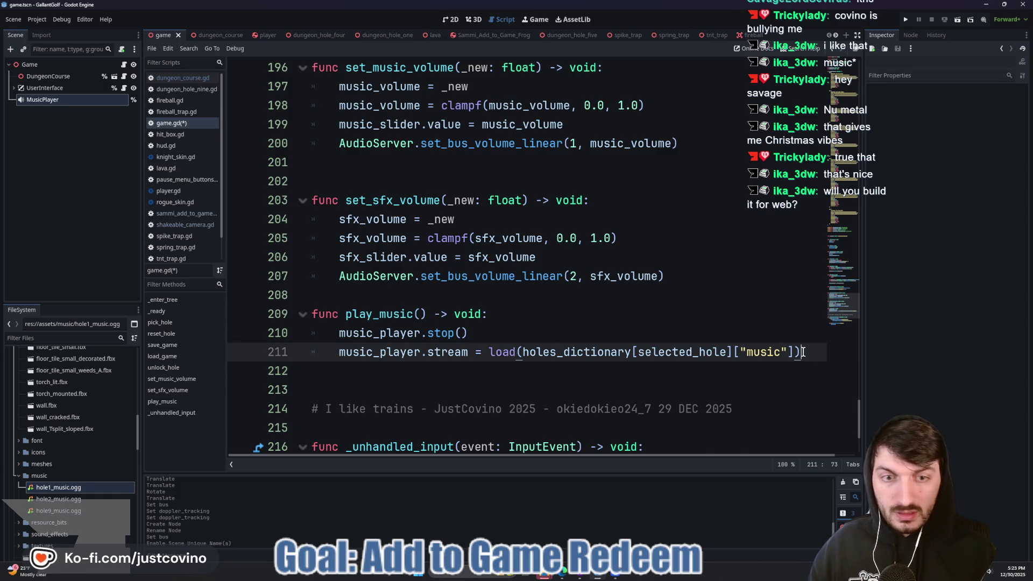
{"action": "key", "text": "Return"}
{"action": "type", "text": "musi"}
{"action": "key", "text": "Return"}
{"action": "type", "text": ".pl"}
{"action": "key", "text": "Return"}
{"action": "key", "text": "Right"}
{"action": "key", "text": "ctrl+s"}
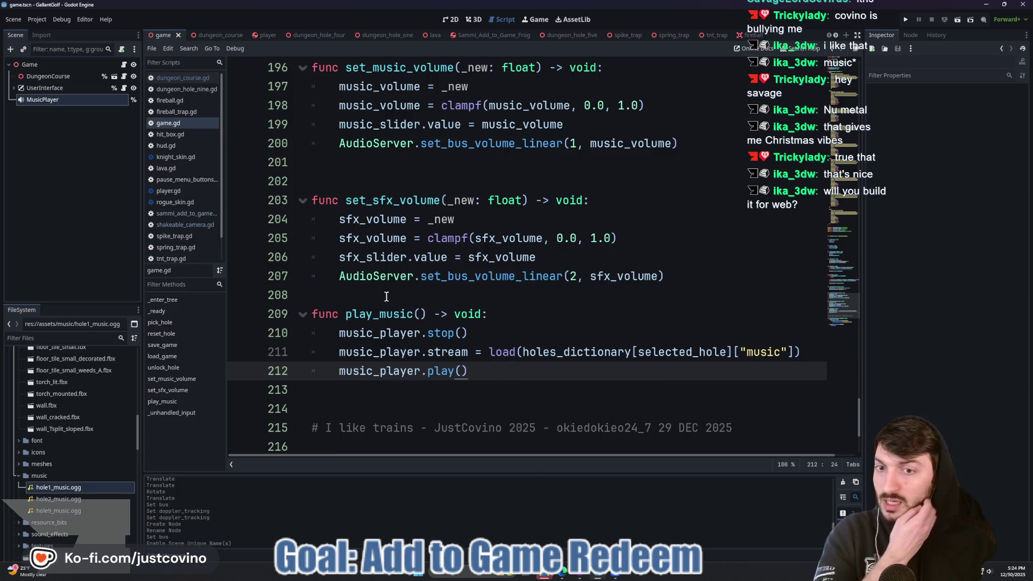
{"action": "left_click", "coordinate": [385, 295]}
{"action": "key", "text": "Return"}
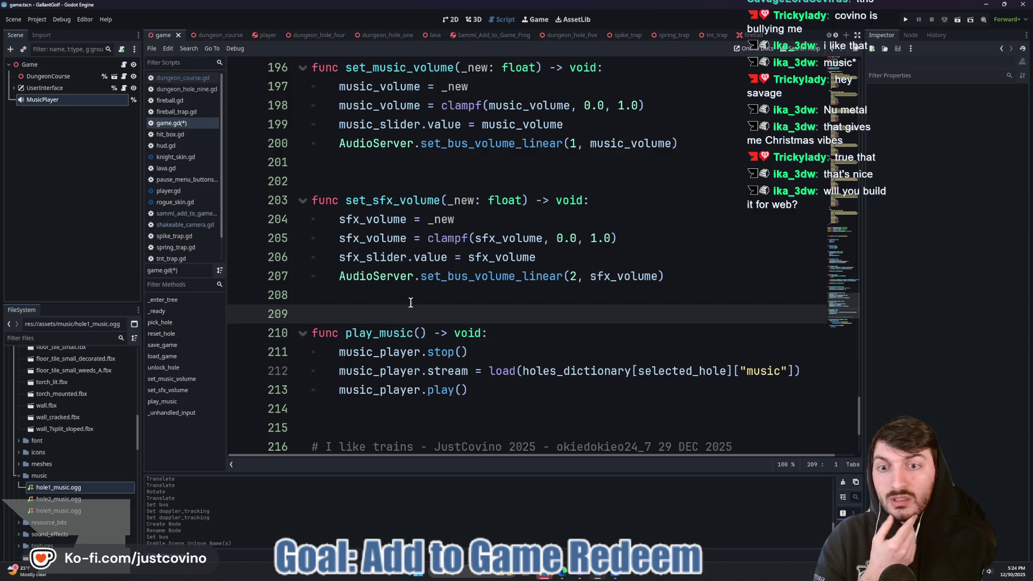
{"action": "scroll", "coordinate": [397, 321], "scroll_direction": "up", "scroll_amount": 4}
{"action": "scroll", "coordinate": [412, 295], "scroll_direction": "up", "scroll_amount": 4}
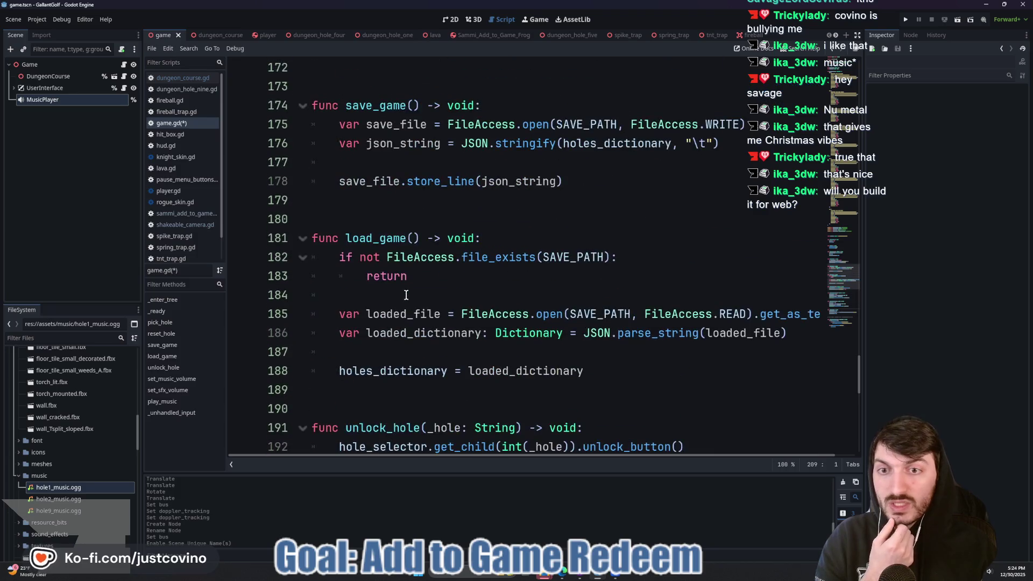
{"action": "scroll", "coordinate": [419, 299], "scroll_direction": "up", "scroll_amount": 5}
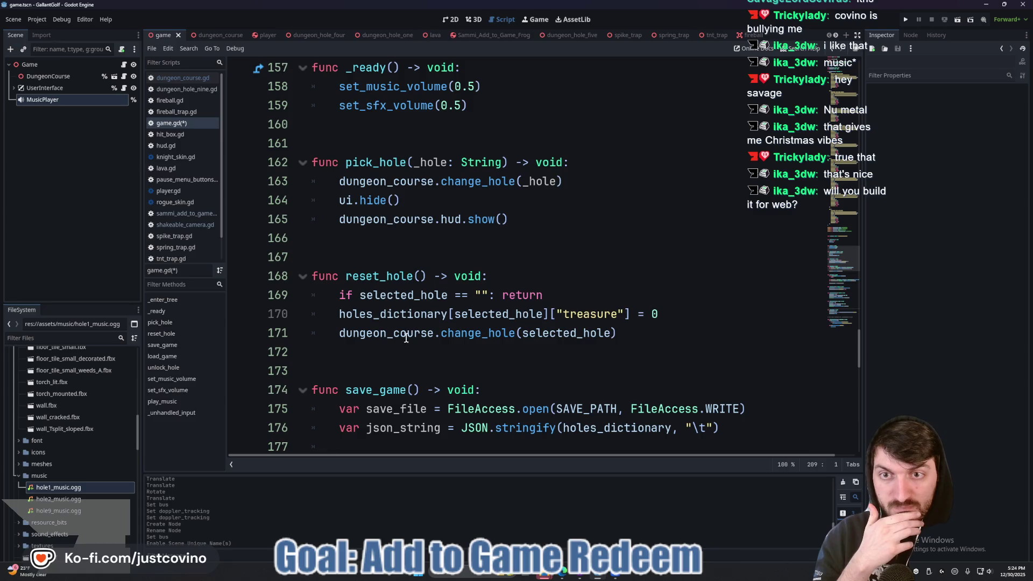
{"action": "scroll", "coordinate": [408, 332], "scroll_direction": "down", "scroll_amount": 6}
{"action": "scroll", "coordinate": [408, 332], "scroll_direction": "down", "scroll_amount": 5}
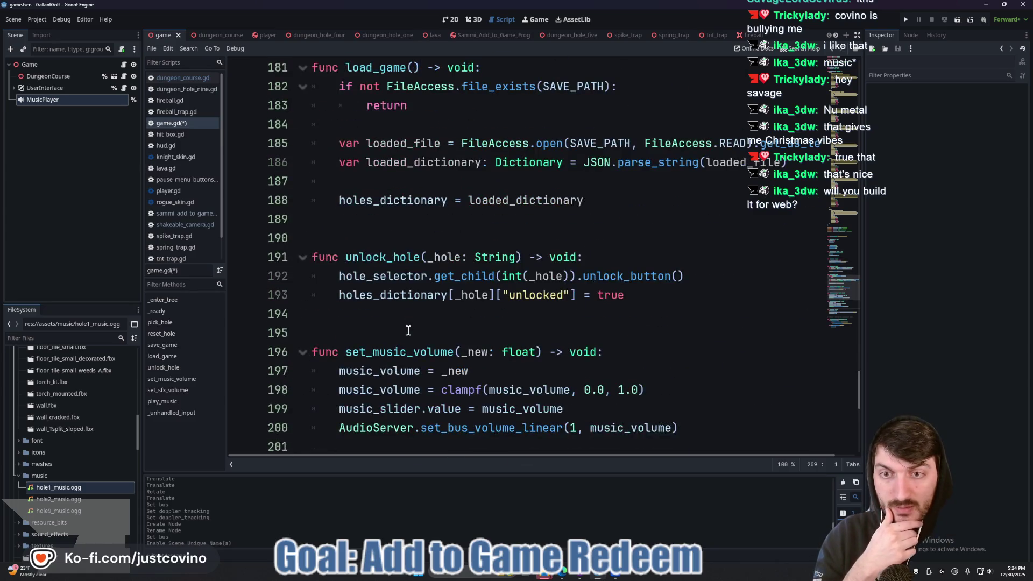
{"action": "scroll", "coordinate": [408, 331], "scroll_direction": "down", "scroll_amount": 1}
{"action": "scroll", "coordinate": [408, 331], "scroll_direction": "down", "scroll_amount": 4}
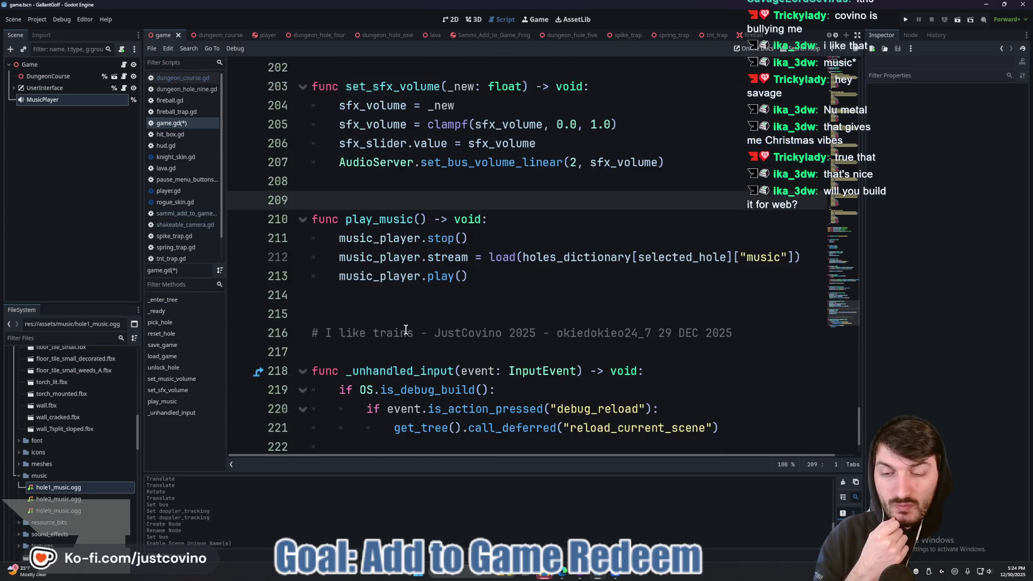
{"action": "scroll", "coordinate": [406, 330], "scroll_direction": "up", "scroll_amount": 18}
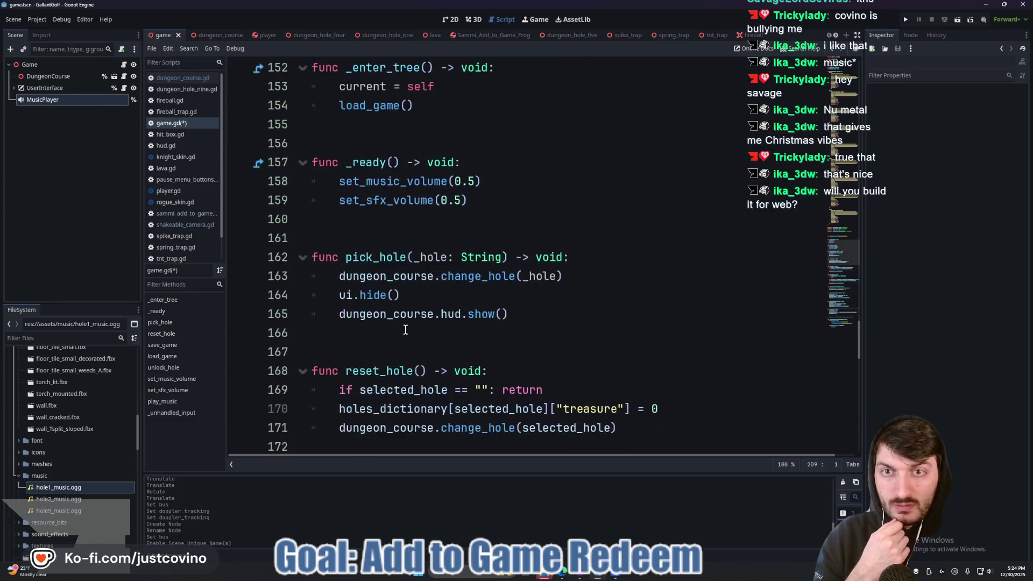
{"action": "scroll", "coordinate": [406, 330], "scroll_direction": "up", "scroll_amount": 5}
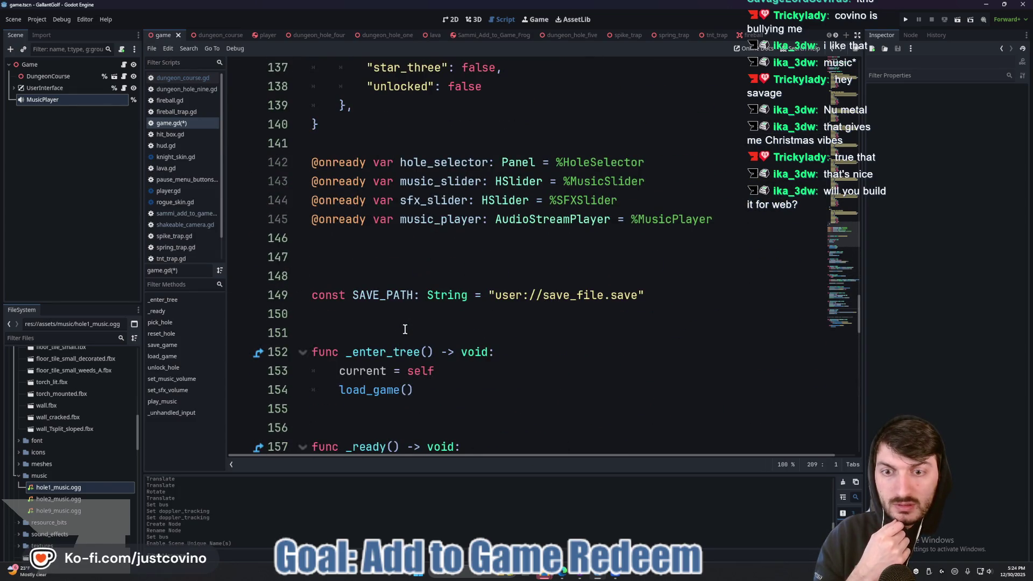
{"action": "scroll", "coordinate": [405, 330], "scroll_direction": "down", "scroll_amount": 4}
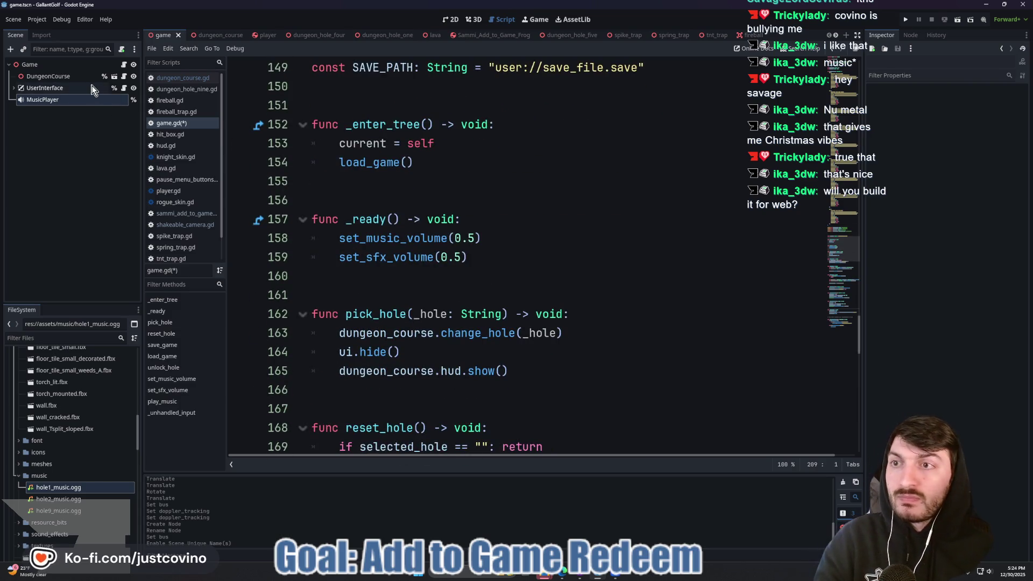
Open dungeon_course.gd from DungeonCourse and find the 'Course Complete!' print in prepare_next_hole.
{"action": "left_click", "coordinate": [124, 77]}
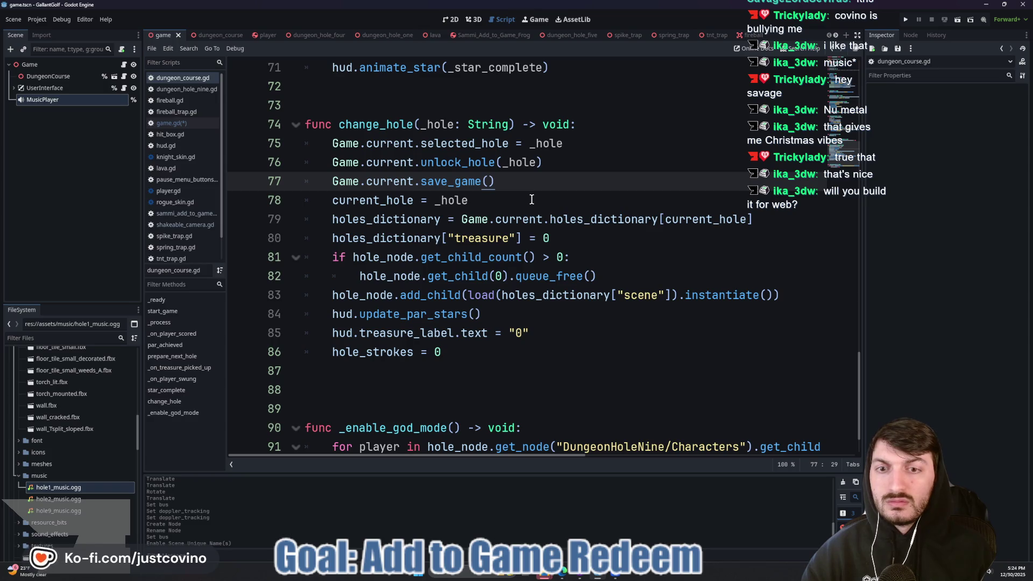
{"action": "scroll", "coordinate": [541, 264], "scroll_direction": "up", "scroll_amount": 6}
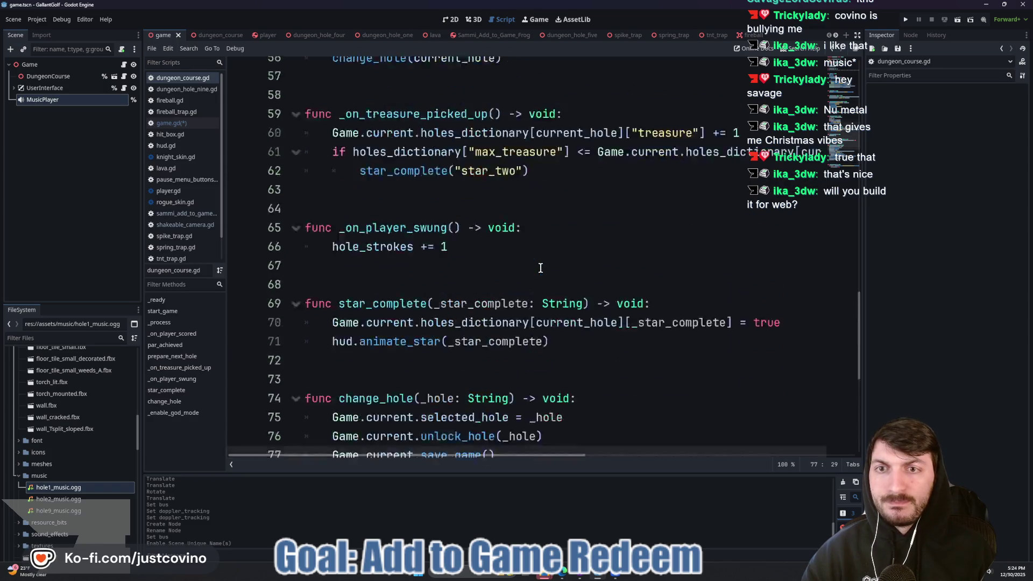
{"action": "scroll", "coordinate": [515, 264], "scroll_direction": "down", "scroll_amount": 3}
{"action": "scroll", "coordinate": [515, 264], "scroll_direction": "up", "scroll_amount": 4}
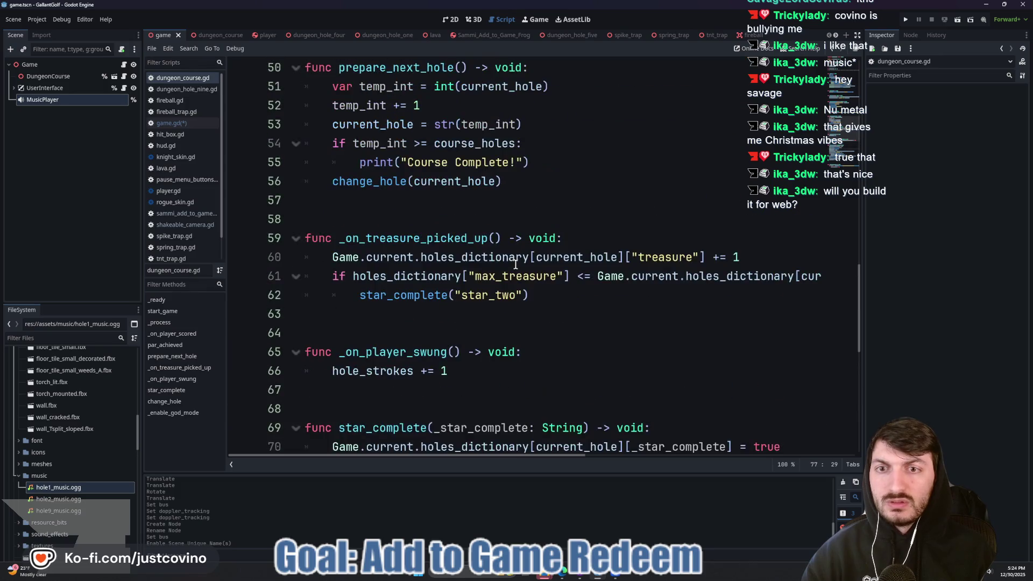
{"action": "scroll", "coordinate": [515, 264], "scroll_direction": "down", "scroll_amount": 2}
{"action": "scroll", "coordinate": [516, 264], "scroll_direction": "up", "scroll_amount": 2}
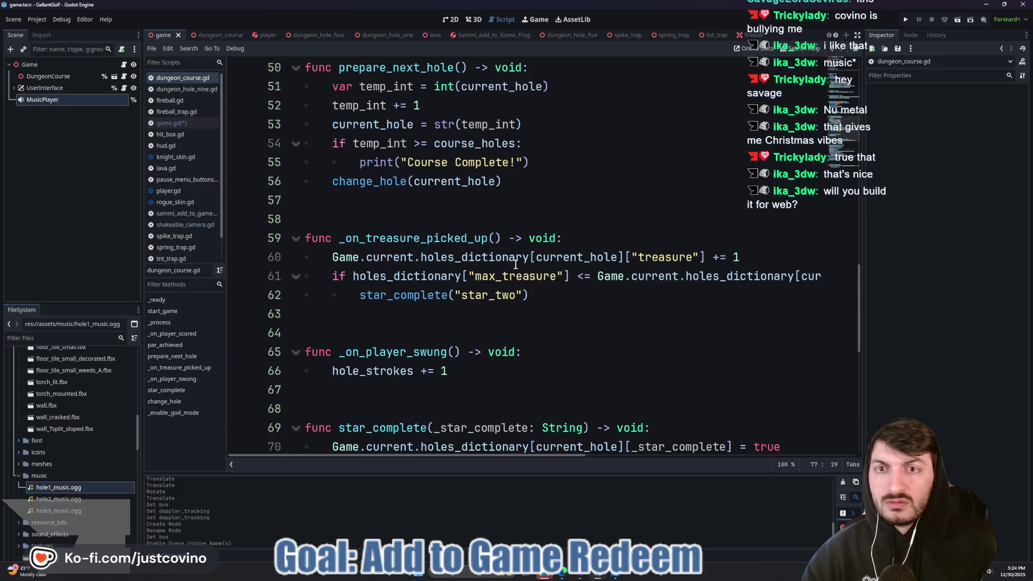
{"action": "scroll", "coordinate": [516, 264], "scroll_direction": "up", "scroll_amount": 2}
{"action": "scroll", "coordinate": [376, 277], "scroll_direction": "down", "scroll_amount": 7}
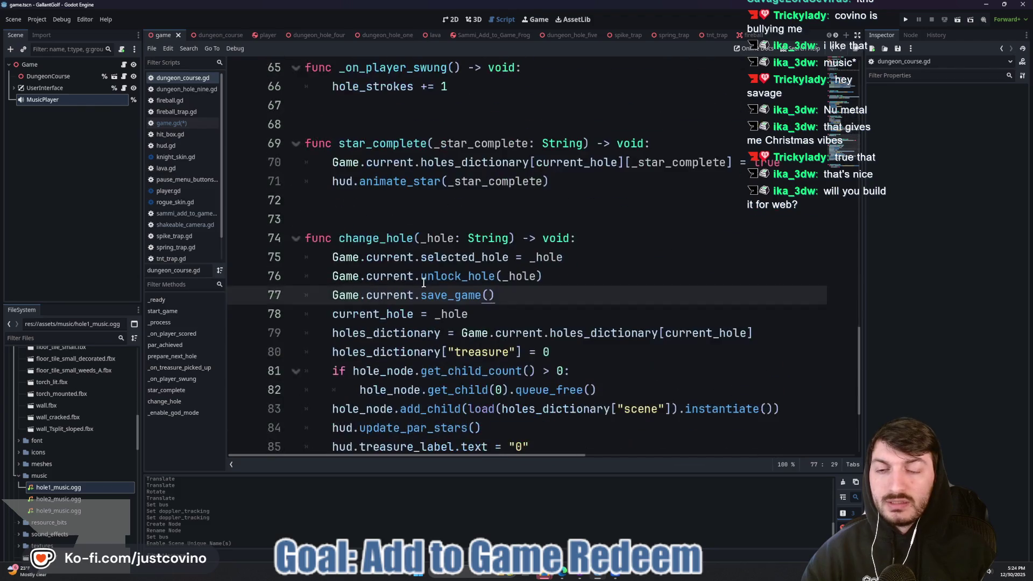
{"action": "scroll", "coordinate": [438, 258], "scroll_direction": "up", "scroll_amount": 6}
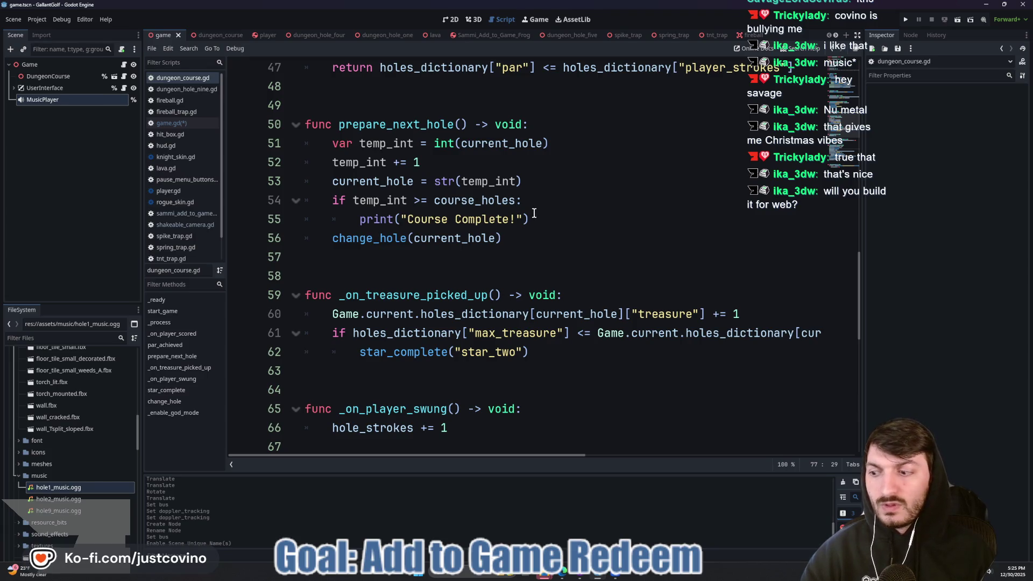
{"action": "left_click", "coordinate": [532, 218]}
{"action": "left_click_drag", "start_coordinate": [531, 218], "coordinate": [325, 220]}
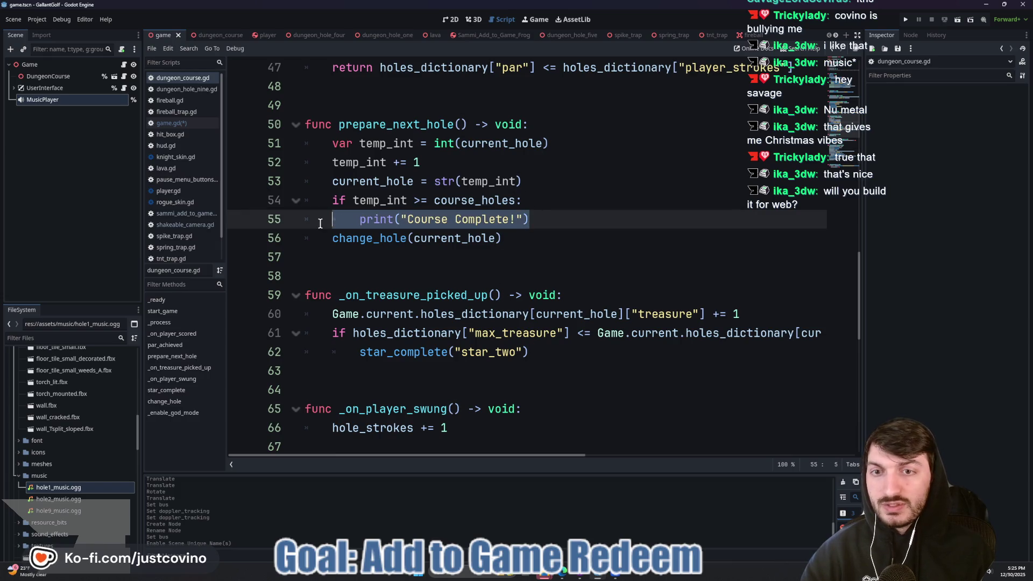
{"action": "left_click", "coordinate": [552, 221]}
{"action": "scroll", "coordinate": [549, 222], "scroll_direction": "down", "scroll_amount": 7}
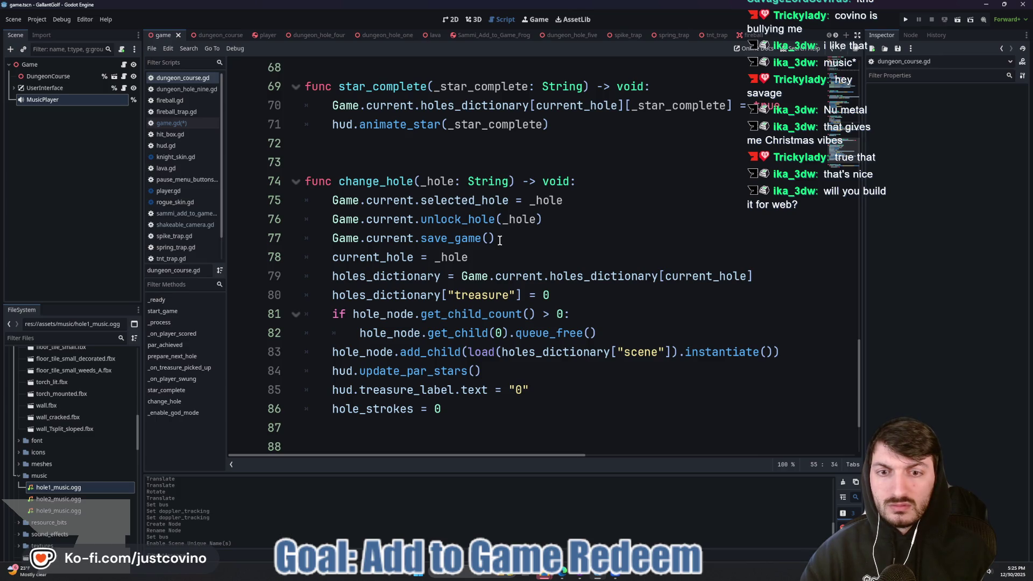
{"action": "left_click", "coordinate": [792, 352]}
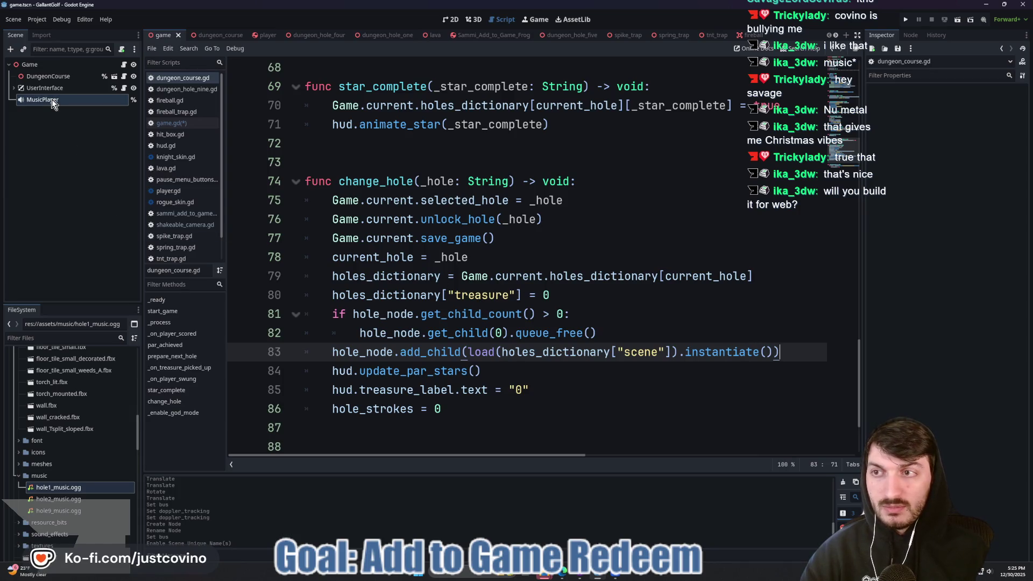
Add an AudioStreamPlayer child named Music under DungeonHoleOne.
{"action": "mouse_move", "coordinate": [52, 99]}
{"action": "left_mouse_down"}
{"action": "mouse_move", "coordinate": [294, 40]}
{"action": "mouse_move", "coordinate": [228, 35]}
{"action": "mouse_move", "coordinate": [373, 40]}
{"action": "mouse_move", "coordinate": [46, 67]}
{"action": "left_mouse_up"}
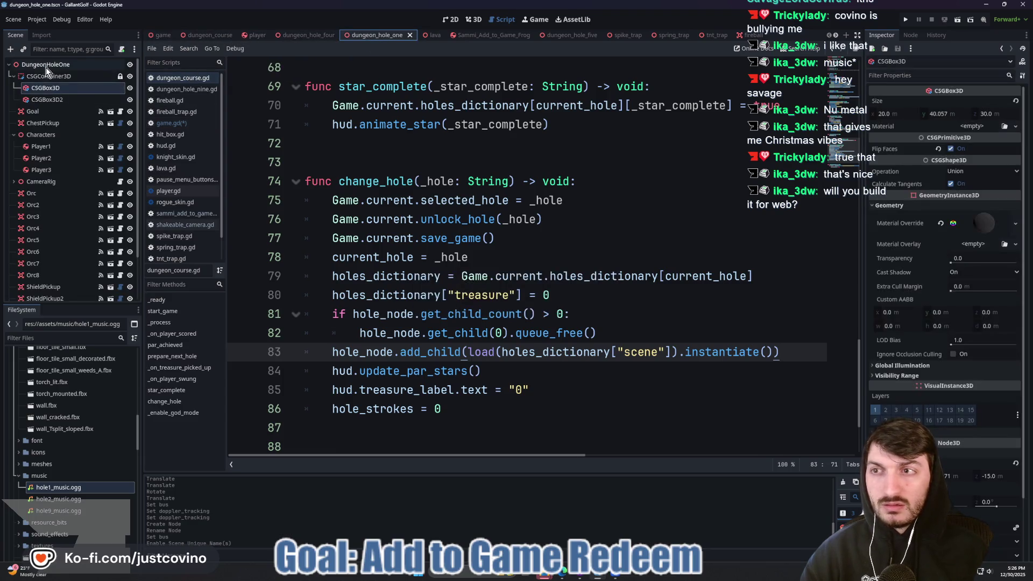
{"action": "left_click", "coordinate": [13, 76]}
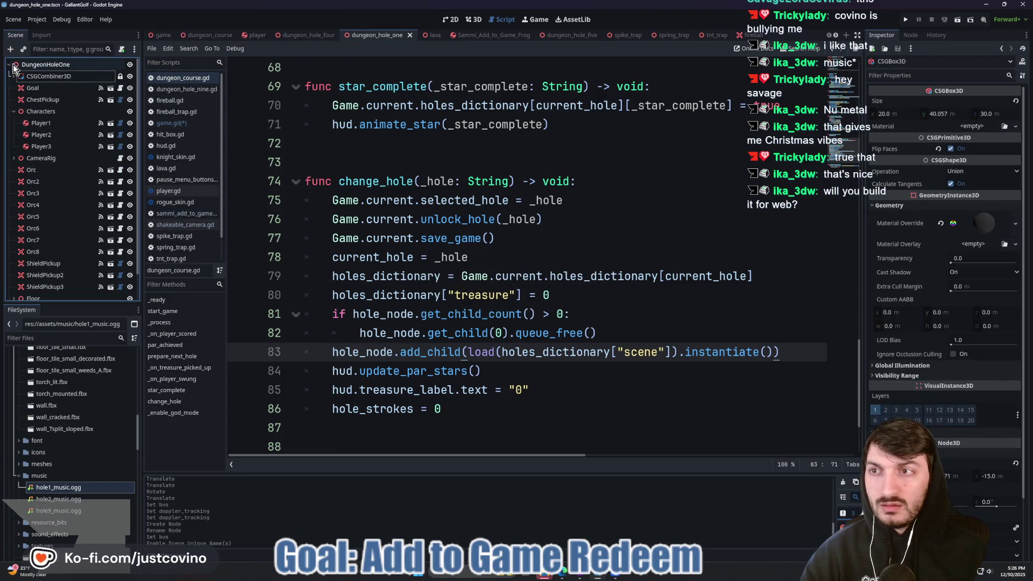
{"action": "left_click", "coordinate": [33, 63]}
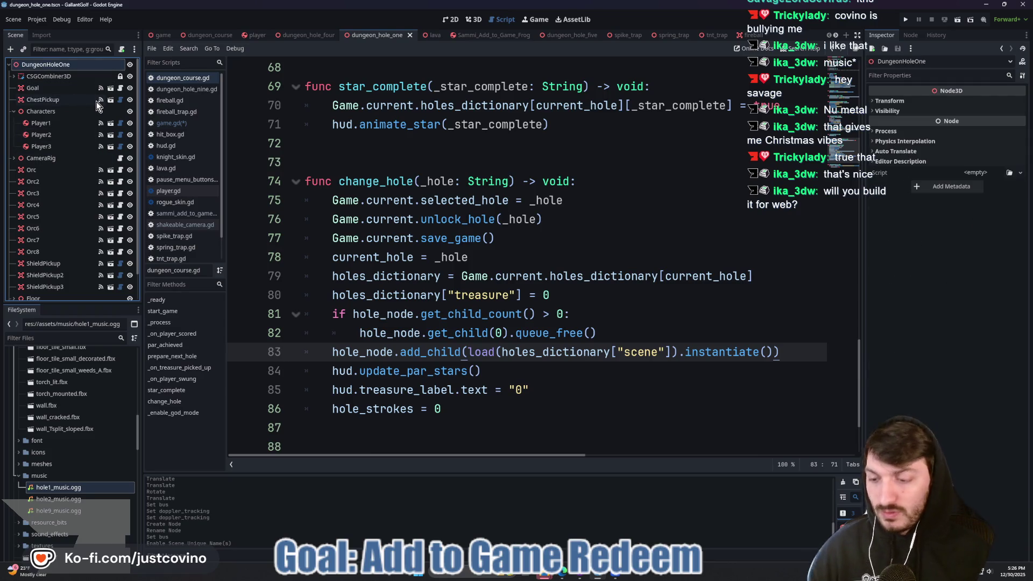
{"action": "key", "text": "ctrl+a"}
{"action": "type", "text": "audiostrea"}
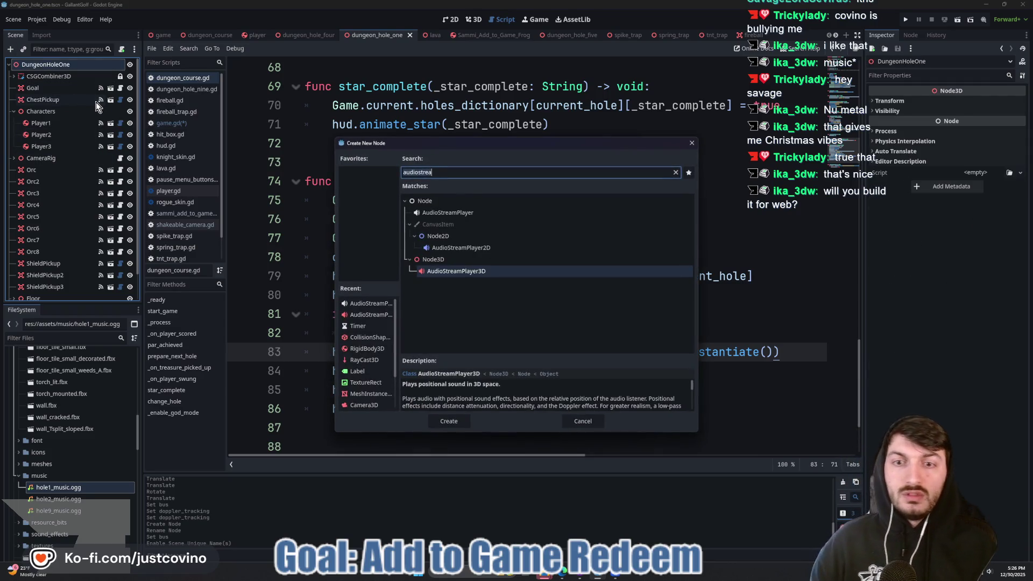
{"action": "left_click", "coordinate": [469, 211]}
{"action": "left_click", "coordinate": [456, 427]}
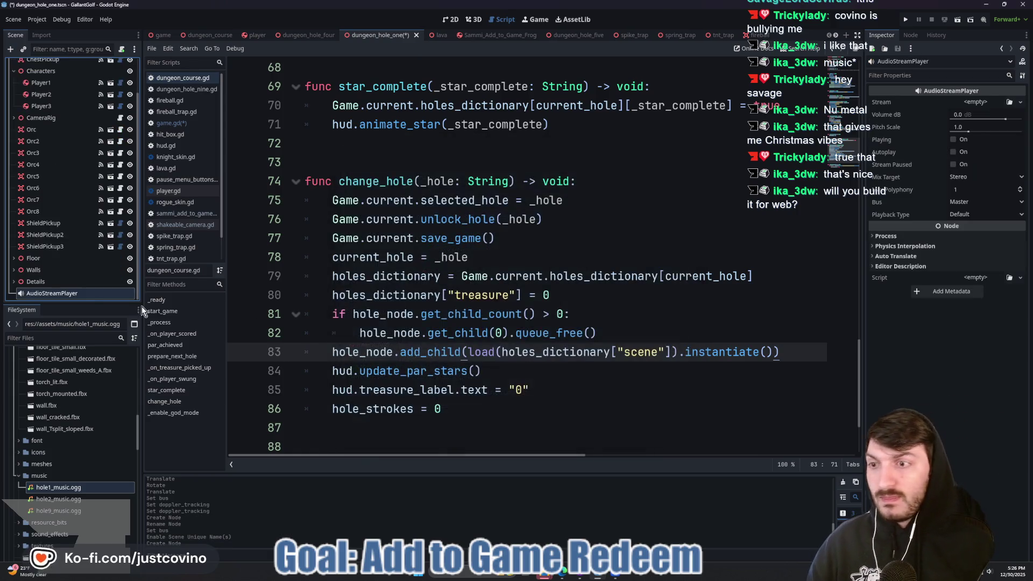
{"action": "double_click", "coordinate": [82, 294]}
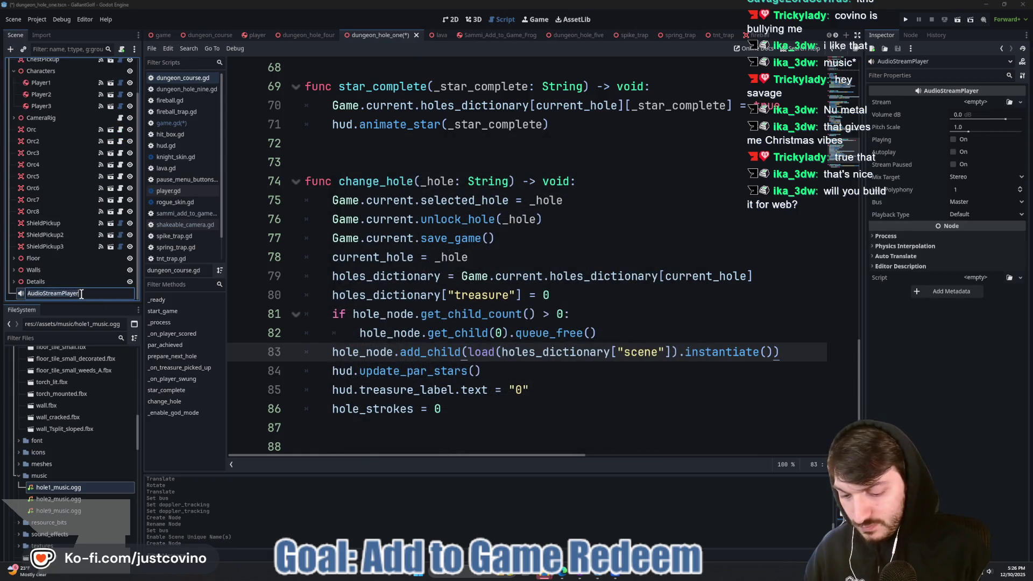
{"action": "type", "text": "Music"}
{"action": "key", "text": "Return"}
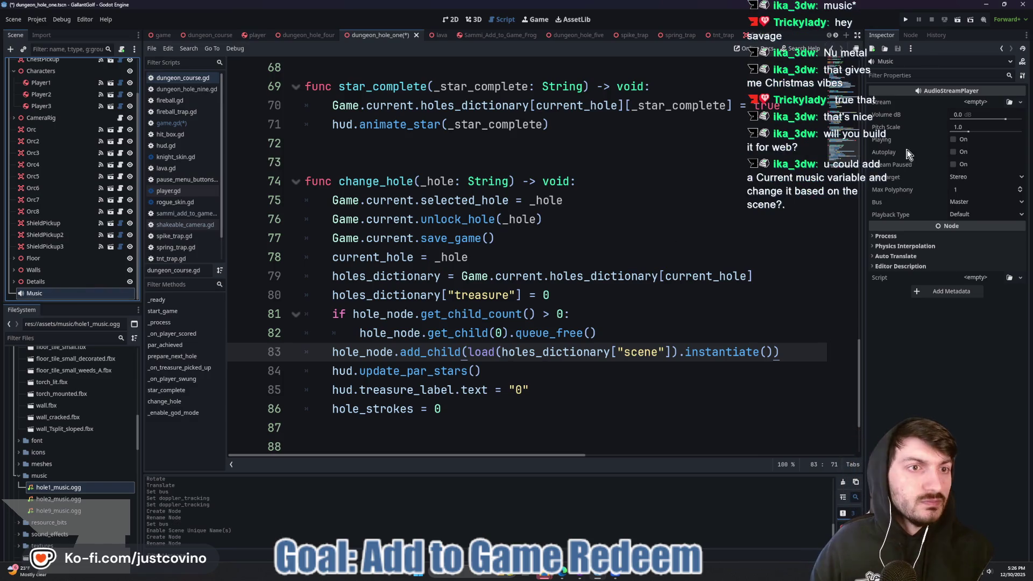
Give Music the hole1_music.ogg stream on the Music bus with Autoplay, and save.
{"action": "left_click", "coordinate": [1021, 102]}
{"action": "left_click", "coordinate": [989, 236]}
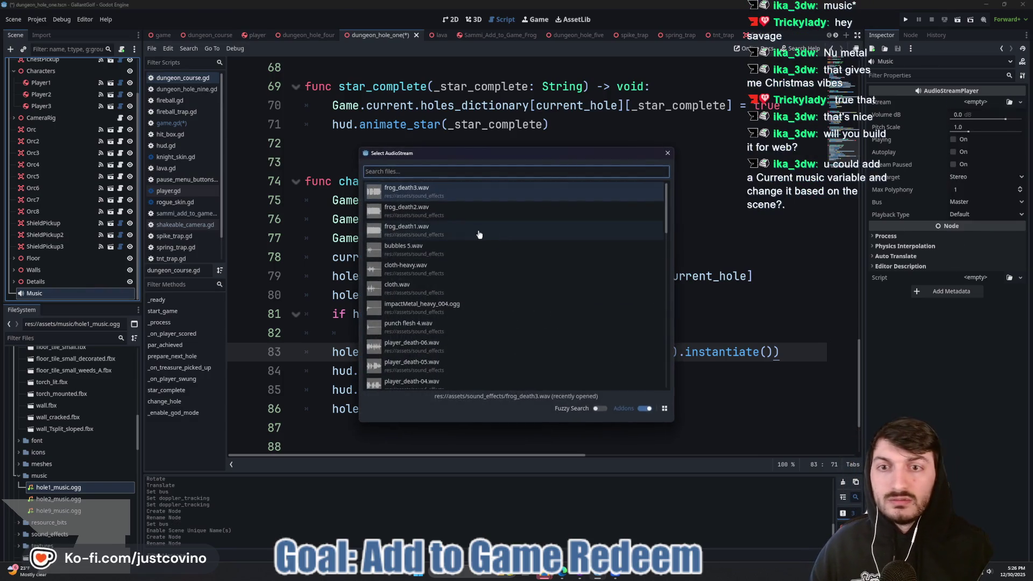
{"action": "type", "text": "hole"}
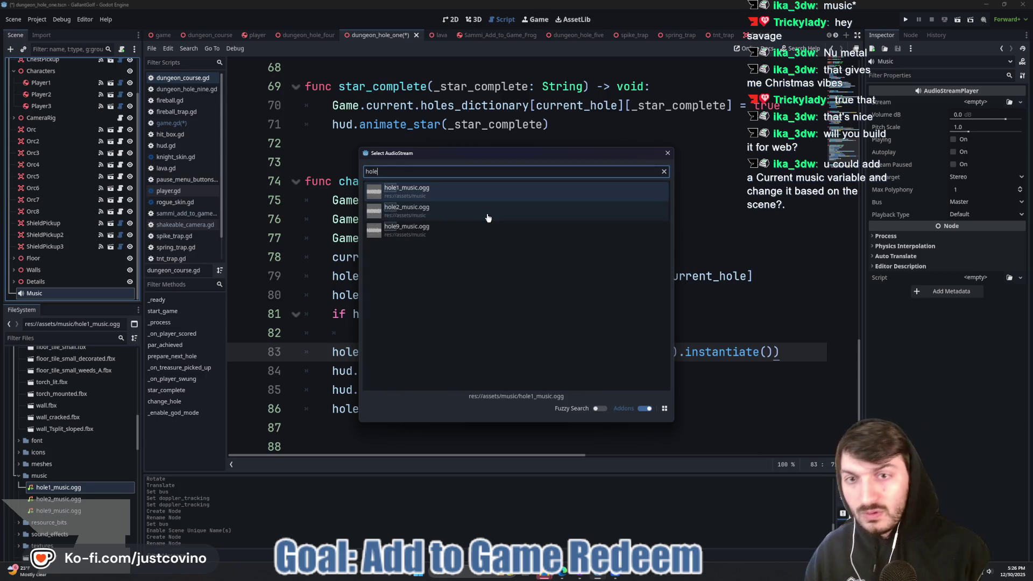
{"action": "double_click", "coordinate": [457, 188]}
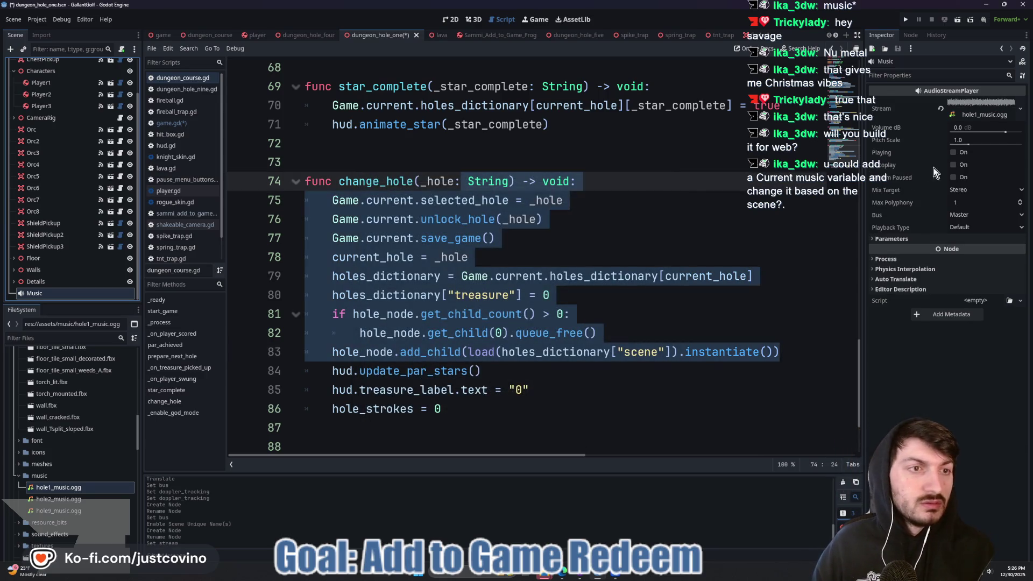
{"action": "left_click", "coordinate": [963, 216]}
{"action": "left_click", "coordinate": [974, 250]}
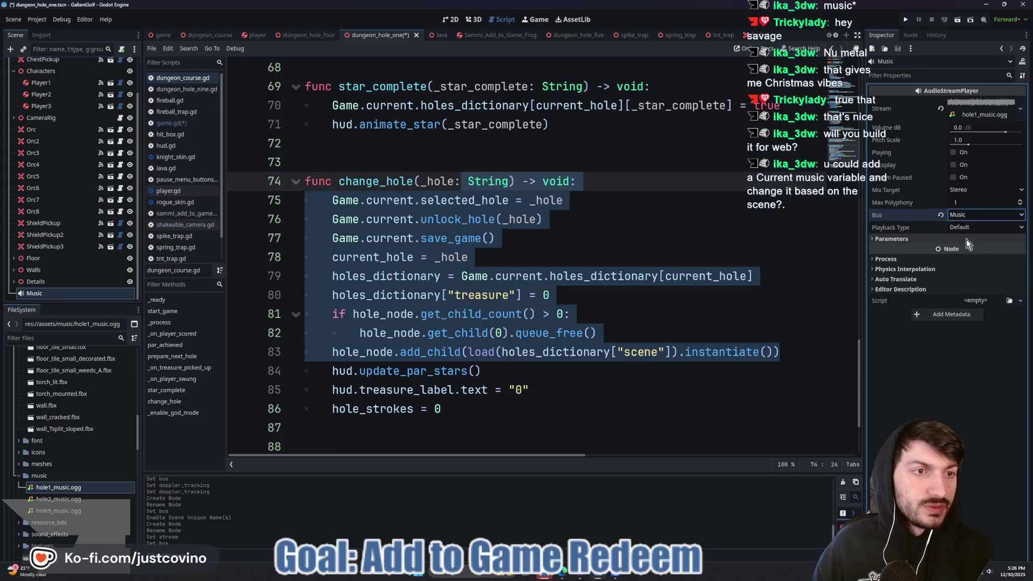
{"action": "left_click", "coordinate": [821, 223]}
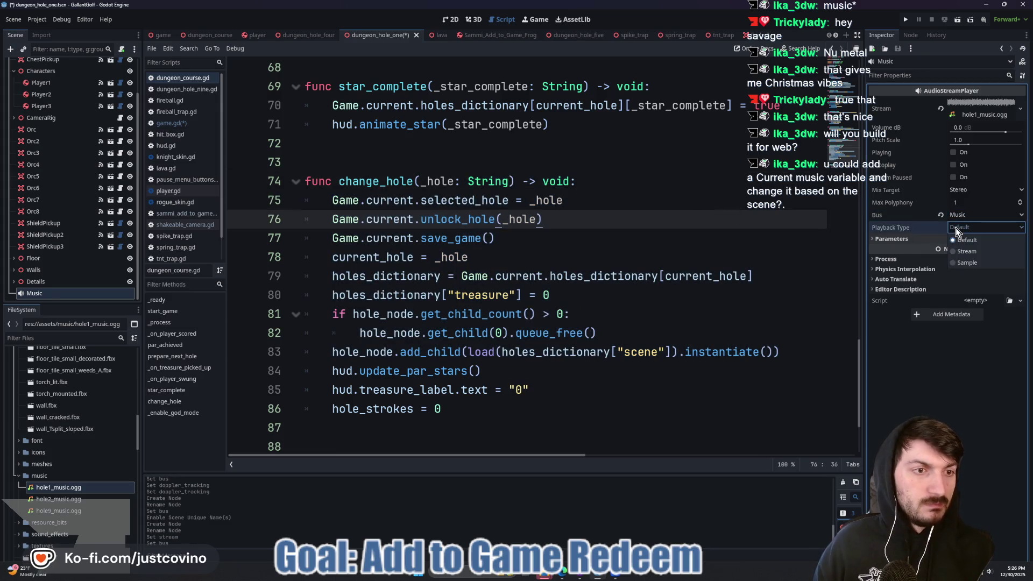
{"action": "left_click", "coordinate": [954, 165]}
{"action": "key", "text": "ctrl+s"}
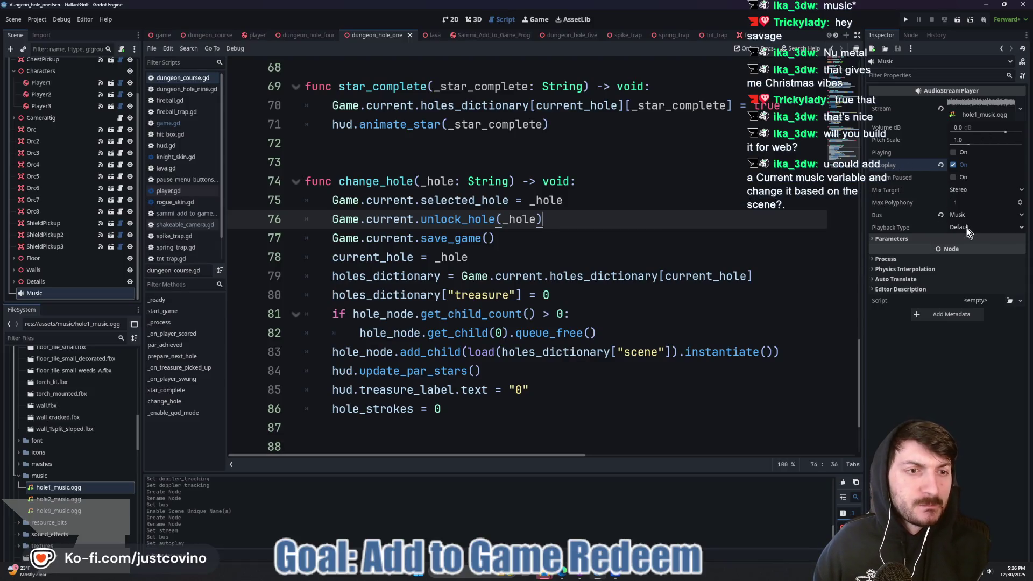
Turn on Looping in the stream's parameters and save the scene again.
{"action": "left_click", "coordinate": [922, 241]}
{"action": "left_click", "coordinate": [916, 251]}
{"action": "left_click", "coordinate": [955, 250]}
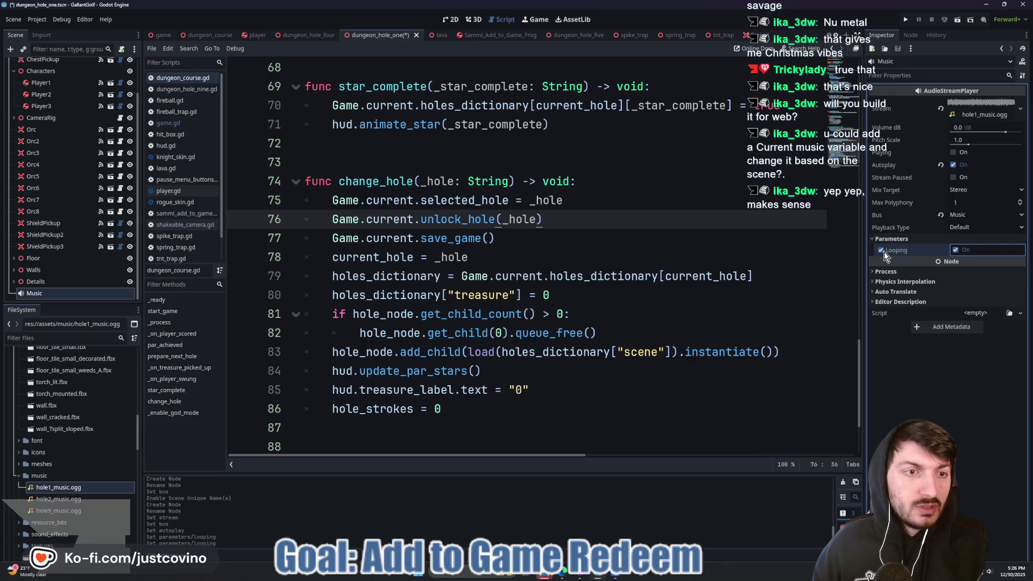
{"action": "left_click", "coordinate": [624, 243]}
{"action": "key", "text": "ctrl+s"}
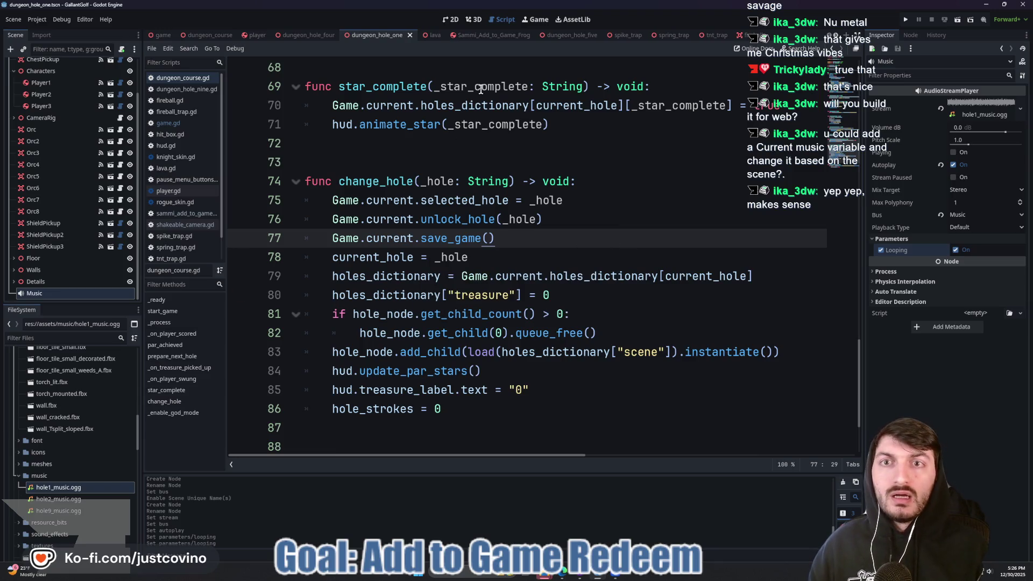
{"action": "scroll", "coordinate": [118, 137], "scroll_direction": "up", "scroll_amount": 2}
In the game scene's game.gd, delete hole 1's "music" dictionary entry.
{"action": "left_click", "coordinate": [160, 35]}
{"action": "scroll", "coordinate": [381, 203], "scroll_direction": "up", "scroll_amount": 20}
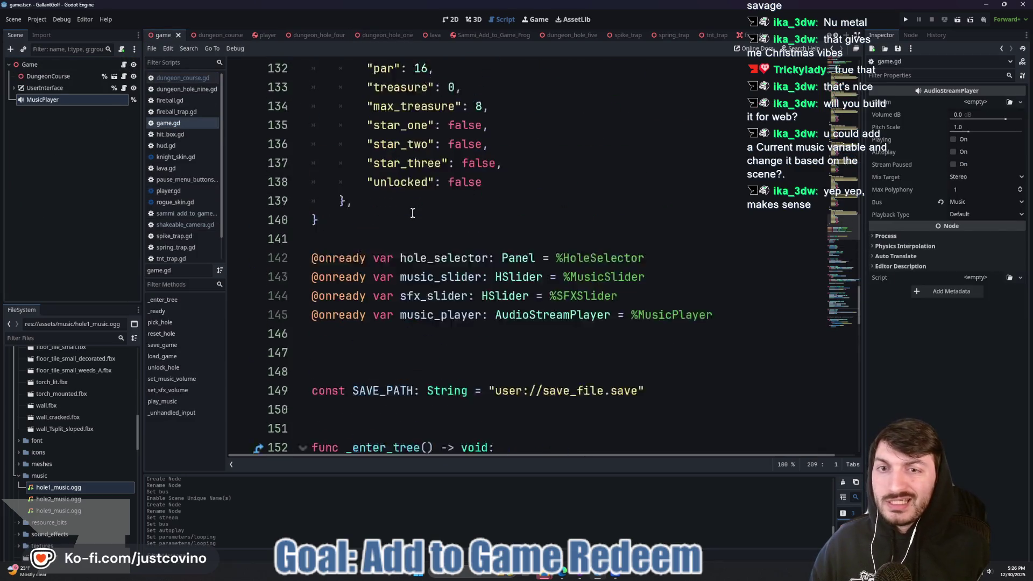
{"action": "scroll", "coordinate": [494, 248], "scroll_direction": "up", "scroll_amount": 6}
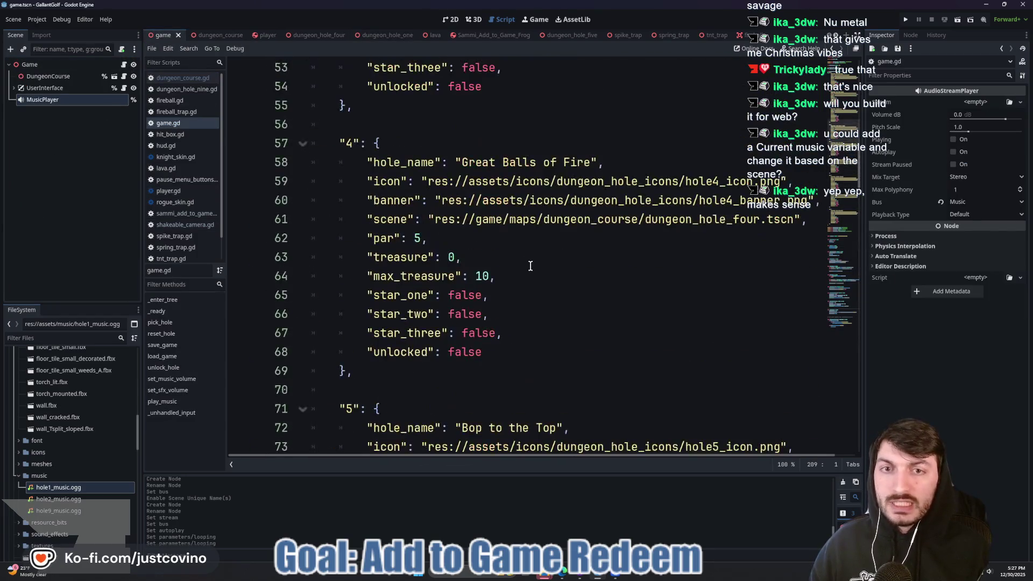
{"action": "scroll", "coordinate": [409, 199], "scroll_direction": "up", "scroll_amount": 15}
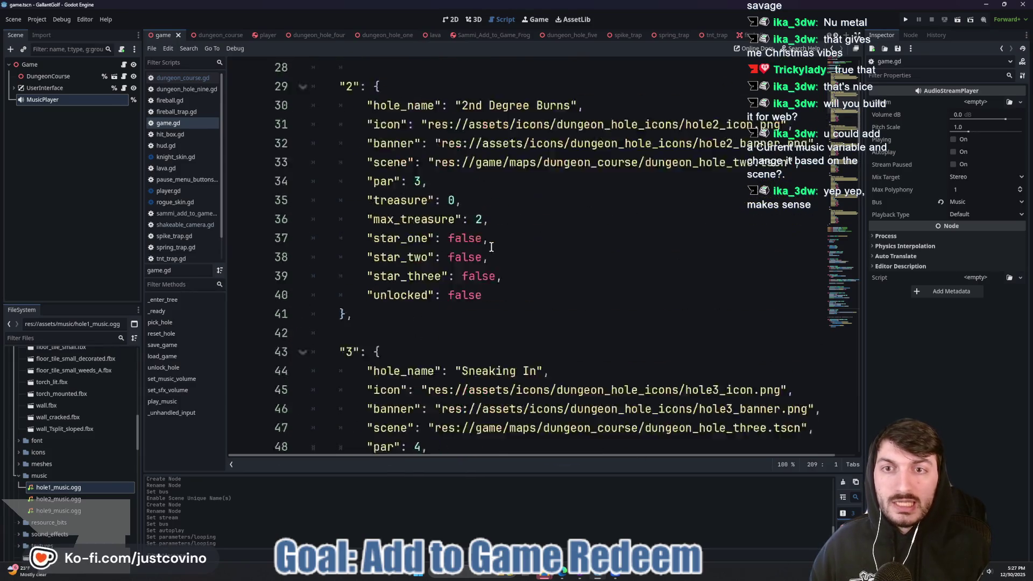
{"action": "mouse_move", "coordinate": [682, 219]}
{"action": "left_mouse_down"}
{"action": "mouse_move", "coordinate": [690, 215]}
{"action": "mouse_move", "coordinate": [263, 227]}
{"action": "left_mouse_up"}
{"action": "key", "text": "BackSpace"}
{"action": "key", "text": "BackSpace"}
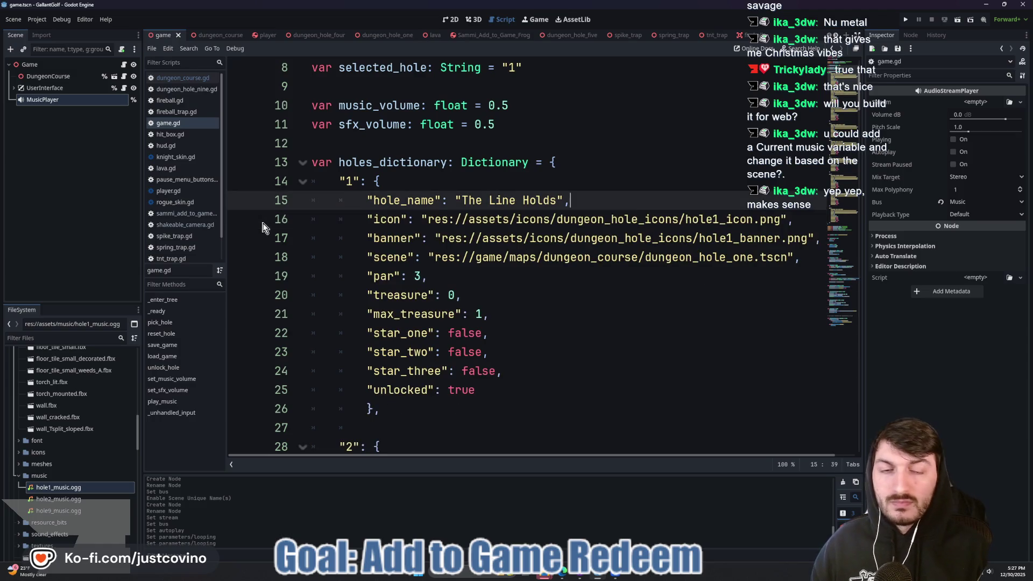
{"action": "left_click", "coordinate": [582, 276]}
Delete the play_music function and run the project with F5.
{"action": "scroll", "coordinate": [565, 268], "scroll_direction": "down", "scroll_amount": 7}
{"action": "scroll", "coordinate": [565, 268], "scroll_direction": "down", "scroll_amount": 20}
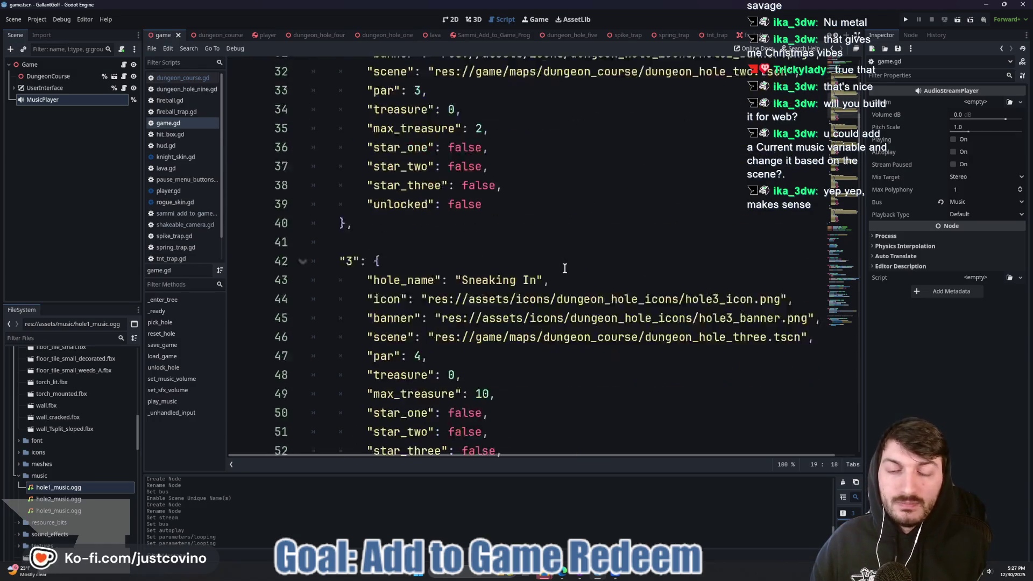
{"action": "scroll", "coordinate": [558, 268], "scroll_direction": "down", "scroll_amount": 20}
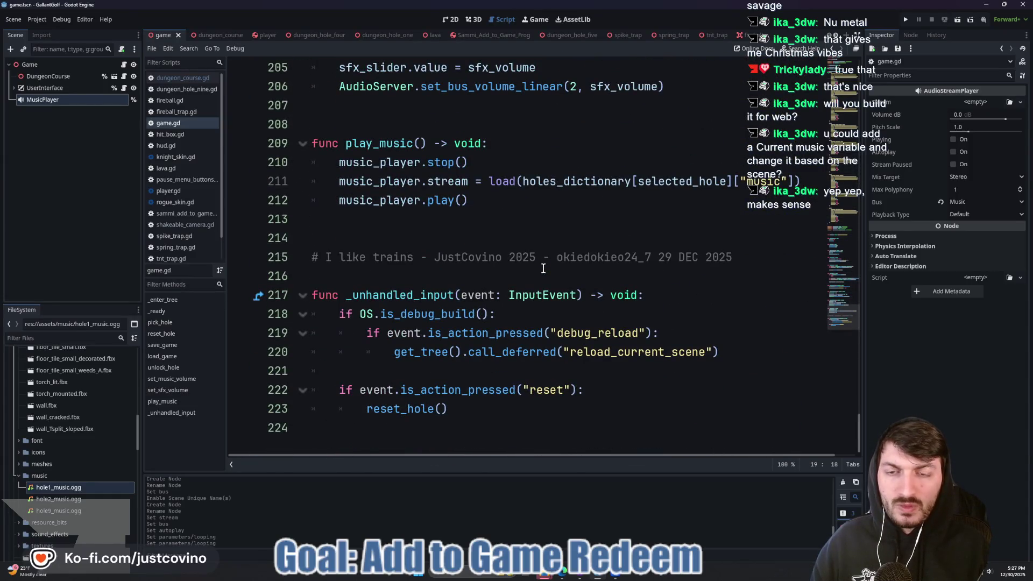
{"action": "scroll", "coordinate": [543, 268], "scroll_direction": "up", "scroll_amount": 1}
{"action": "mouse_move", "coordinate": [487, 257]}
{"action": "left_mouse_down"}
{"action": "mouse_move", "coordinate": [323, 238]}
{"action": "mouse_move", "coordinate": [267, 206]}
{"action": "left_mouse_up"}
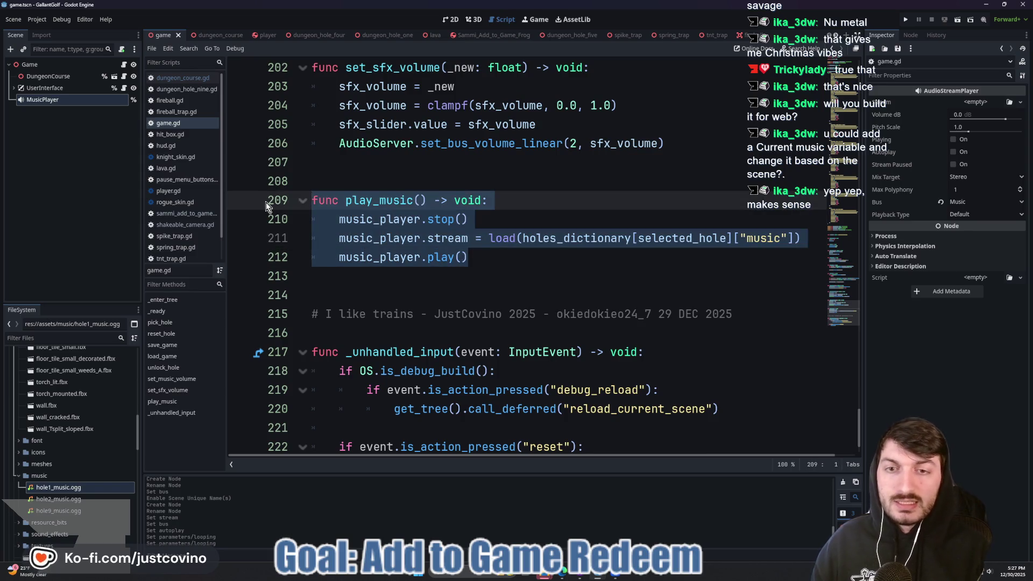
{"action": "key", "text": "BackSpace"}
{"action": "key", "text": "BackSpace"}
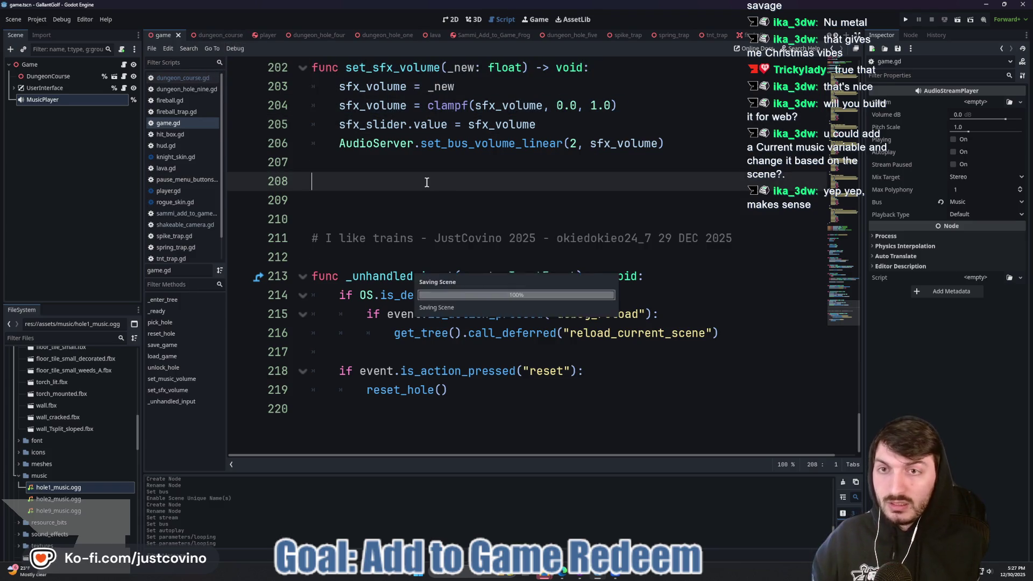
{"action": "key", "text": "F5"}
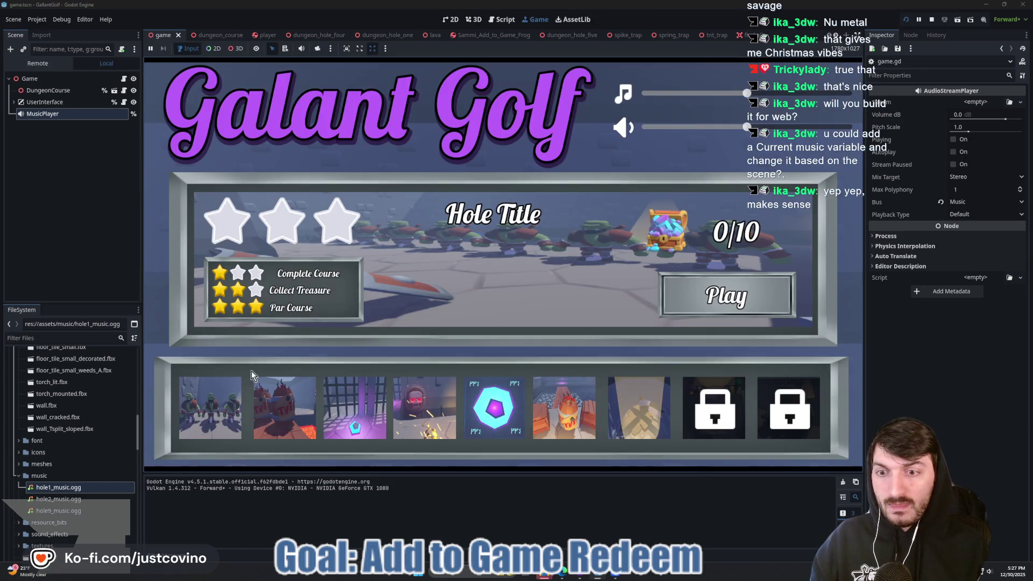
Play The Line Holds hole, take several shots toward the star, then stop the game.
{"action": "left_click", "coordinate": [251, 375]}
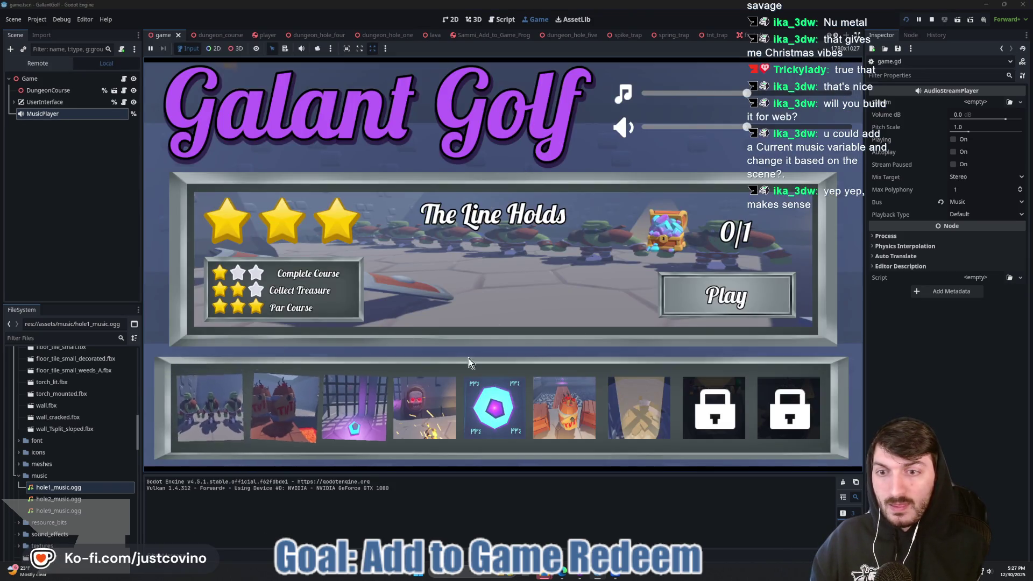
{"action": "left_click", "coordinate": [701, 298]}
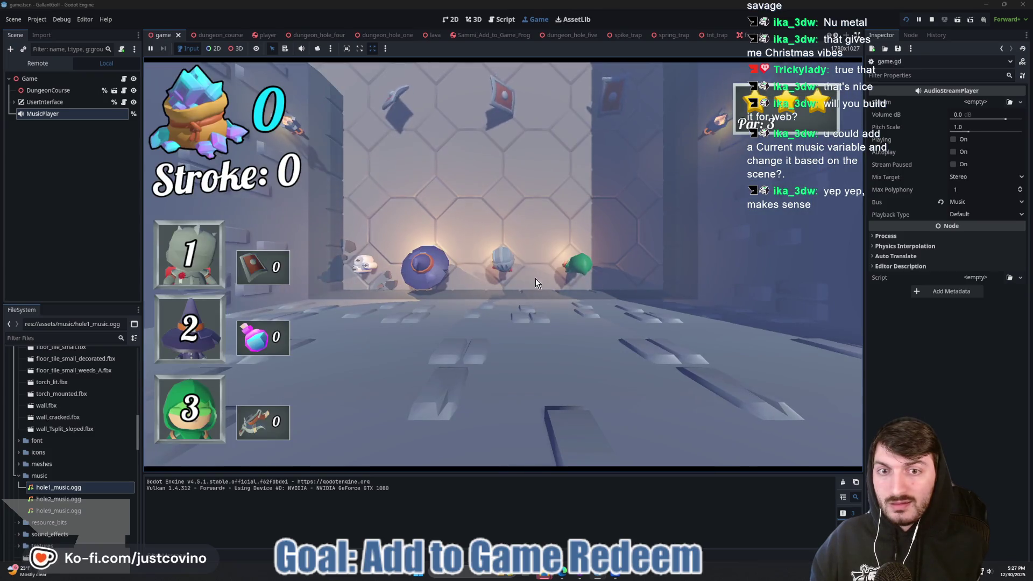
{"action": "left_click", "coordinate": [536, 284]}
{"action": "left_click", "coordinate": [501, 260]}
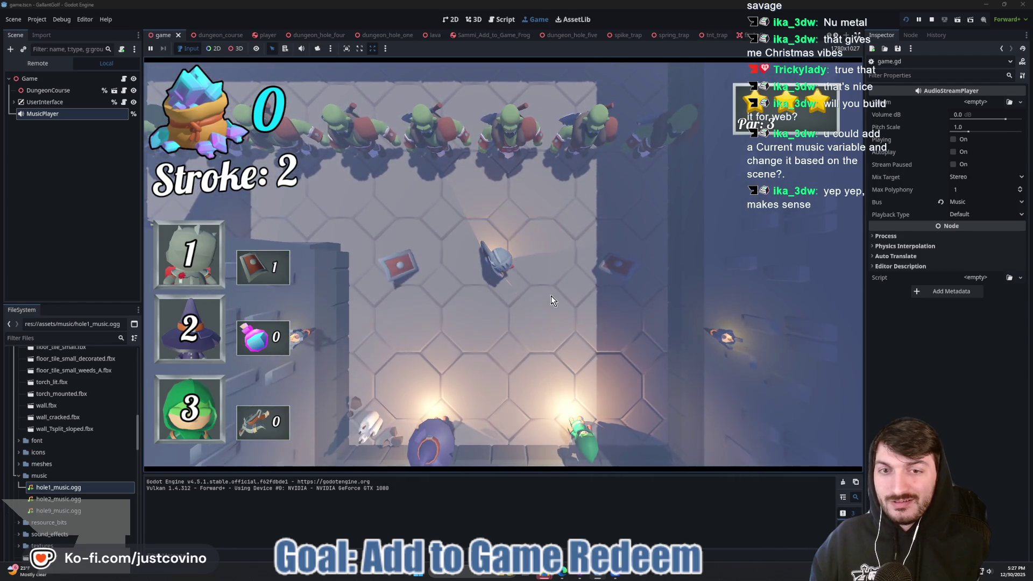
{"action": "mouse_move", "coordinate": [552, 296]}
{"action": "left_mouse_down"}
{"action": "mouse_move", "coordinate": [653, 378]}
{"action": "mouse_move", "coordinate": [616, 404]}
{"action": "left_mouse_up"}
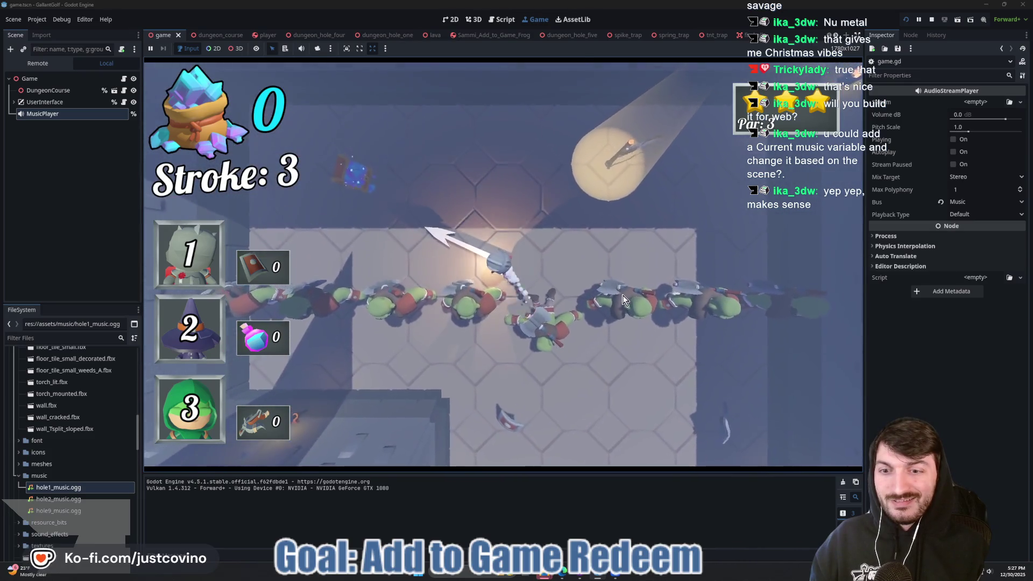
{"action": "left_click_drag", "start_coordinate": [622, 299], "coordinate": [621, 299]}
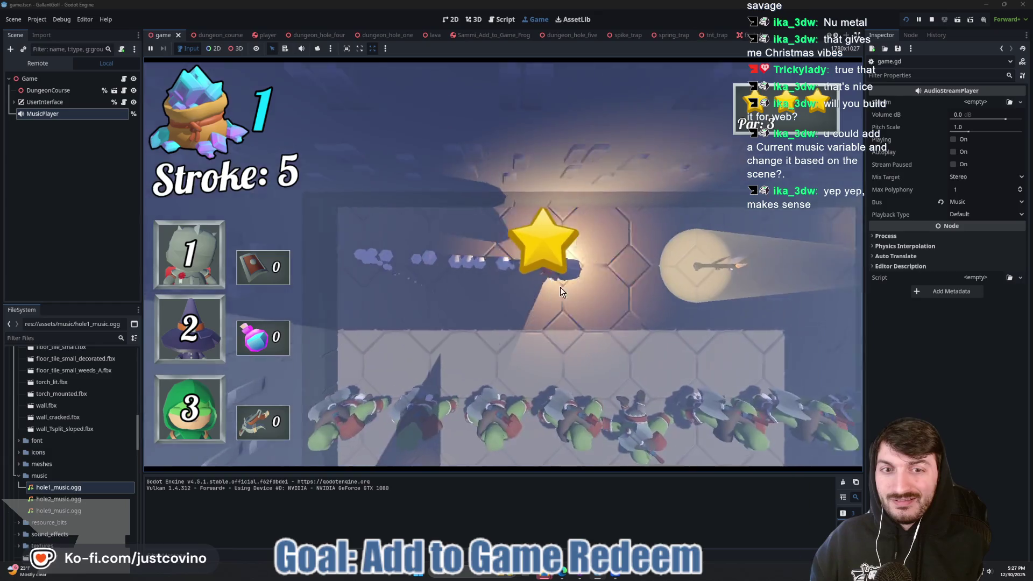
{"action": "left_click", "coordinate": [587, 279]}
{"action": "left_click", "coordinate": [606, 269]}
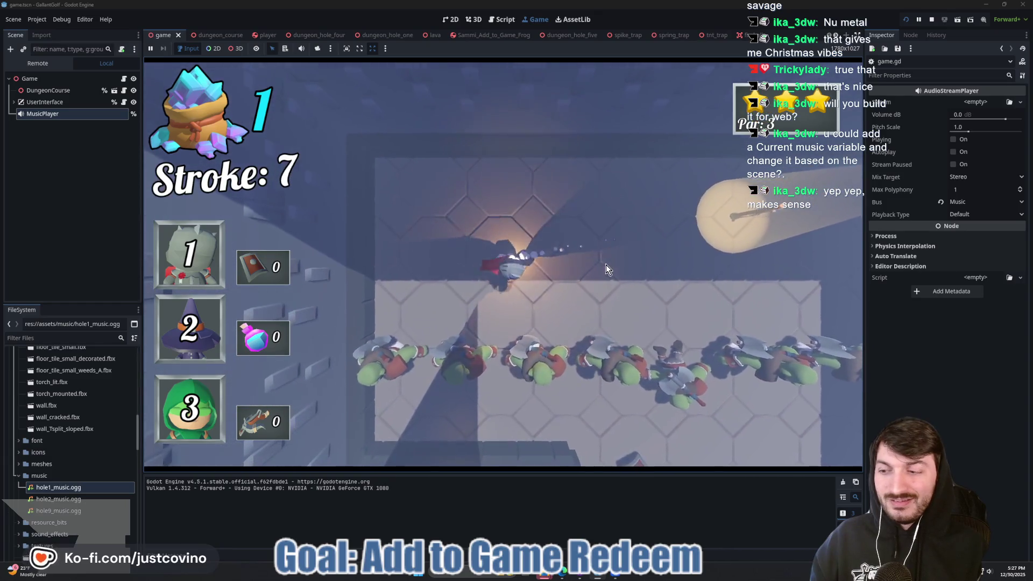
{"action": "left_click", "coordinate": [928, 21]}
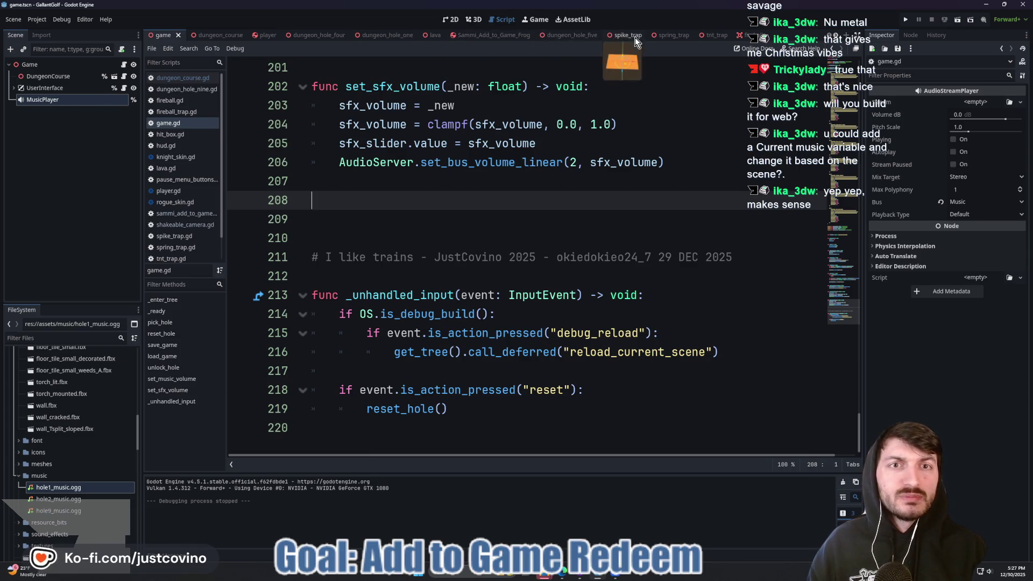
In the dungeon_hole_two scene, add an AudioStreamPlayer child named Music to DungeonHoleTwo.
{"action": "left_click", "coordinate": [751, 36]}
{"action": "left_click", "coordinate": [731, 35]}
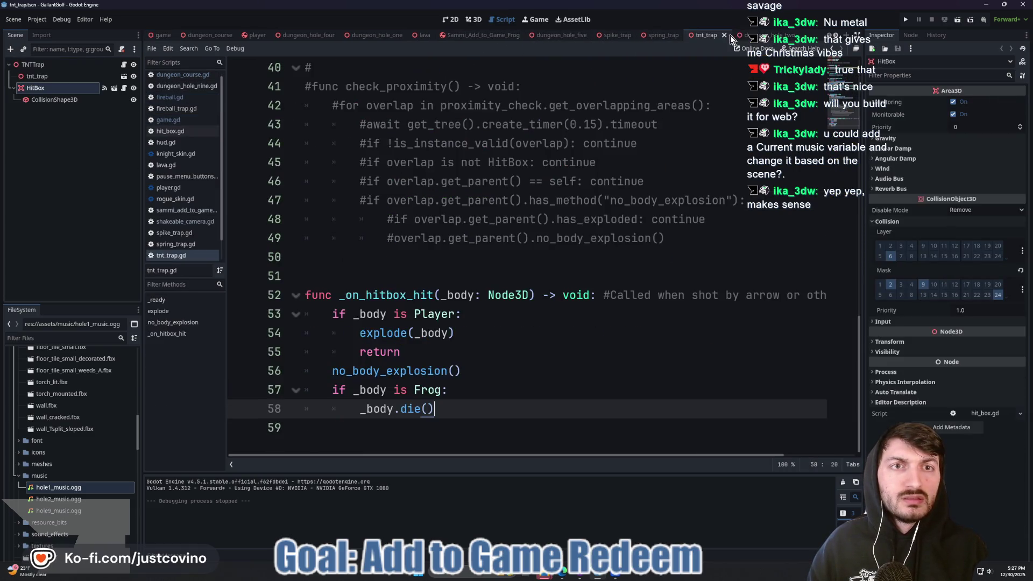
{"action": "left_click", "coordinate": [726, 36]}
{"action": "left_click", "coordinate": [724, 36]}
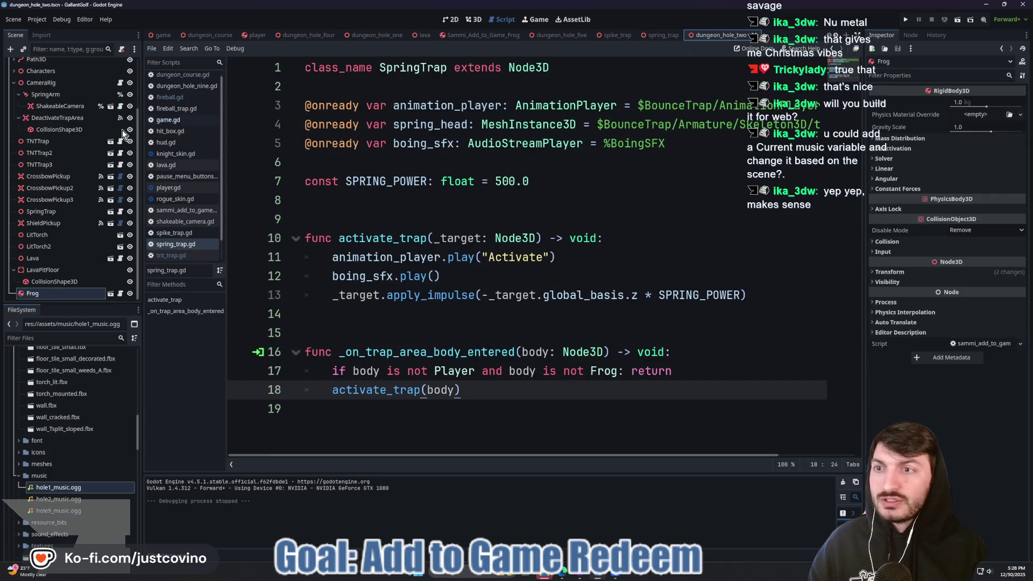
{"action": "left_click", "coordinate": [45, 65]}
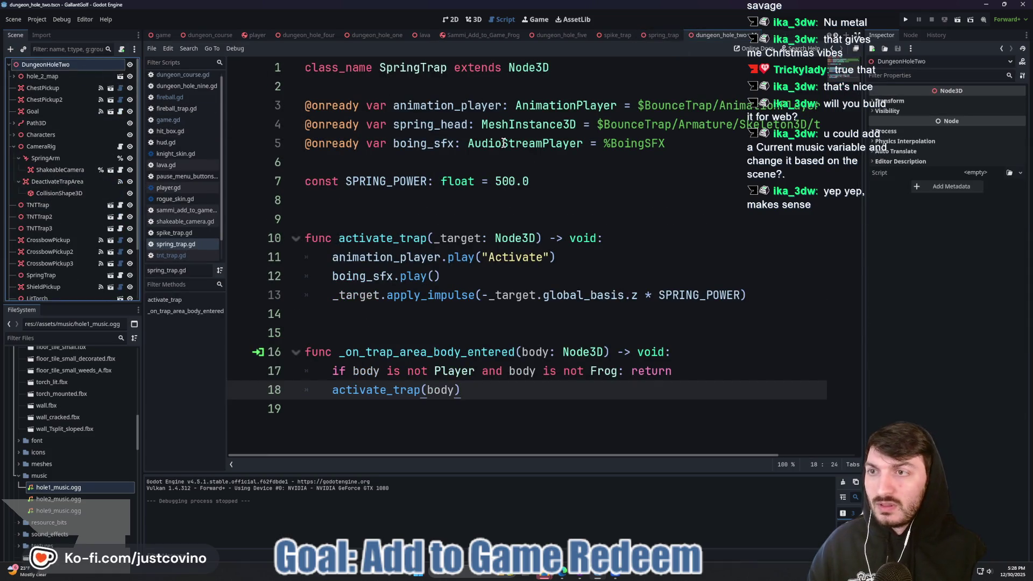
{"action": "key", "text": "ctrl+a"}
{"action": "type", "text": "audiostrea"}
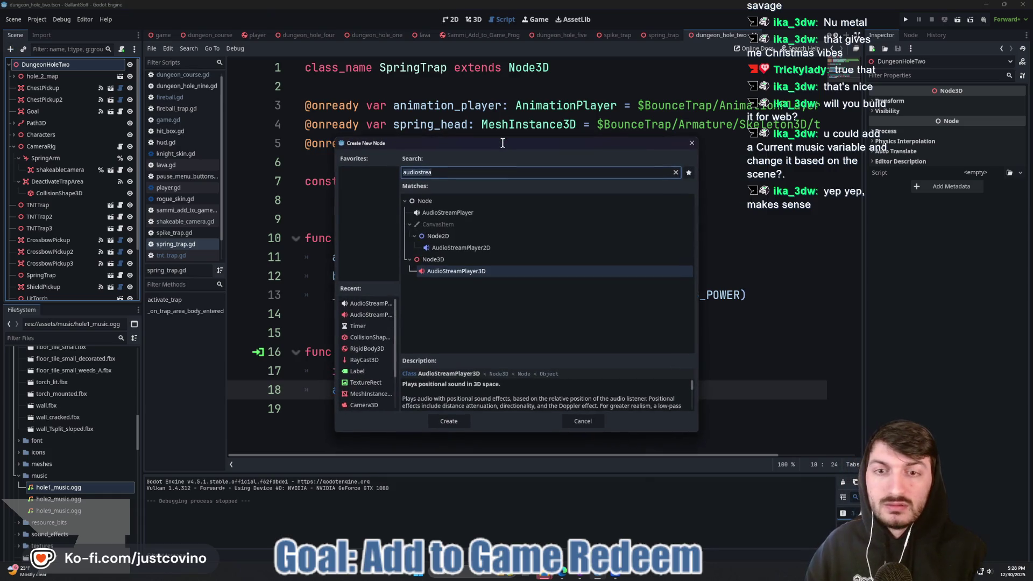
{"action": "left_click", "coordinate": [448, 213]}
{"action": "left_click", "coordinate": [449, 422]}
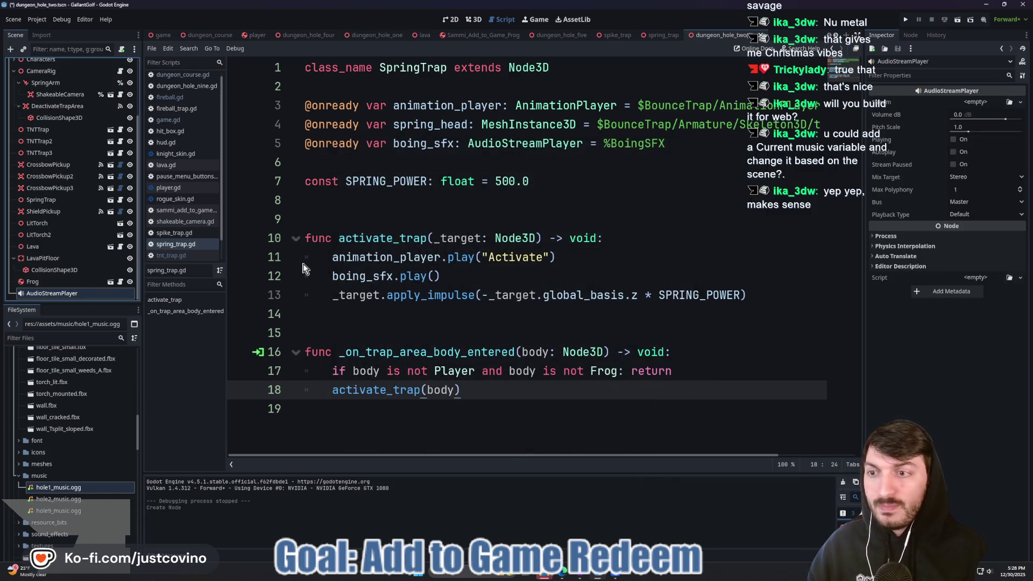
{"action": "type", "text": "Music"}
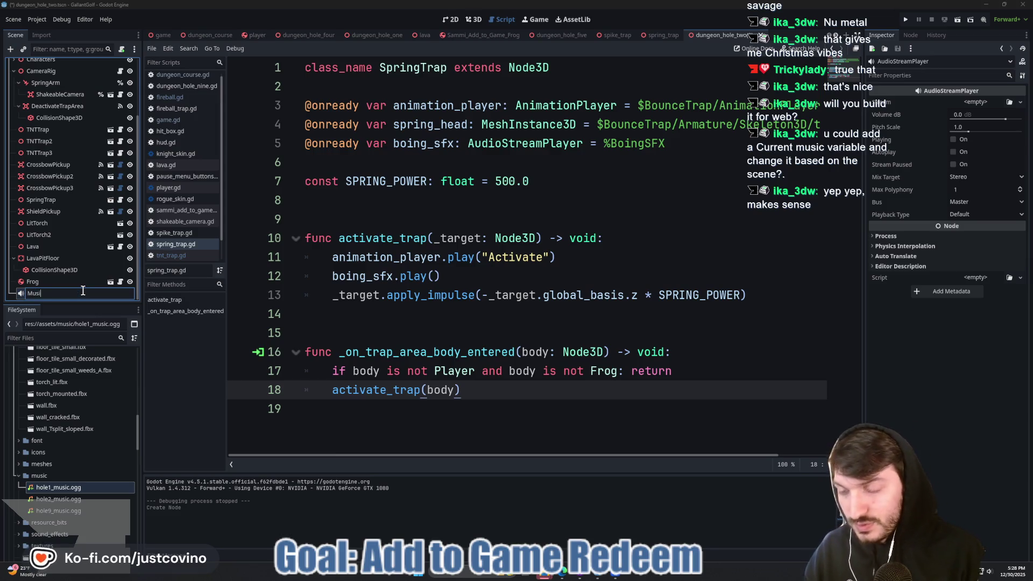
{"action": "key", "text": "Return"}
Load hole2_music.ogg as the Music player's stream and route it to the Music bus.
{"action": "left_click", "coordinate": [972, 102]}
{"action": "left_click", "coordinate": [980, 250]}
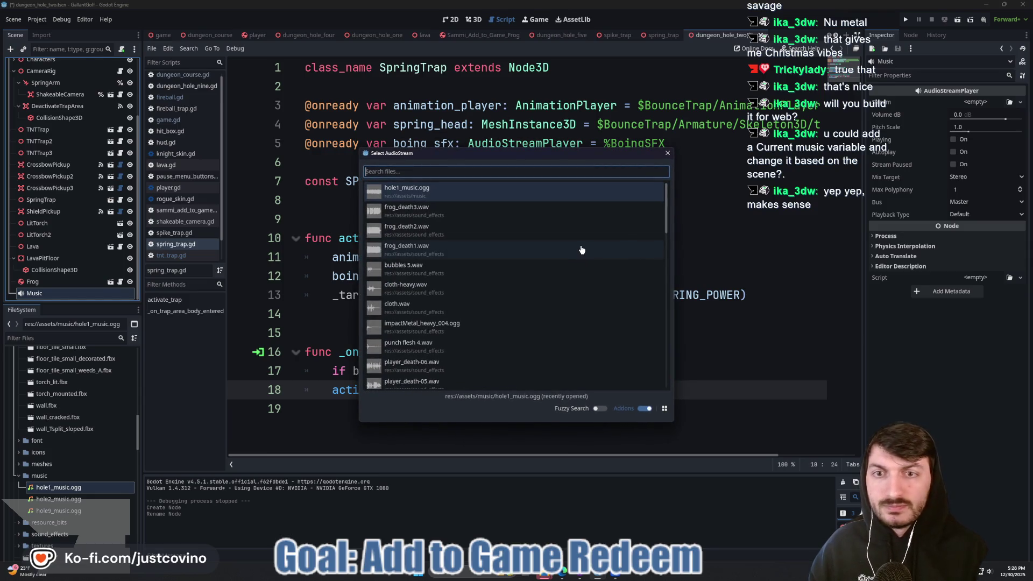
{"action": "type", "text": "hole"}
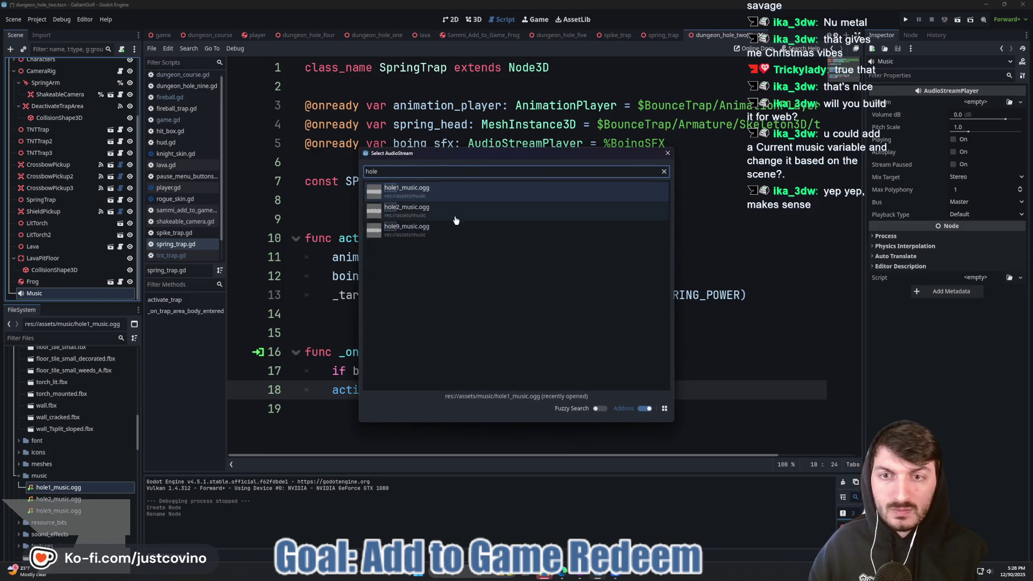
{"action": "double_click", "coordinate": [455, 213]}
{"action": "left_click", "coordinate": [960, 218]}
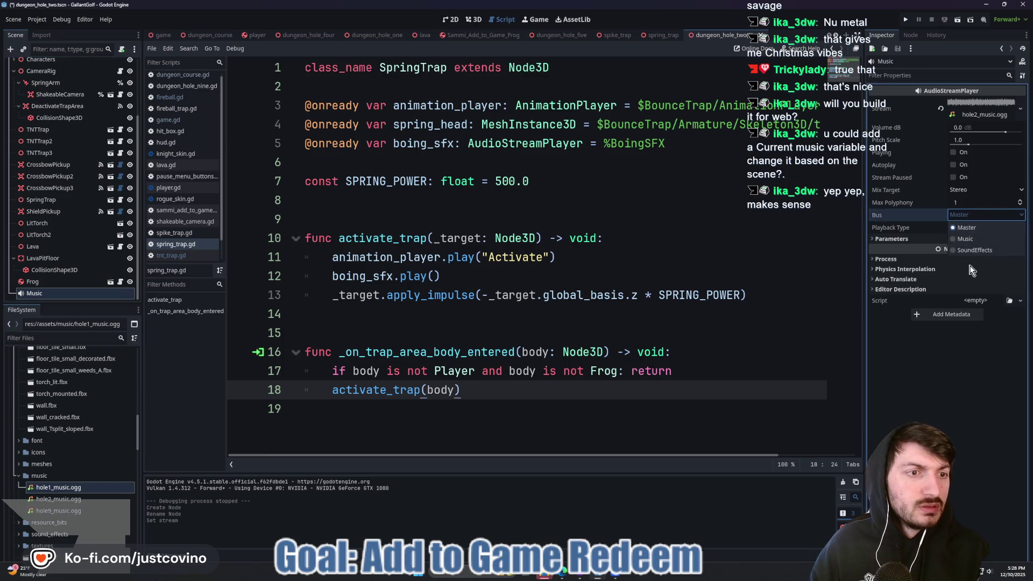
{"action": "left_click", "coordinate": [969, 239]}
Enable Looping and Autoplay for the Music player and save the scene.
{"action": "left_click", "coordinate": [919, 239]}
{"action": "left_click", "coordinate": [956, 249]}
{"action": "left_click", "coordinate": [698, 235]}
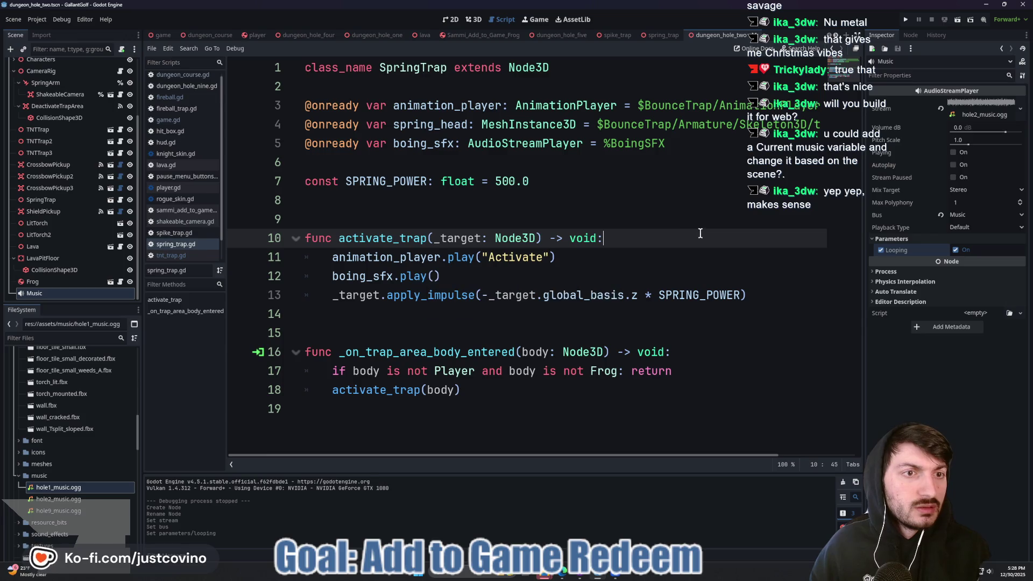
{"action": "left_click", "coordinate": [953, 165]}
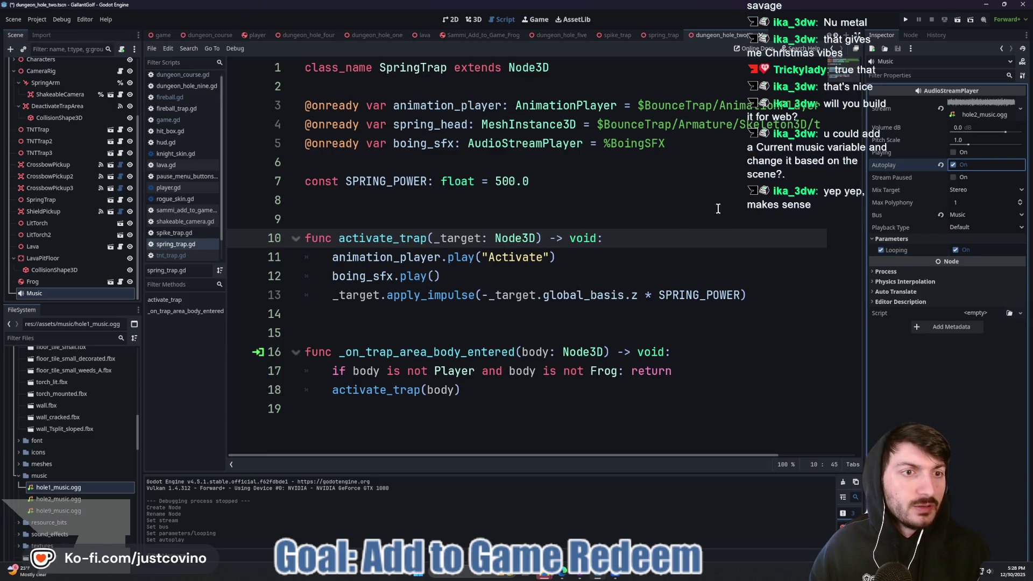
{"action": "left_click", "coordinate": [608, 213]}
{"action": "key", "text": "ctrl+s"}
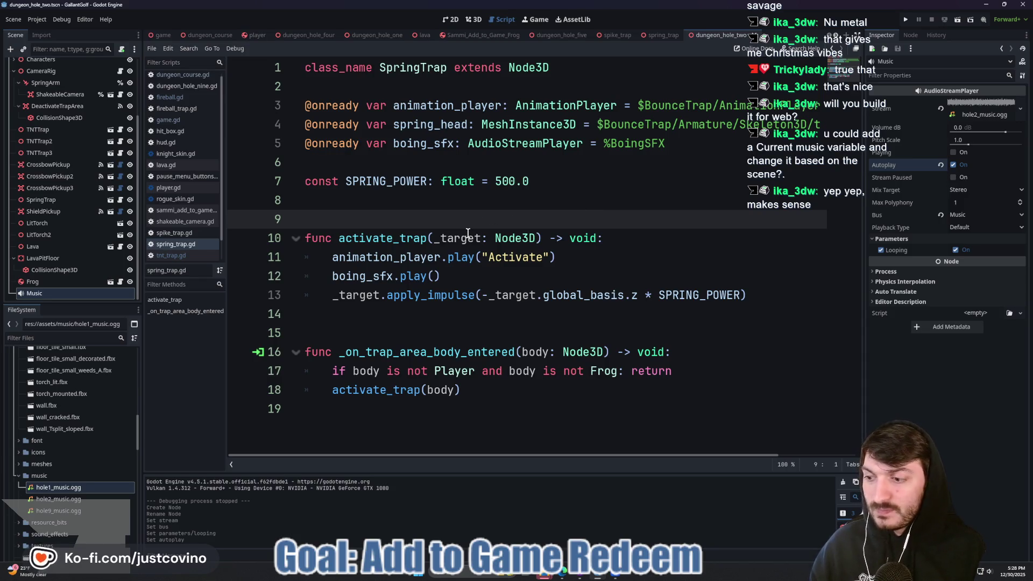
{"action": "left_click", "coordinate": [429, 203]}
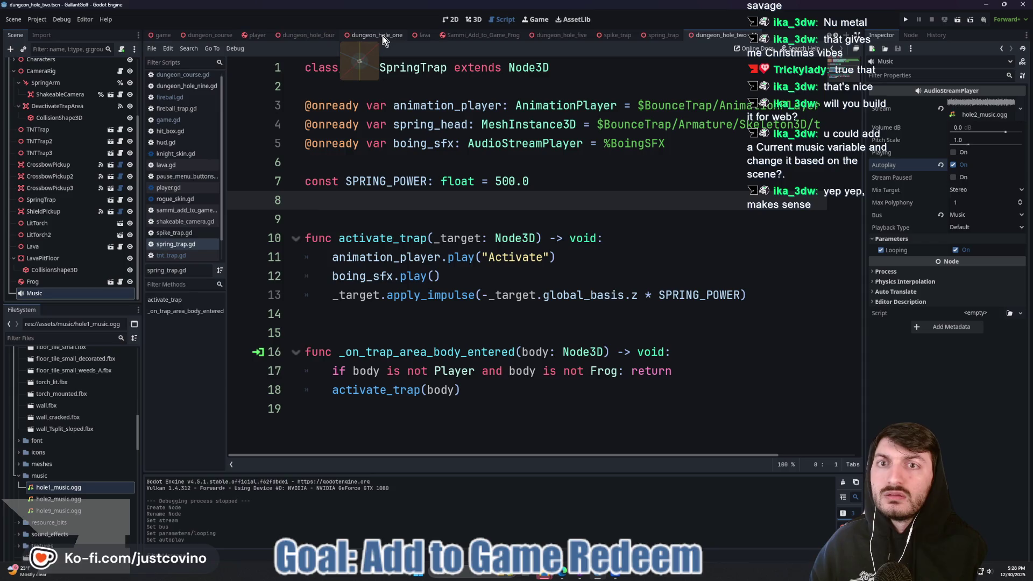
{"action": "left_click", "coordinate": [38, 335]}
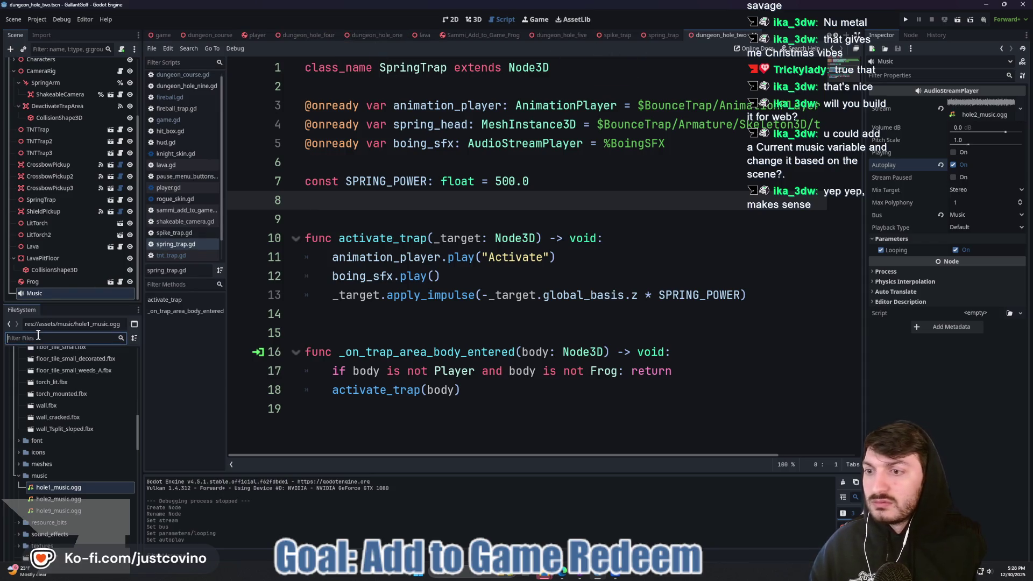
Open dungeon_hole_three.tscn via the 'hole' file filter in 3D view, then bring up Eagle.
{"action": "type", "text": "hole"}
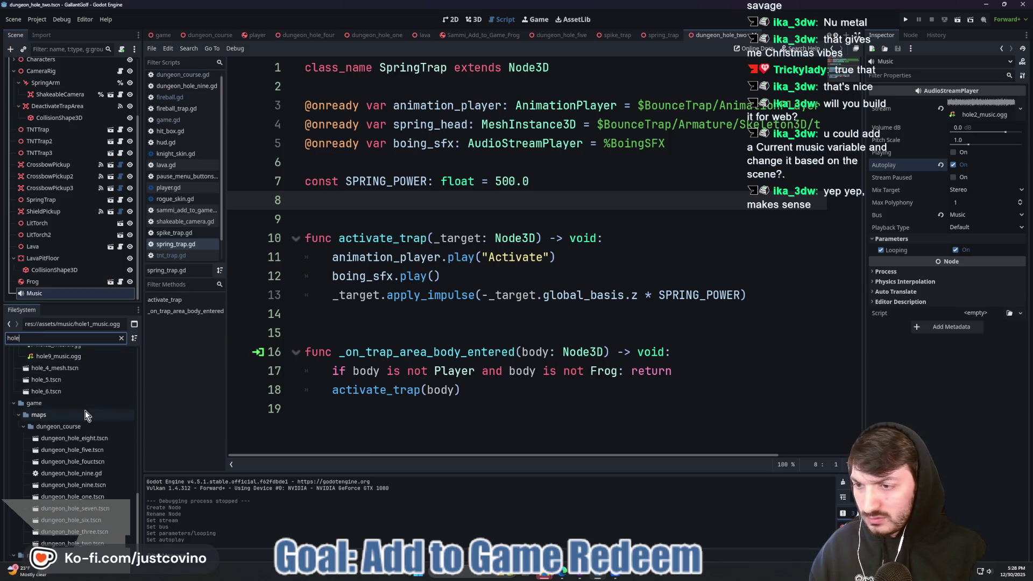
{"action": "double_click", "coordinate": [108, 531]}
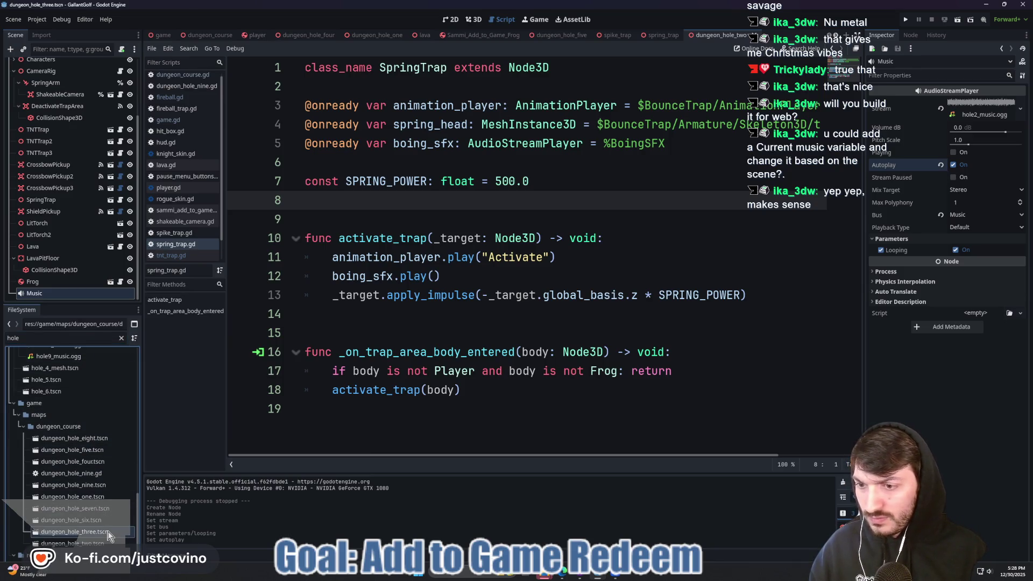
{"action": "left_click", "coordinate": [475, 19]}
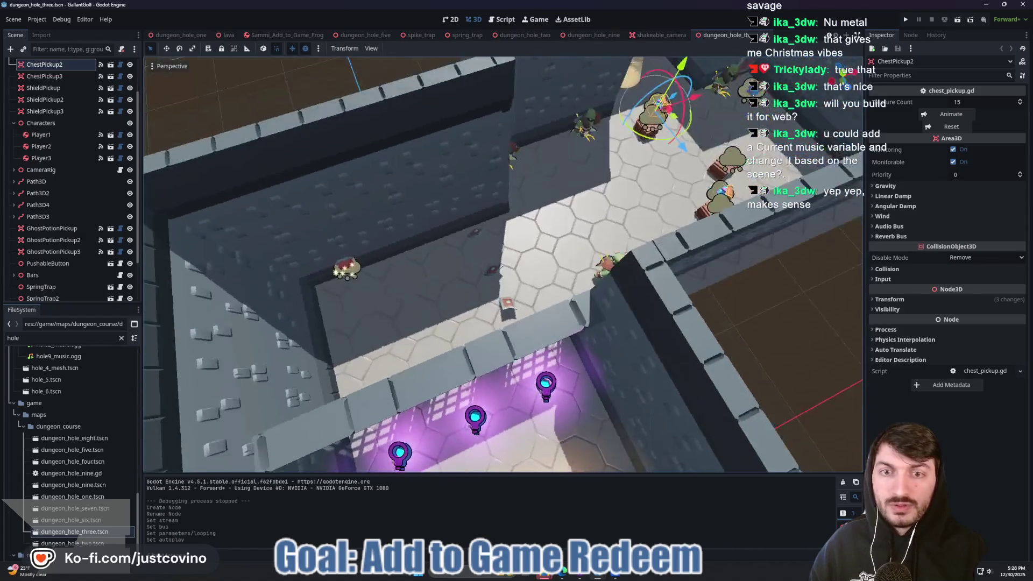
{"action": "left_click", "coordinate": [620, 575]}
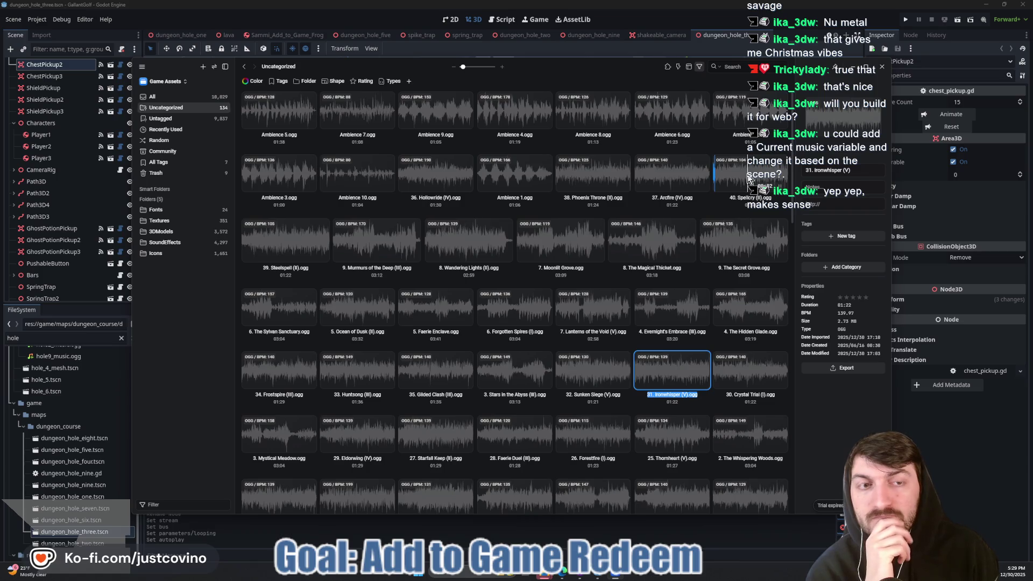
Show the project's assets/music folder with the hole music files in File Explorer.
{"action": "left_click", "coordinate": [549, 577]}
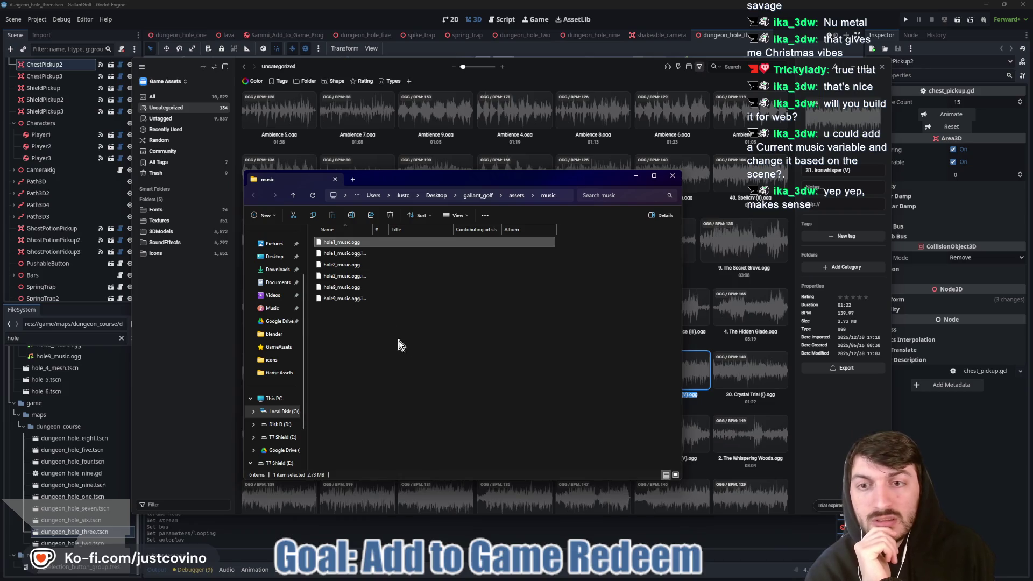
Check the ogg subfolders of the Loops and Tracks folders inside Game Assets.
{"action": "left_click", "coordinate": [509, 517]}
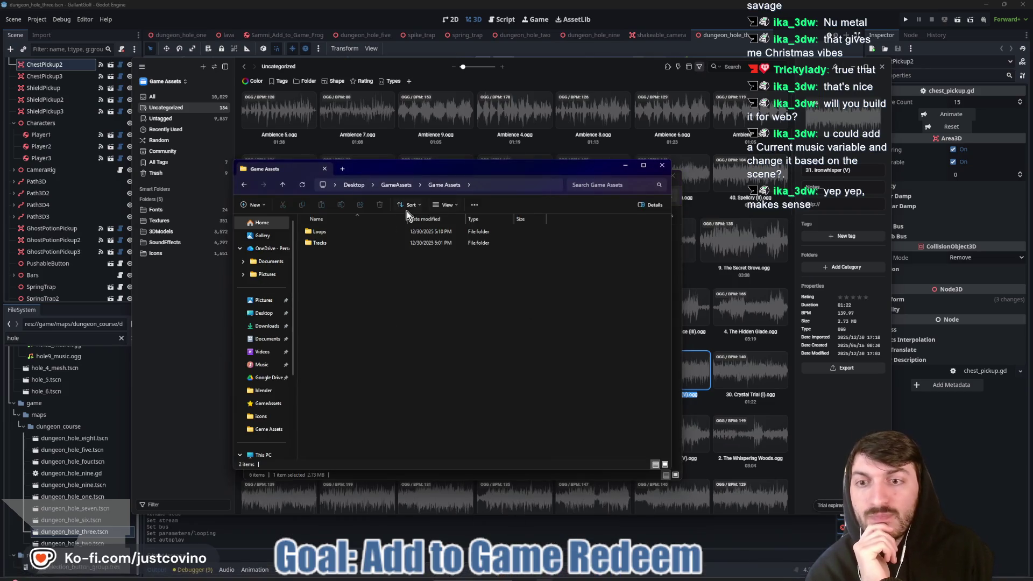
{"action": "double_click", "coordinate": [323, 232]}
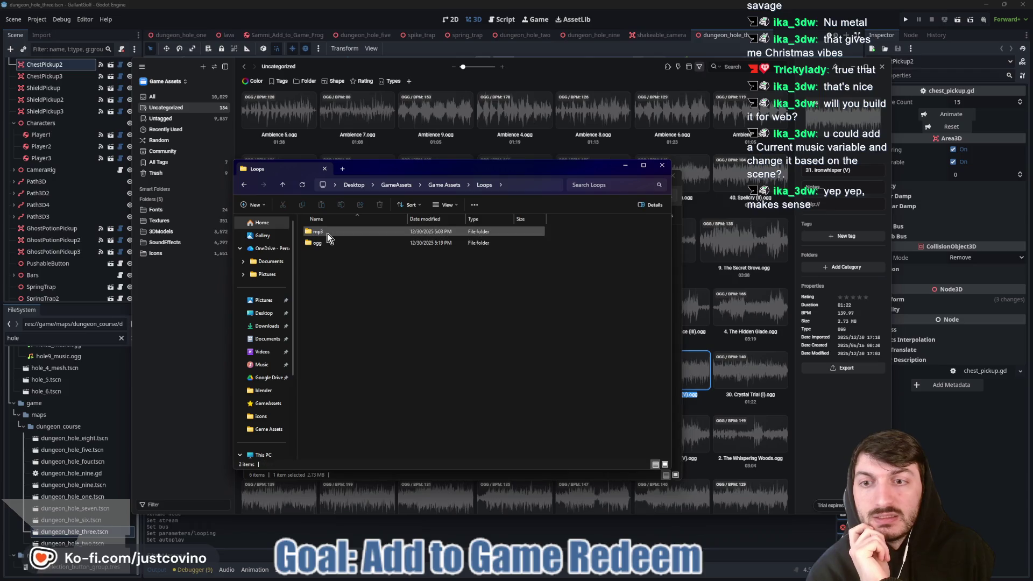
{"action": "double_click", "coordinate": [325, 244]}
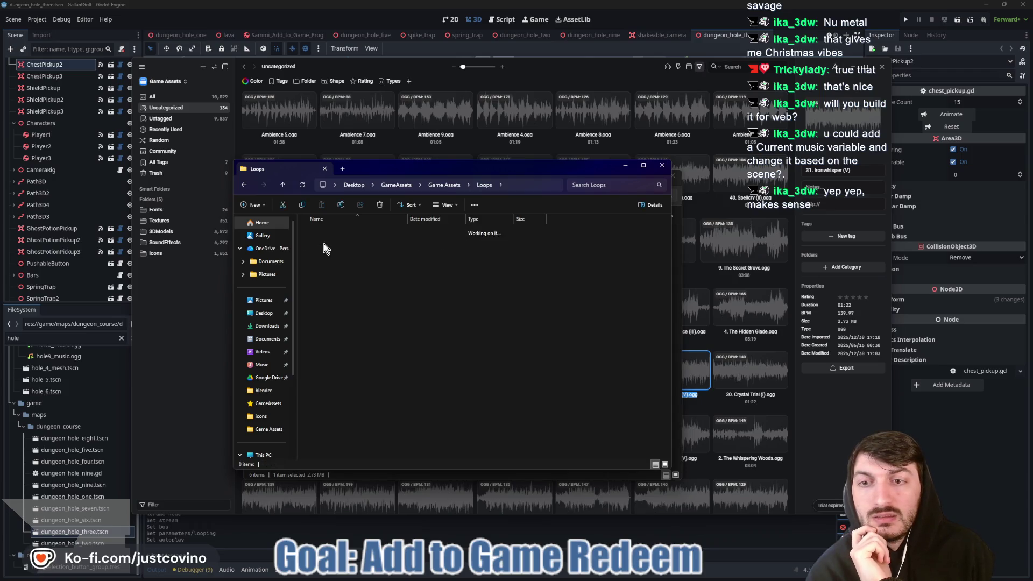
{"action": "left_click", "coordinate": [283, 184]}
{"action": "left_click", "coordinate": [283, 185]}
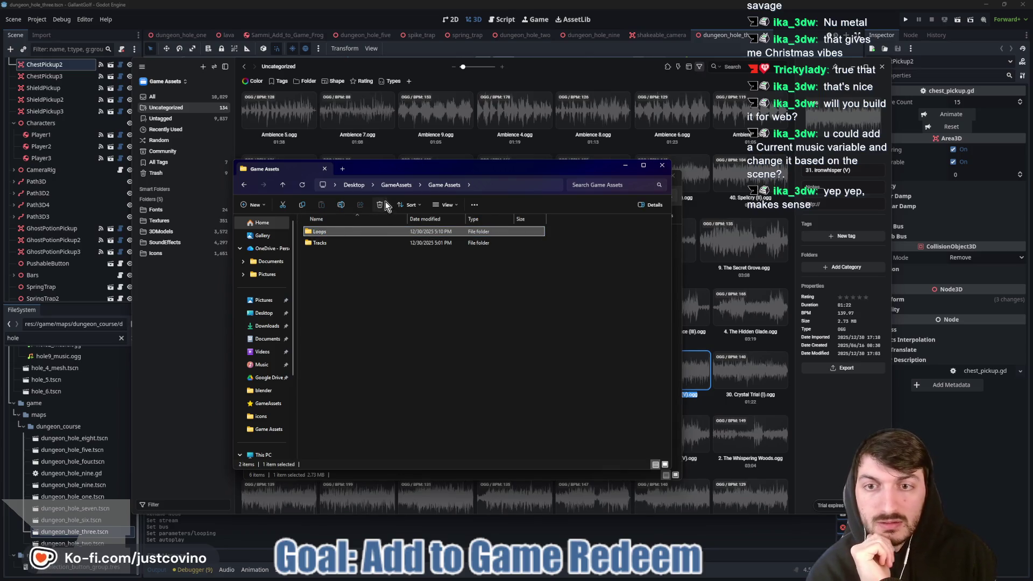
{"action": "double_click", "coordinate": [339, 243]}
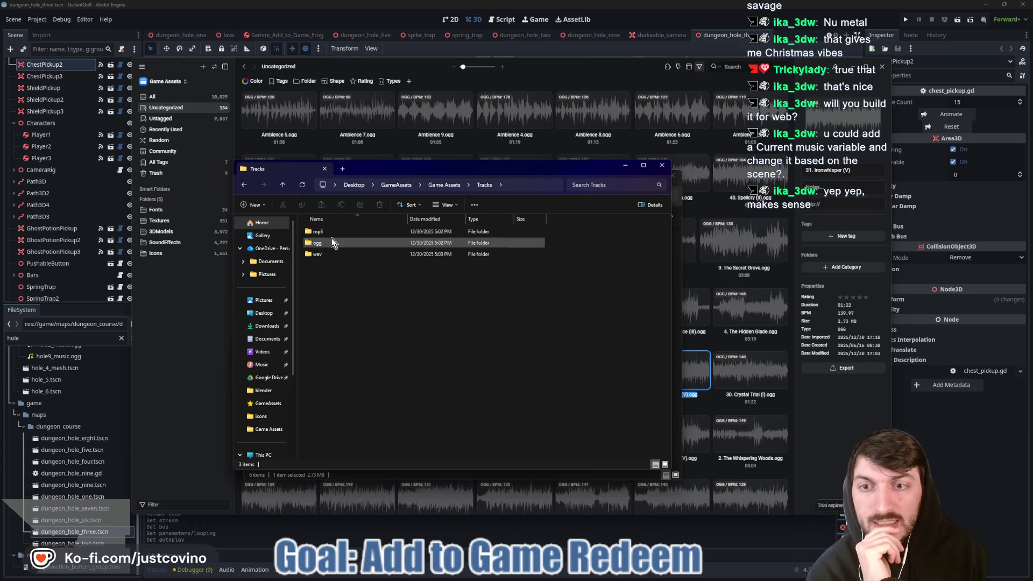
{"action": "double_click", "coordinate": [323, 243]}
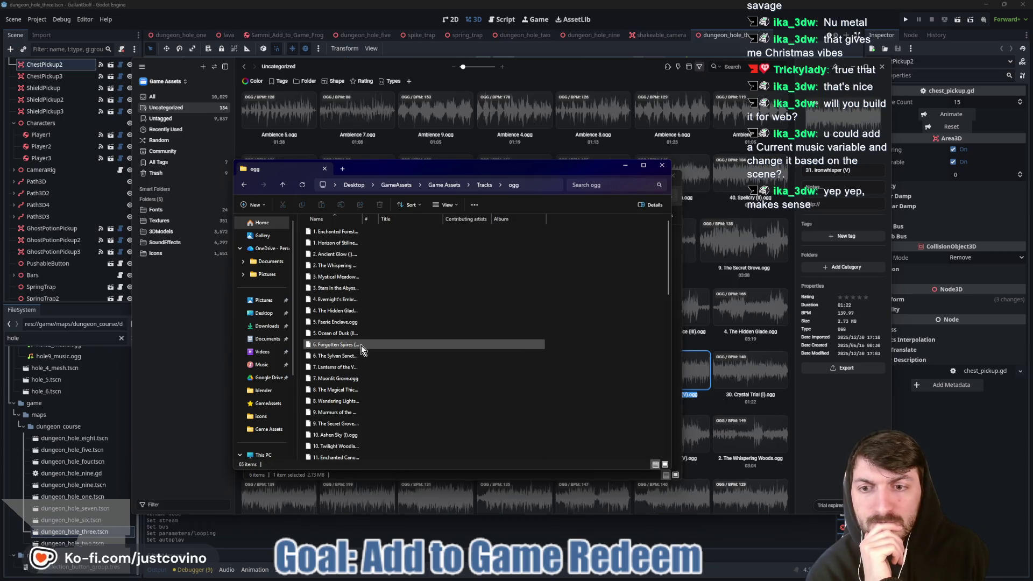
{"action": "scroll", "coordinate": [407, 358], "scroll_direction": "down", "scroll_amount": 15}
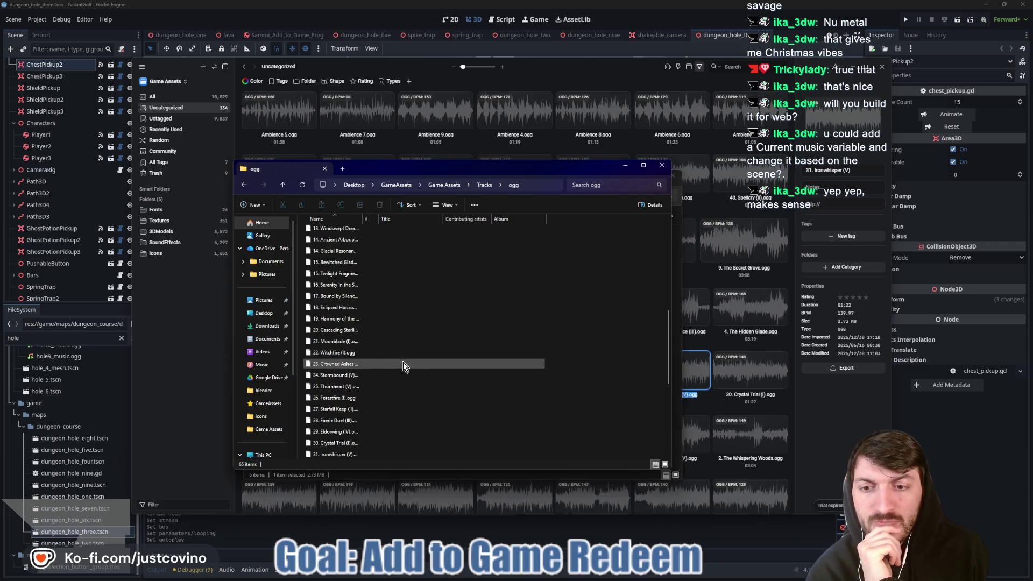
{"action": "scroll", "coordinate": [403, 361], "scroll_direction": "up", "scroll_amount": 13}
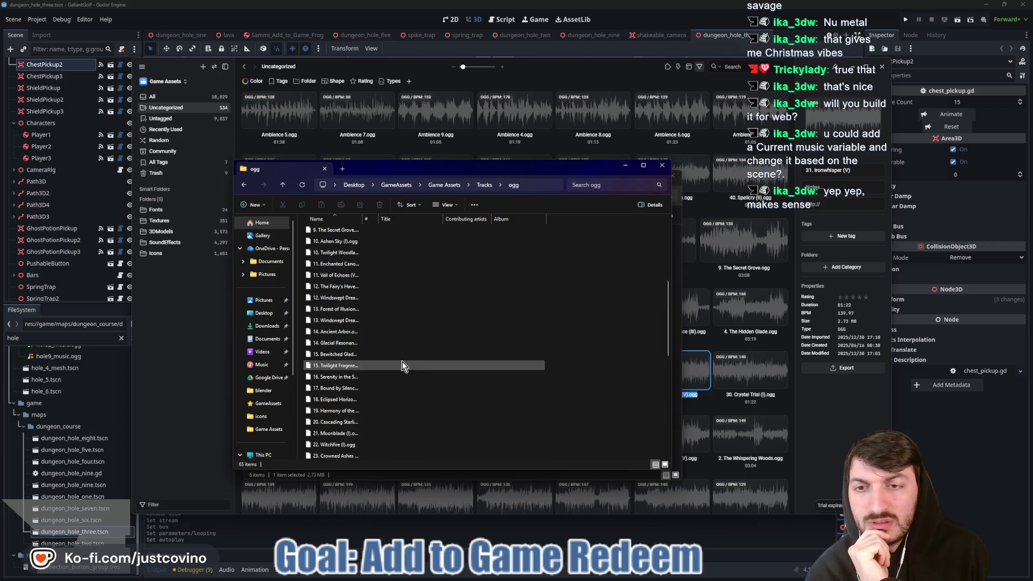
Go back up to GameAssets and select the 50 Cozy Fantasy RPG Tracks zip.
{"action": "left_click", "coordinate": [284, 184]}
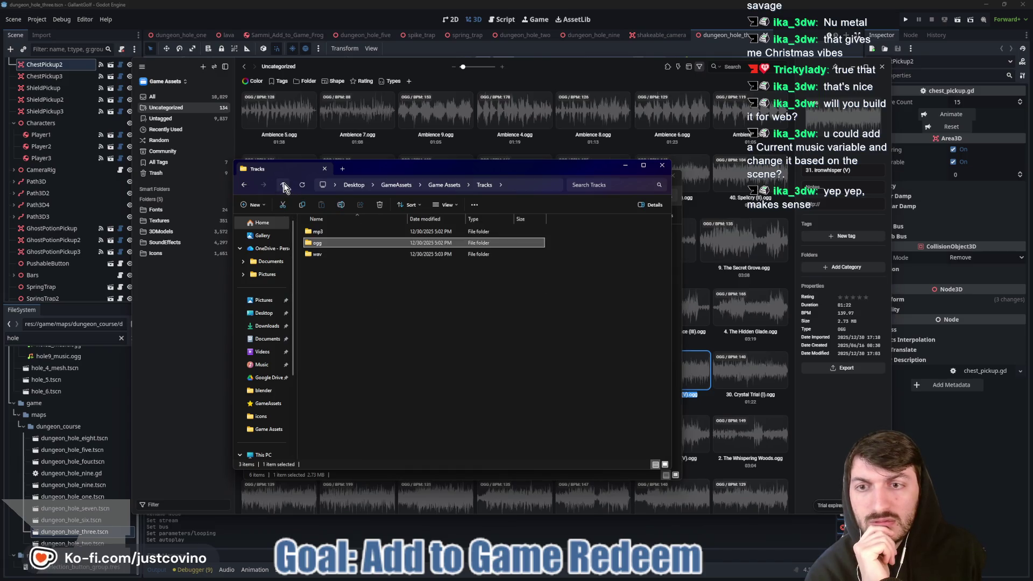
{"action": "left_click", "coordinate": [284, 184]}
{"action": "left_click", "coordinate": [284, 185]}
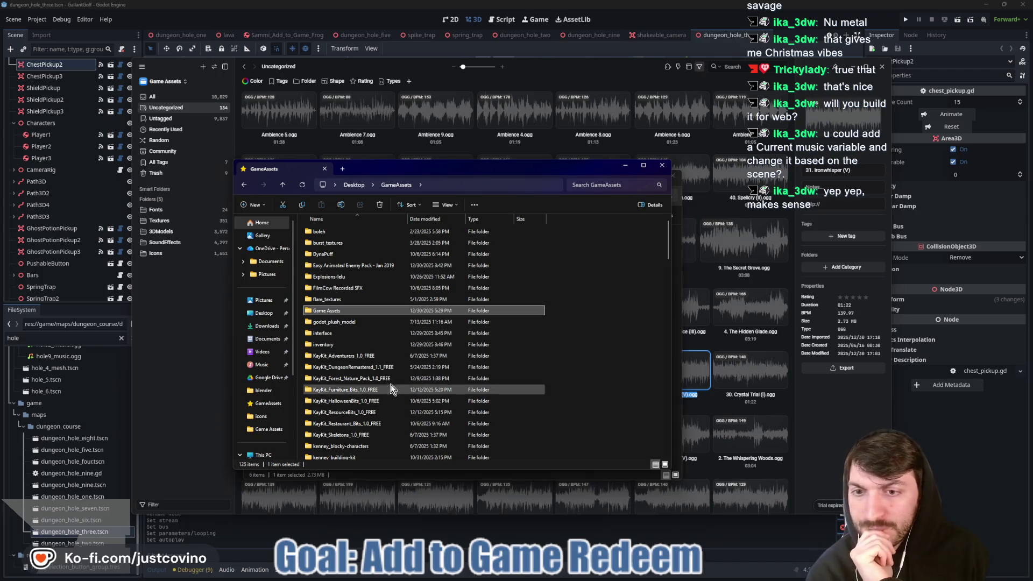
{"action": "scroll", "coordinate": [361, 338], "scroll_direction": "down", "scroll_amount": 8}
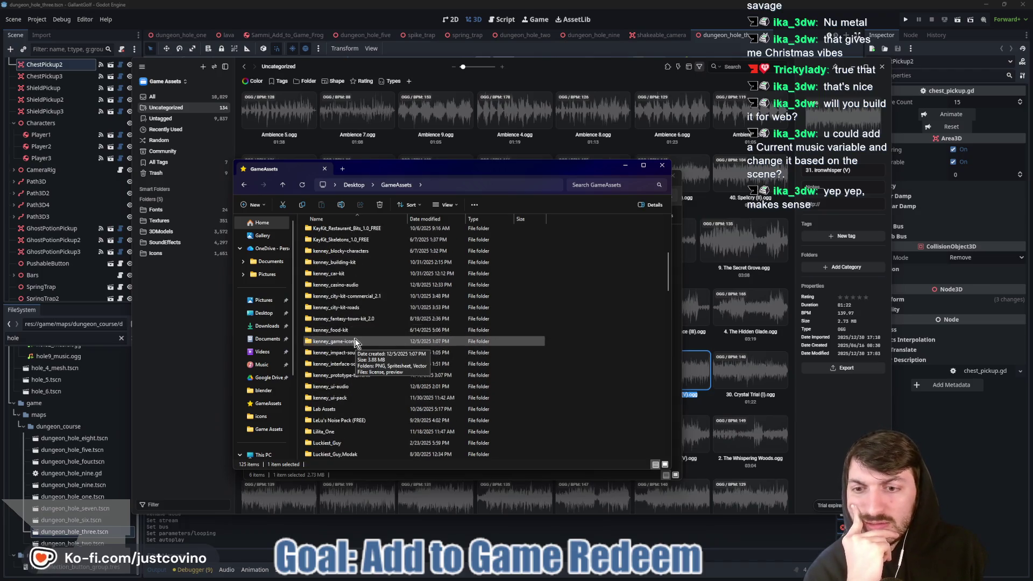
{"action": "scroll", "coordinate": [354, 345], "scroll_direction": "down", "scroll_amount": 2}
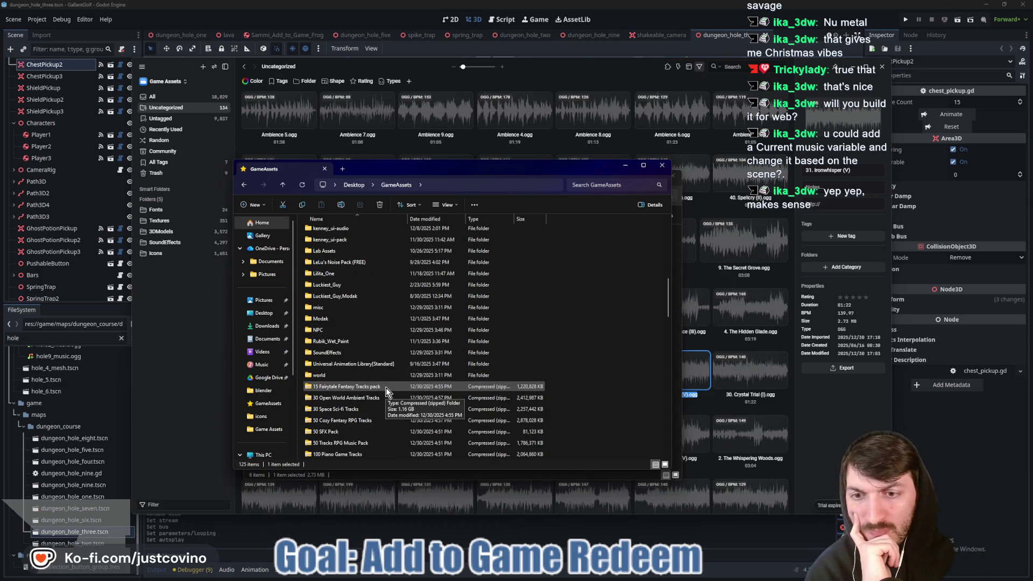
{"action": "scroll", "coordinate": [381, 393], "scroll_direction": "down", "scroll_amount": 1}
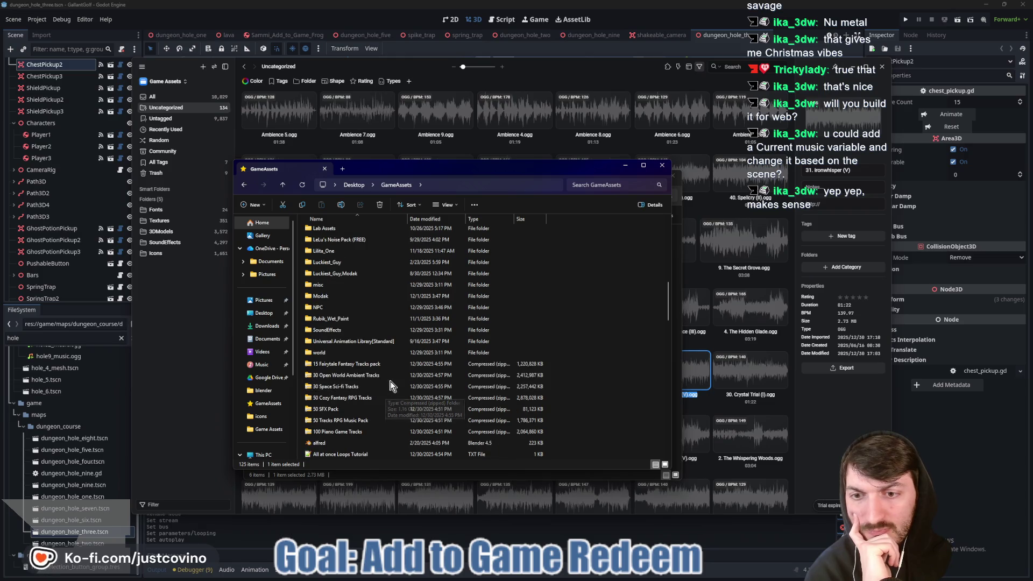
{"action": "left_click", "coordinate": [376, 399]}
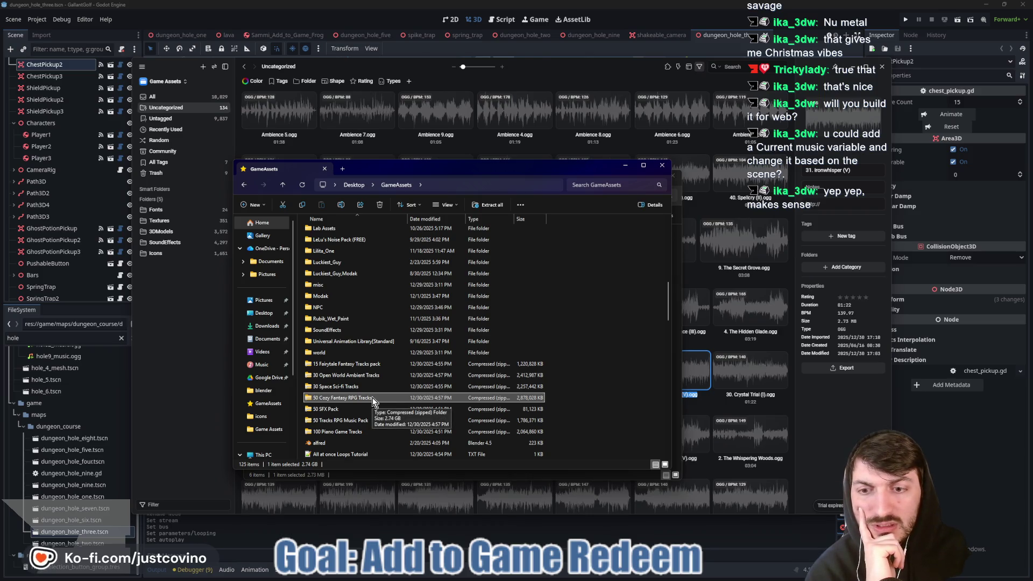
Browse the wav loops in the 50 Cozy Fantasy RPG Tracks zip, then return to GameAssets.
{"action": "double_click", "coordinate": [375, 401]}
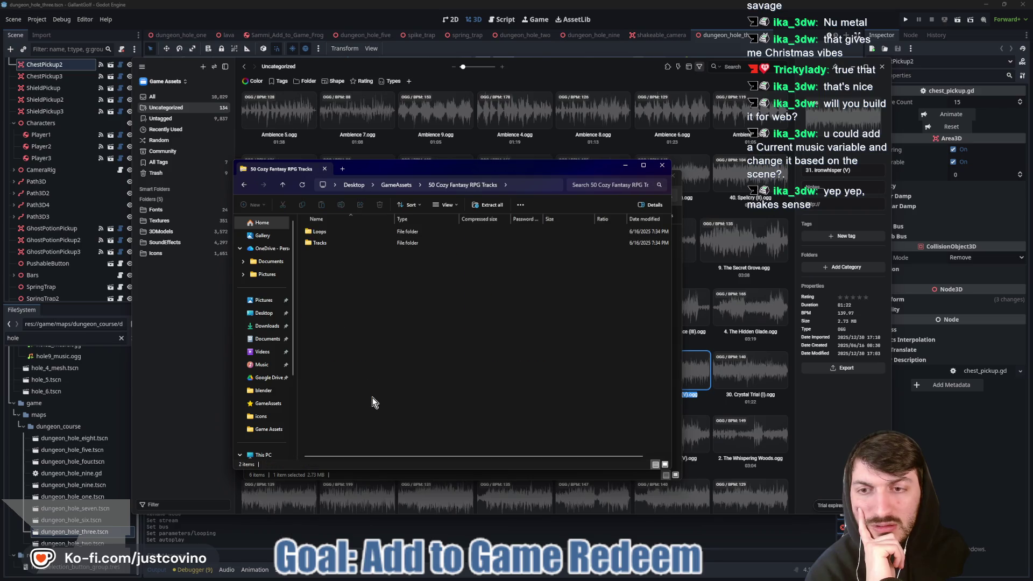
{"action": "double_click", "coordinate": [330, 233]}
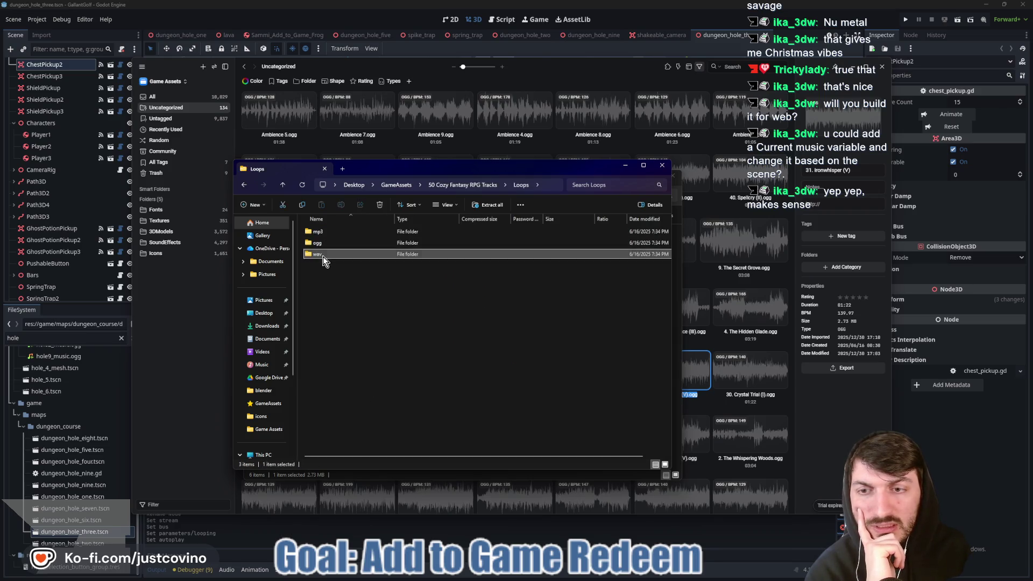
{"action": "double_click", "coordinate": [320, 254]}
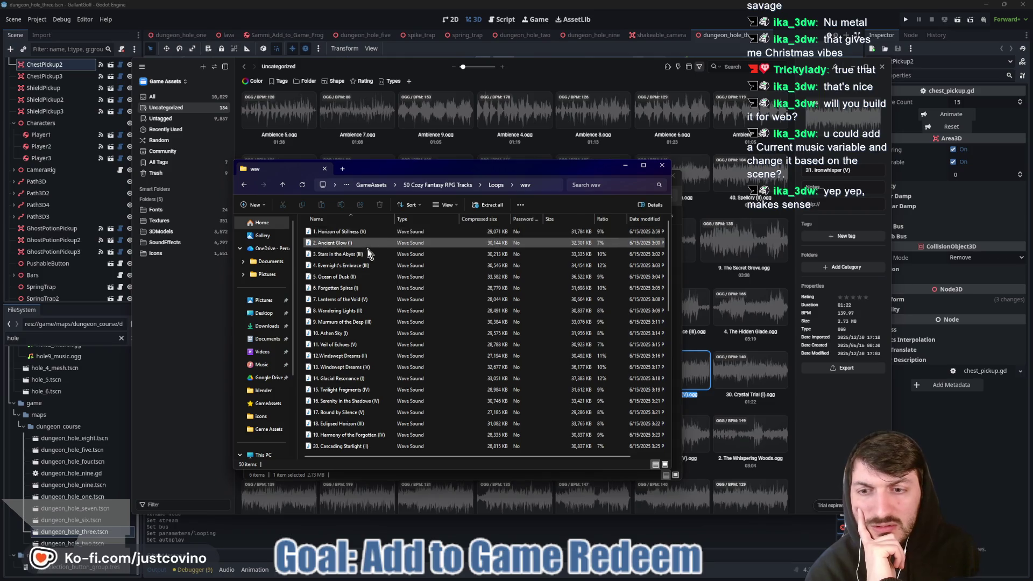
{"action": "scroll", "coordinate": [370, 365], "scroll_direction": "down", "scroll_amount": 1}
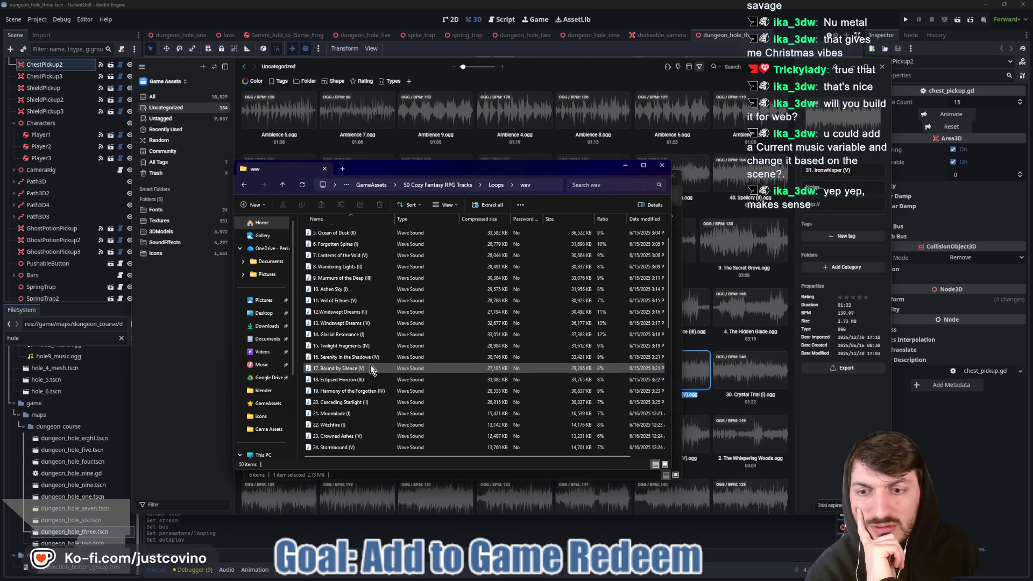
{"action": "scroll", "coordinate": [366, 428], "scroll_direction": "down", "scroll_amount": 3}
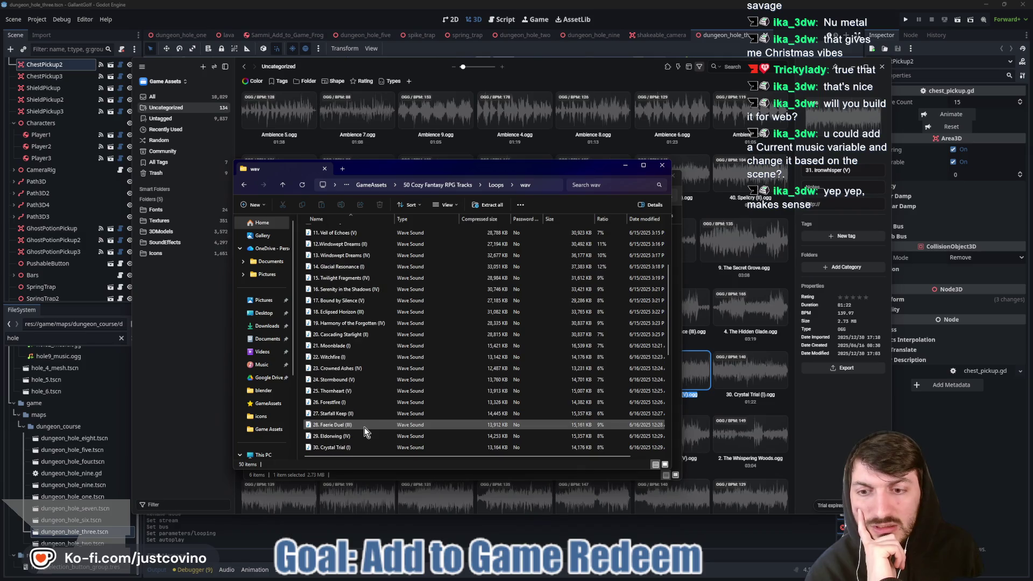
{"action": "scroll", "coordinate": [363, 424], "scroll_direction": "down", "scroll_amount": 5}
{"action": "left_click", "coordinate": [283, 184]}
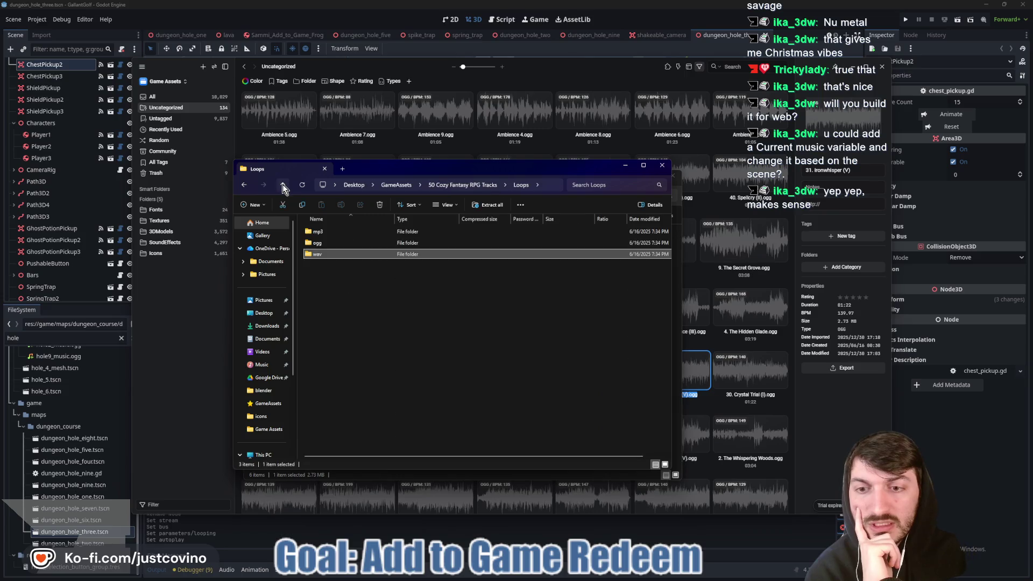
{"action": "left_click", "coordinate": [282, 184]}
{"action": "left_click", "coordinate": [282, 186]}
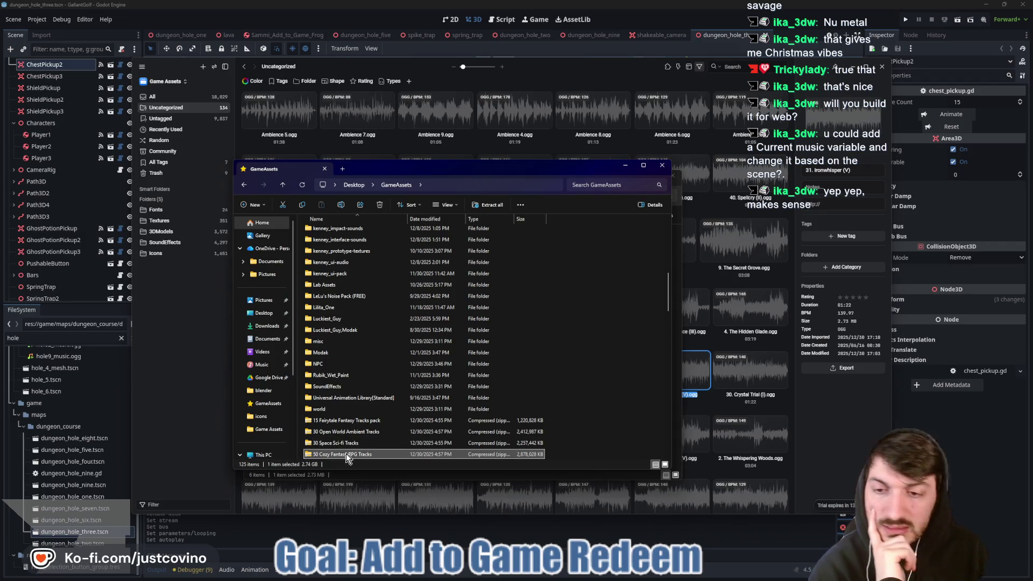
Open the 15 Fairytale Fantasy Tracks pack's Loops > wav folder and shift the window aside.
{"action": "double_click", "coordinate": [355, 423]}
{"action": "left_click", "coordinate": [328, 233]}
{"action": "double_click", "coordinate": [327, 233]}
{"action": "double_click", "coordinate": [330, 254]}
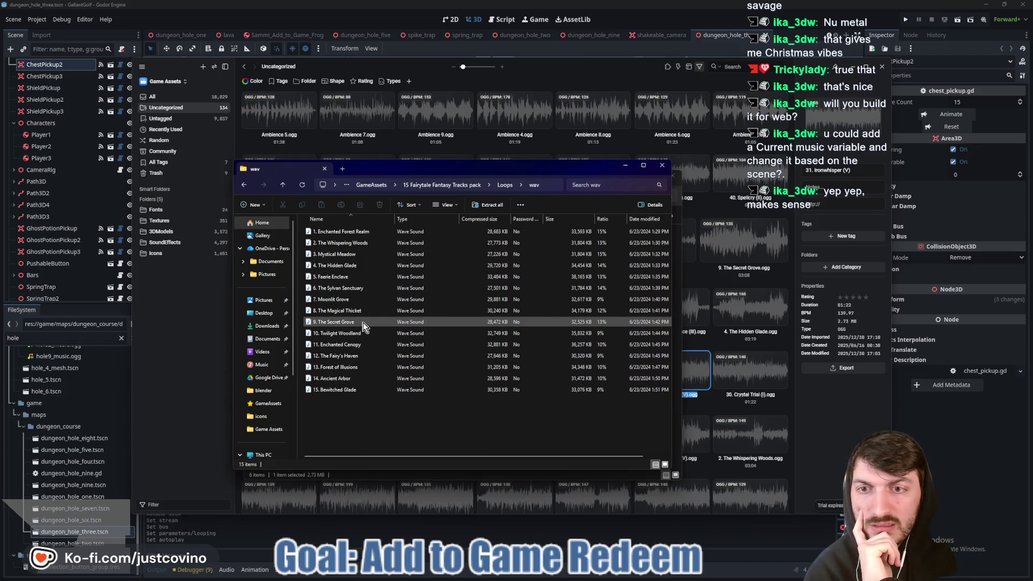
{"action": "mouse_move", "coordinate": [471, 169]}
{"action": "left_mouse_down"}
{"action": "mouse_move", "coordinate": [473, 299]}
{"action": "mouse_move", "coordinate": [495, 370]}
{"action": "mouse_move", "coordinate": [466, 195]}
{"action": "left_mouse_up"}
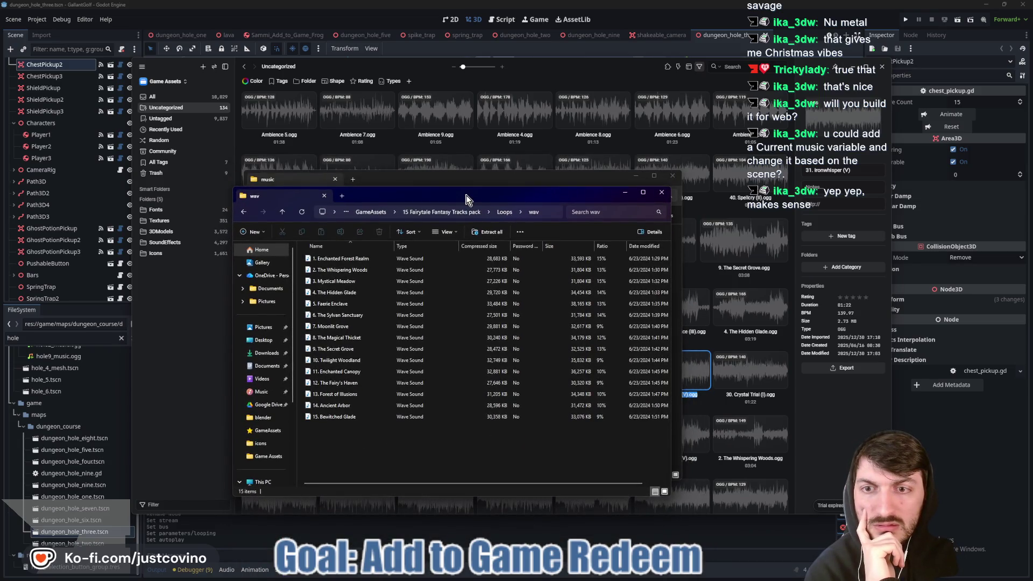
{"action": "left_click", "coordinate": [740, 67]}
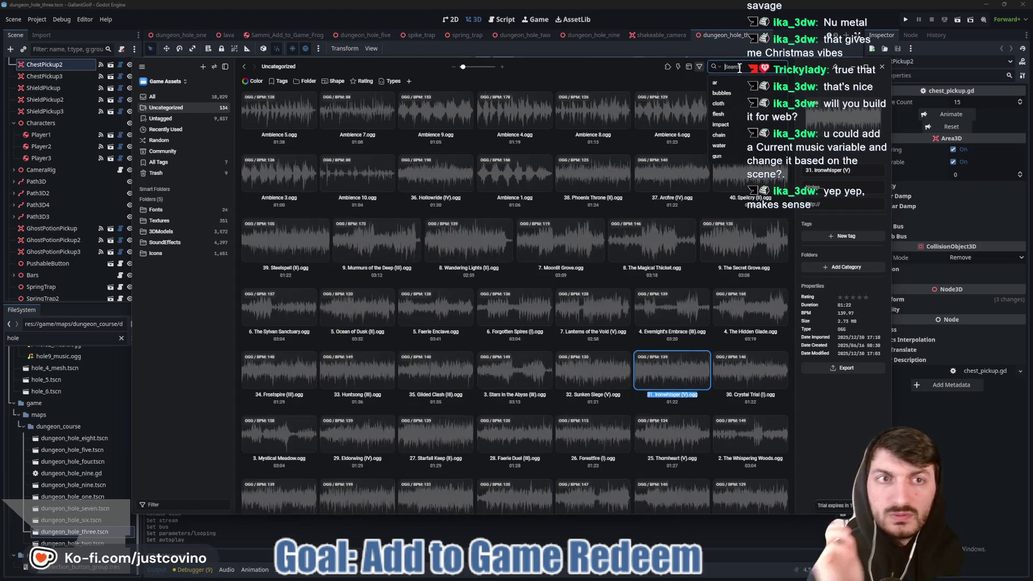
Search the Eagle library for 'ench'.
{"action": "type", "text": "enhc"}
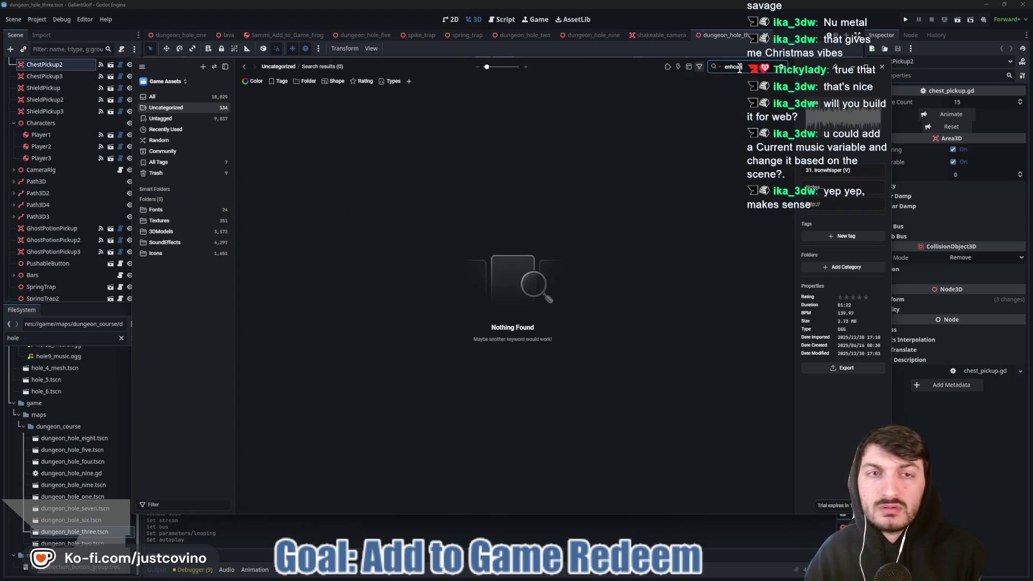
{"action": "key", "text": "BackSpace"}
{"action": "type", "text": "c"}
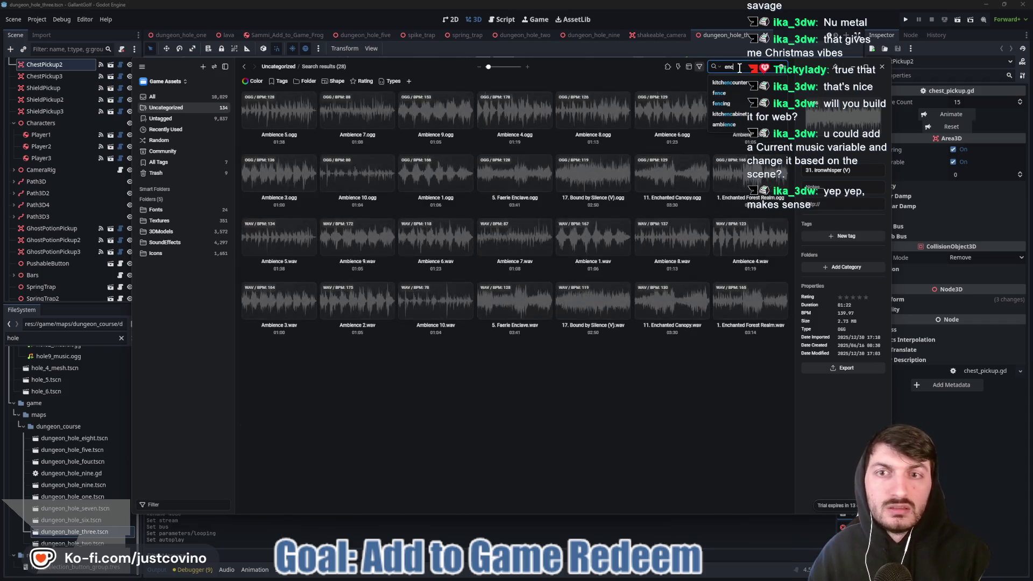
{"action": "type", "text": "h"}
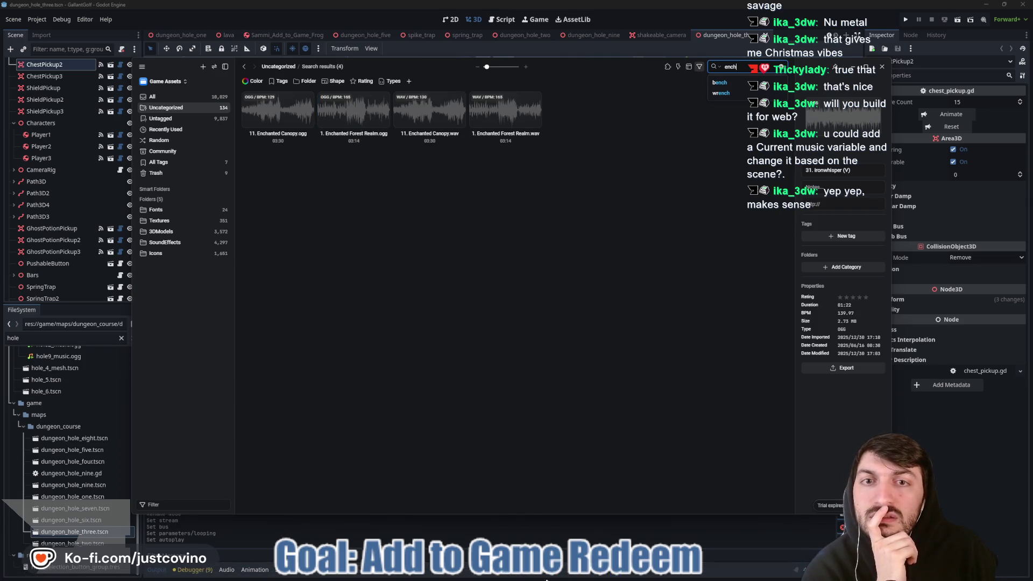
Reopen the music folder with the hole tracks, minimize it, and restore the wav folder window.
{"action": "mouse_move", "coordinate": [547, 574]}
{"action": "left_click", "coordinate": [570, 521]}
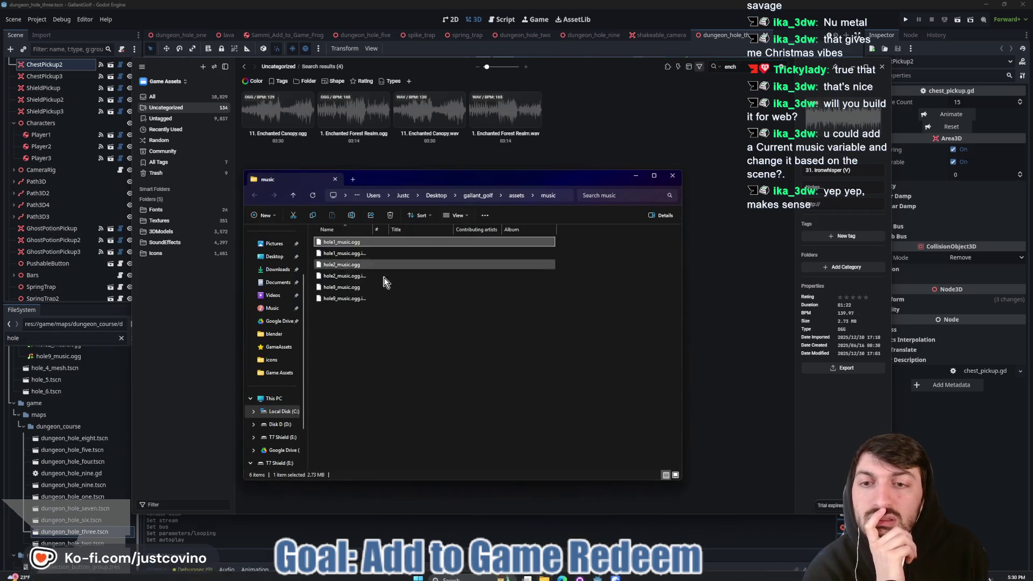
{"action": "left_click", "coordinate": [296, 195]}
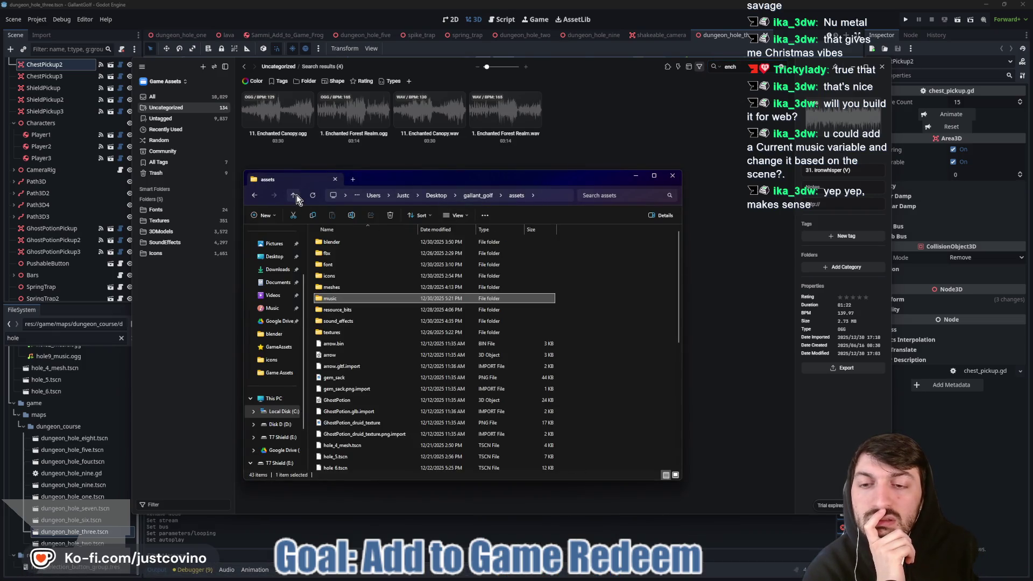
{"action": "double_click", "coordinate": [343, 300]}
{"action": "left_click", "coordinate": [637, 176]}
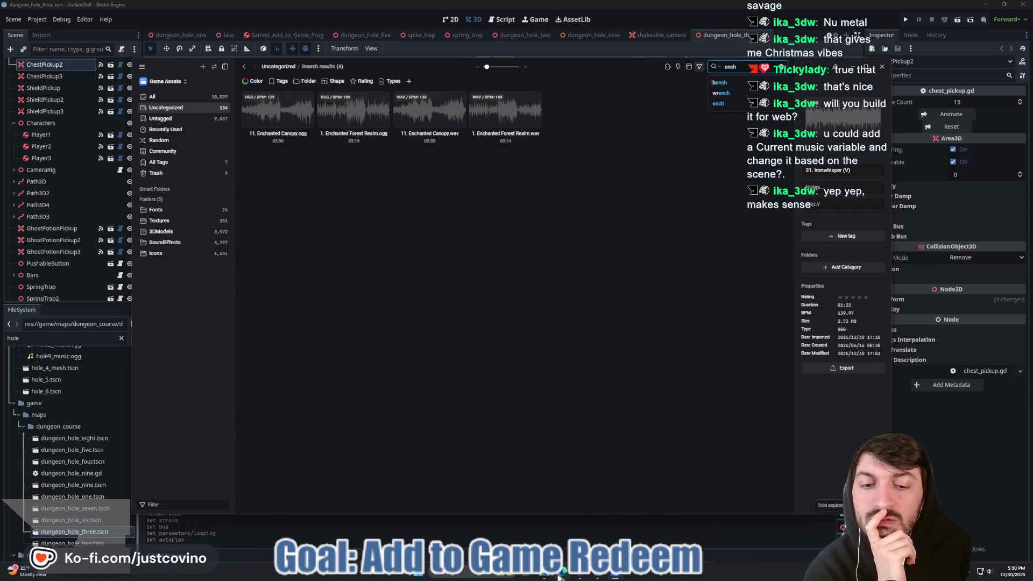
{"action": "mouse_move", "coordinate": [546, 575]}
{"action": "left_click", "coordinate": [521, 540]}
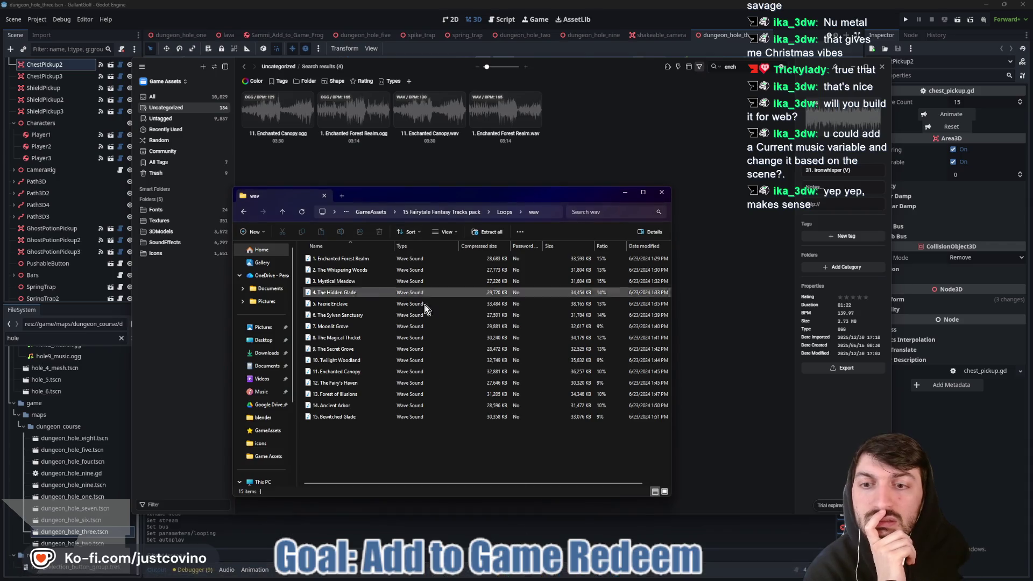
Check the Dark Ambiences loops in the 30 Open World Ambient Tracks archive, then return to GameAssets.
{"action": "left_click", "coordinate": [282, 214]}
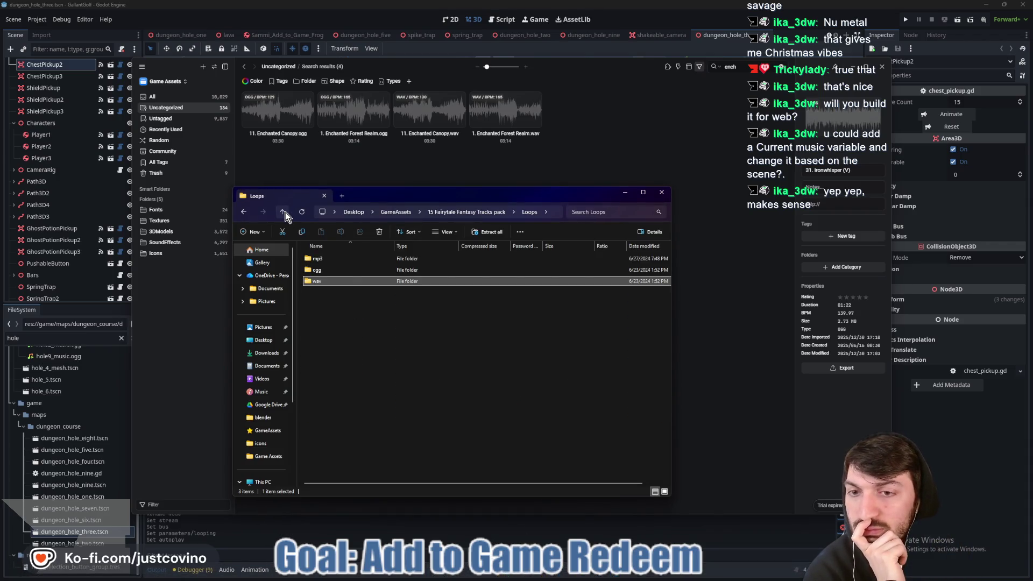
{"action": "left_click", "coordinate": [283, 213]}
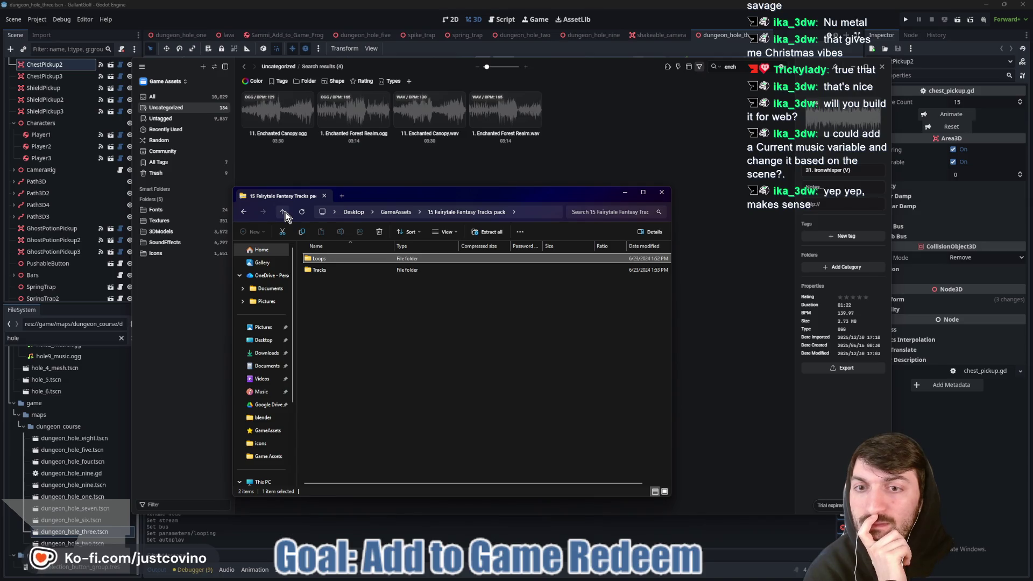
{"action": "left_click", "coordinate": [284, 213]}
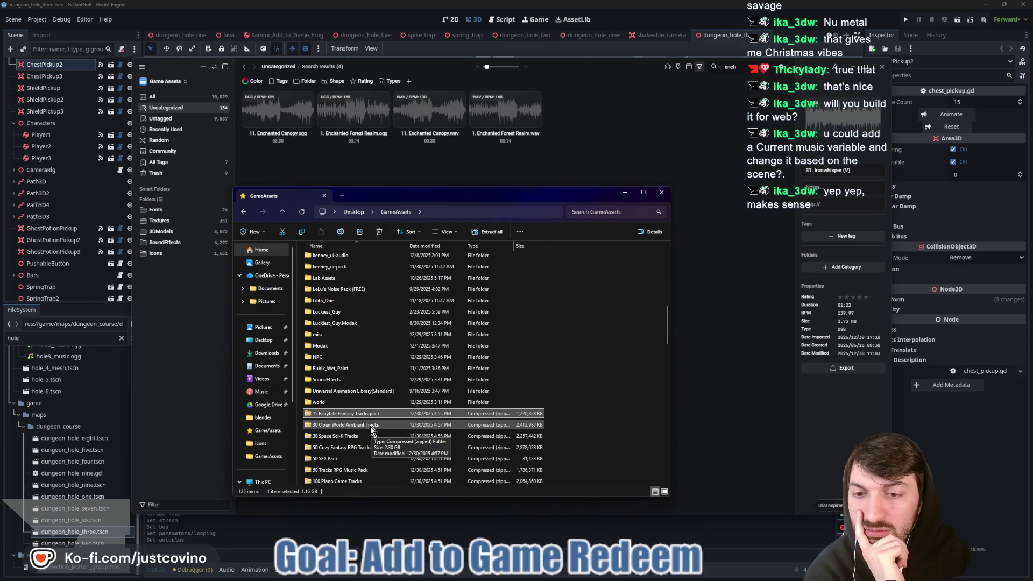
{"action": "double_click", "coordinate": [370, 426]}
{"action": "double_click", "coordinate": [333, 259]}
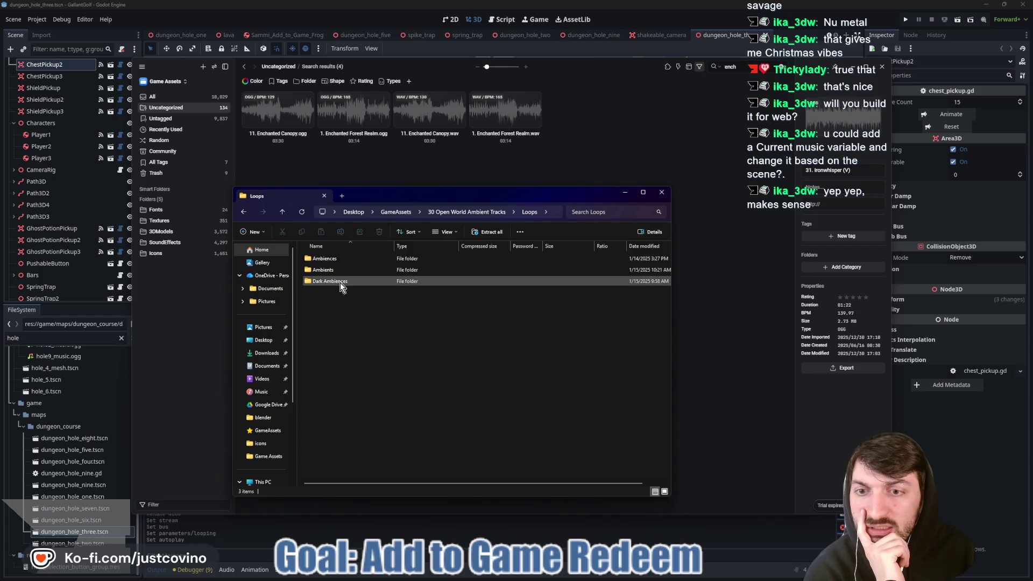
{"action": "double_click", "coordinate": [333, 281]}
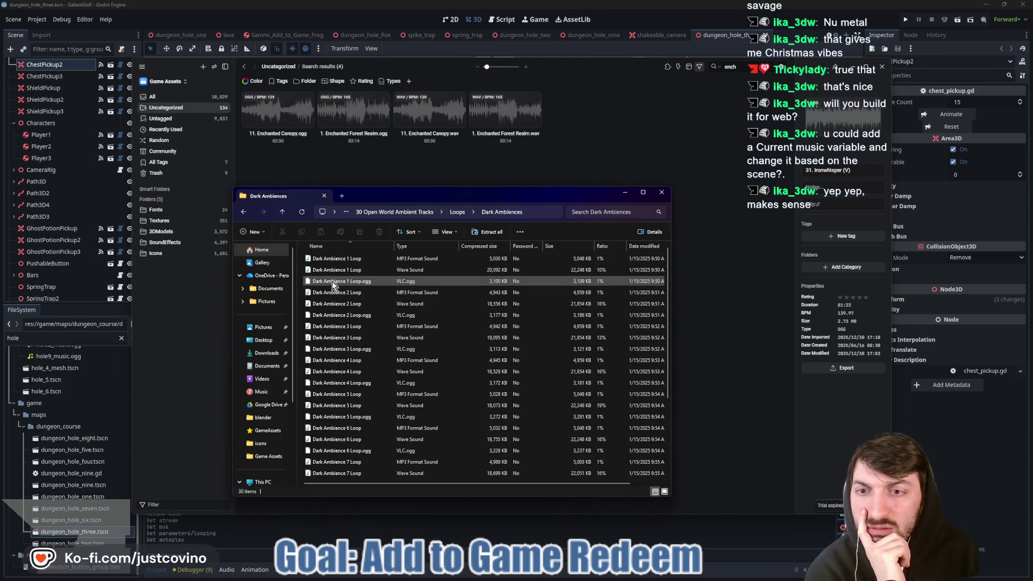
{"action": "left_click", "coordinate": [282, 211]}
{"action": "left_click", "coordinate": [284, 211]}
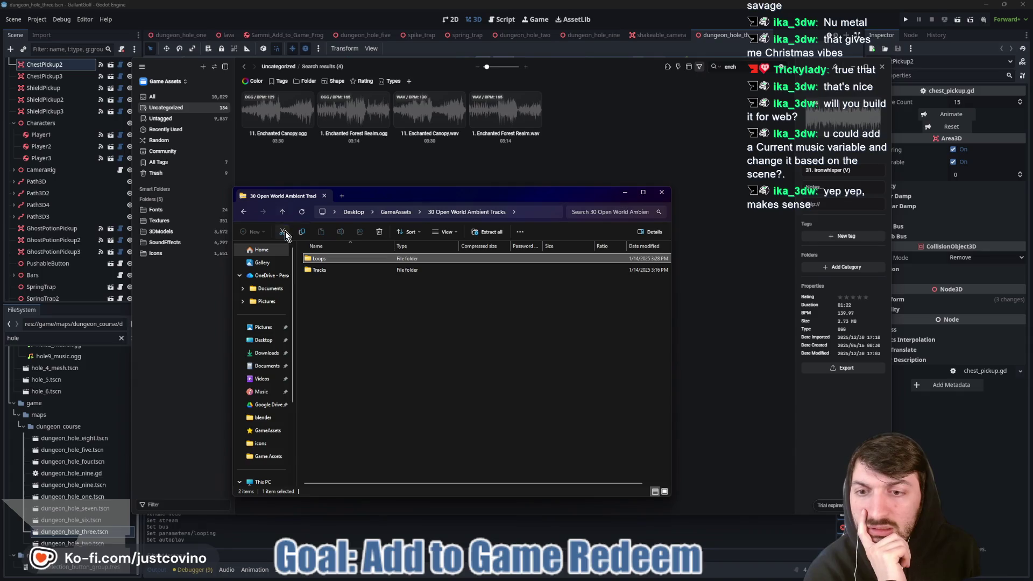
{"action": "left_click", "coordinate": [282, 213]}
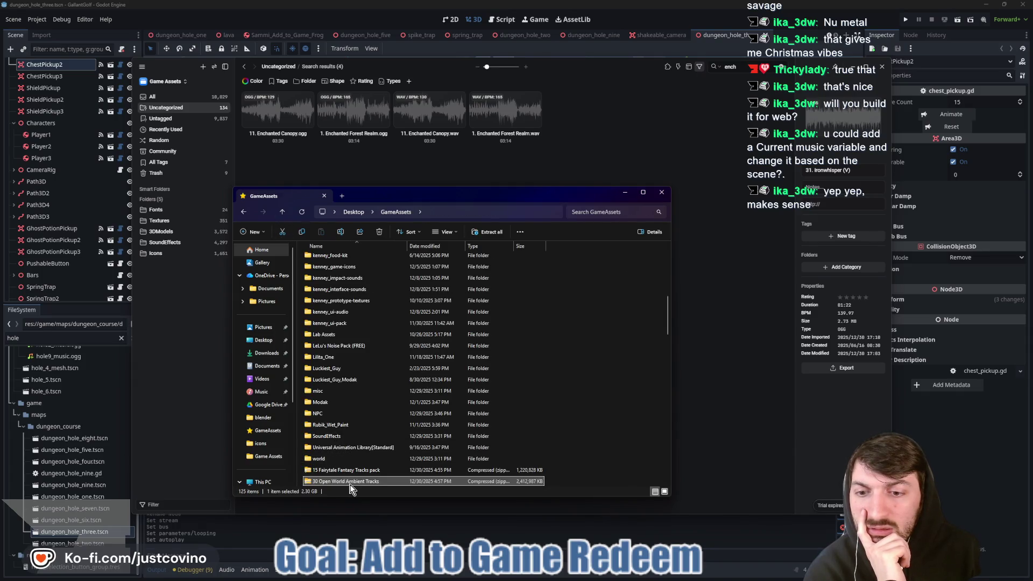
{"action": "scroll", "coordinate": [350, 483], "scroll_direction": "down", "scroll_amount": 2}
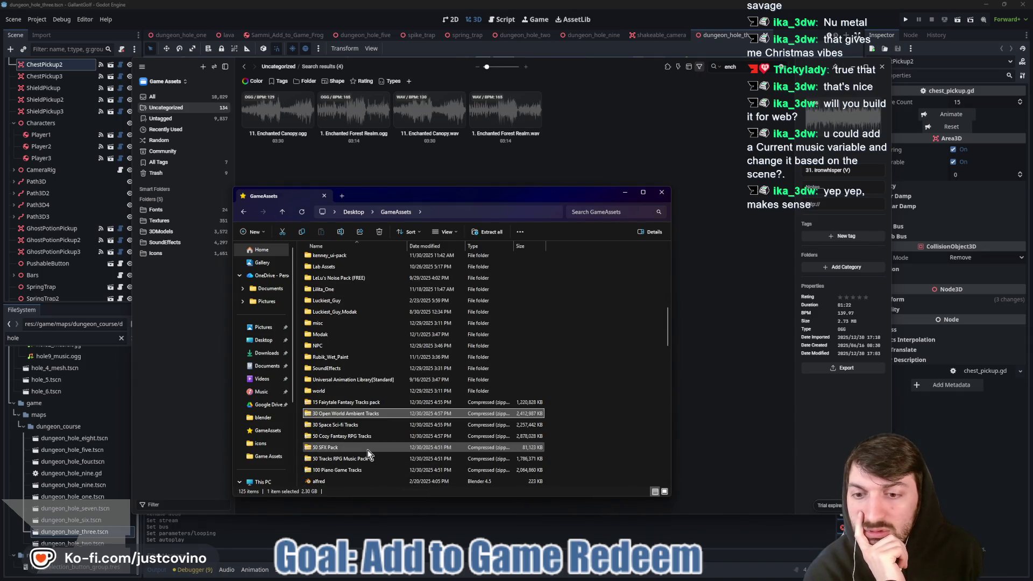
Open the ogg loops in the 50 Cozy Fantasy RPG Tracks archive and scroll through them.
{"action": "double_click", "coordinate": [361, 437]}
{"action": "double_click", "coordinate": [329, 271]}
{"action": "left_click", "coordinate": [282, 212]}
{"action": "double_click", "coordinate": [333, 270]}
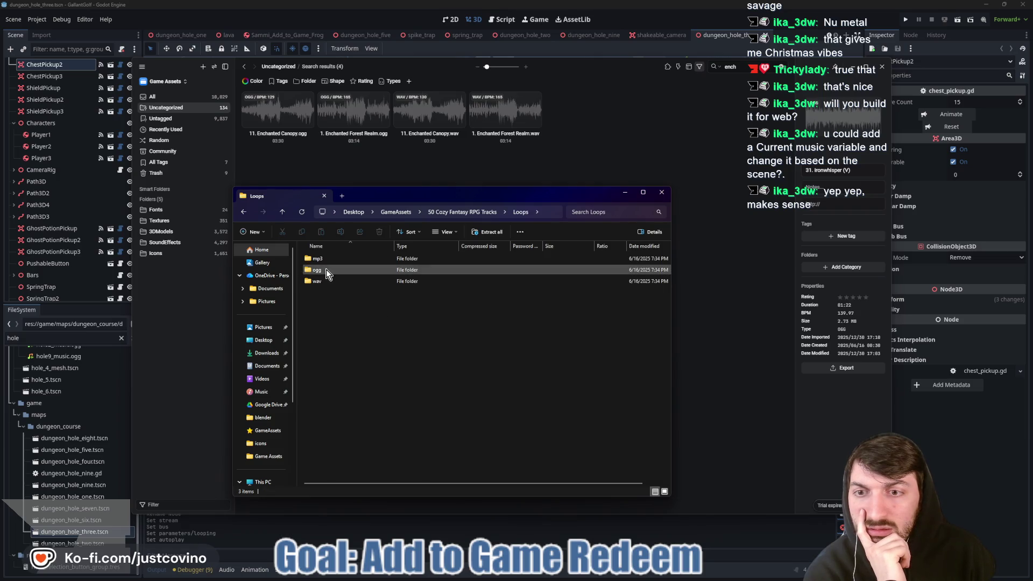
{"action": "double_click", "coordinate": [334, 270]}
{"action": "scroll", "coordinate": [367, 293], "scroll_direction": "down", "scroll_amount": 4}
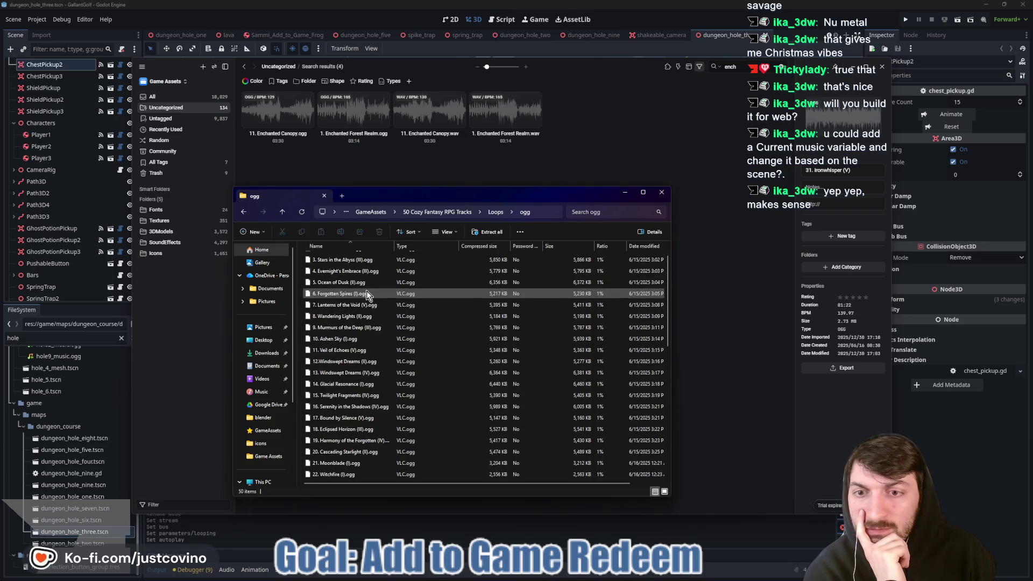
{"action": "scroll", "coordinate": [363, 297], "scroll_direction": "down", "scroll_amount": 6}
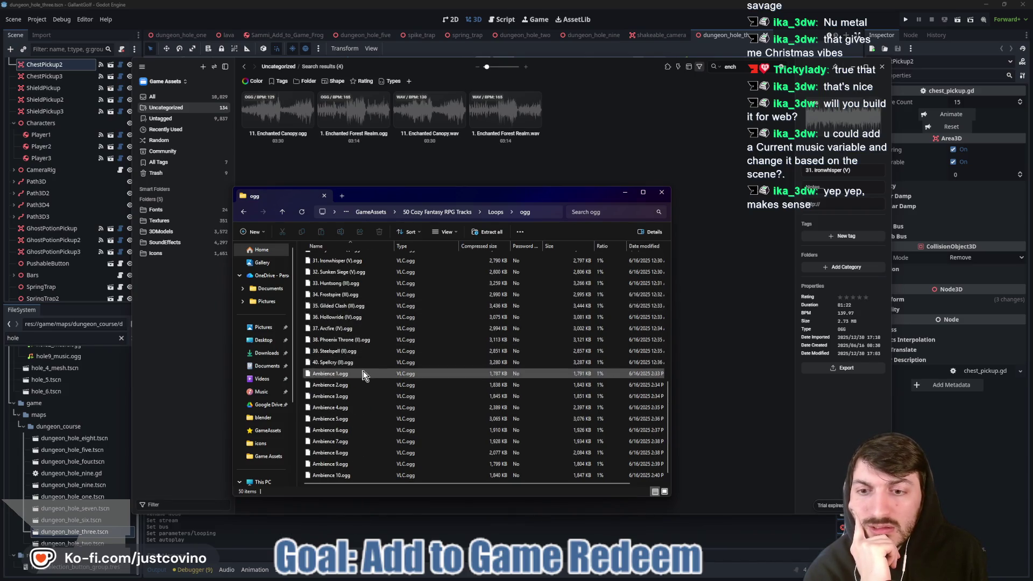
{"action": "scroll", "coordinate": [351, 359], "scroll_direction": "up", "scroll_amount": 4}
{"action": "scroll", "coordinate": [349, 361], "scroll_direction": "up", "scroll_amount": 6}
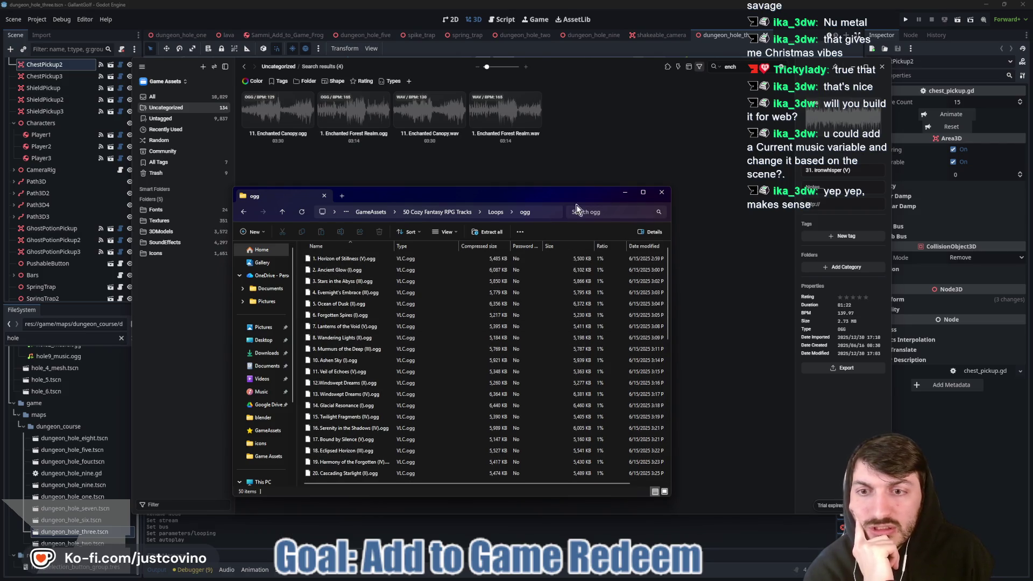
Search Eagle for 'ancient', then bring the Explorer window back up to Loops.
{"action": "left_click", "coordinate": [728, 66]}
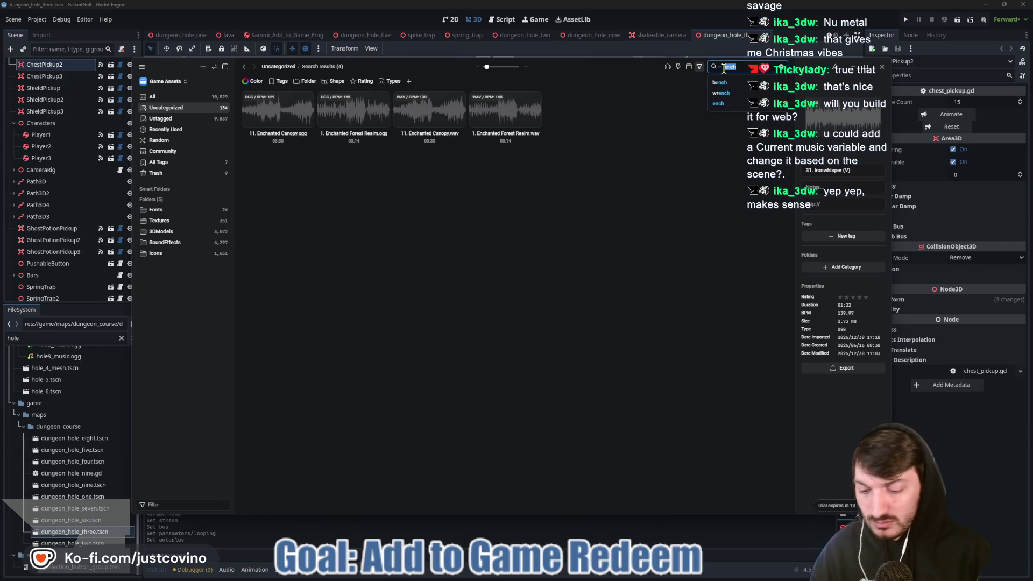
{"action": "type", "text": "ancient"}
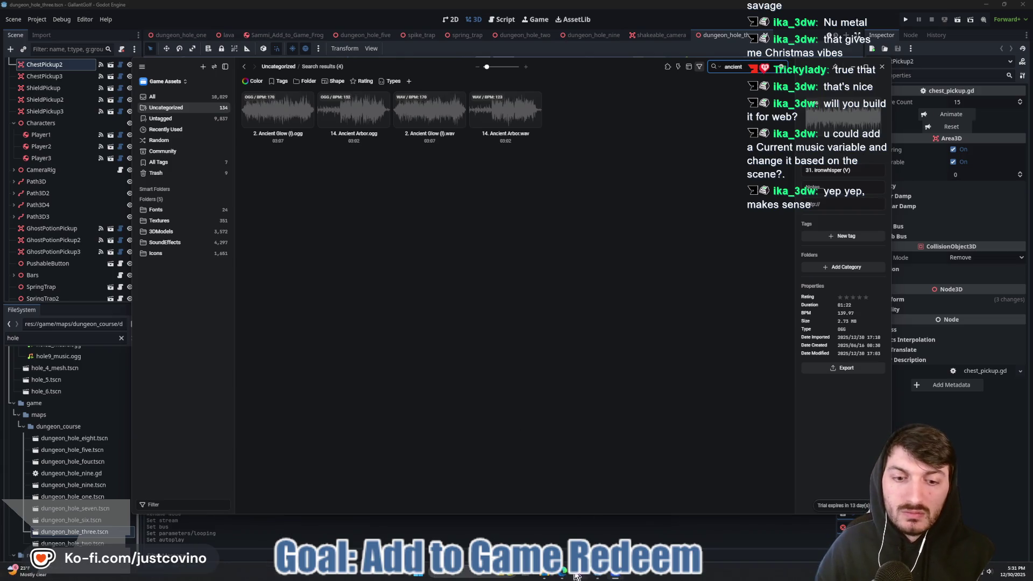
{"action": "left_click", "coordinate": [544, 576]}
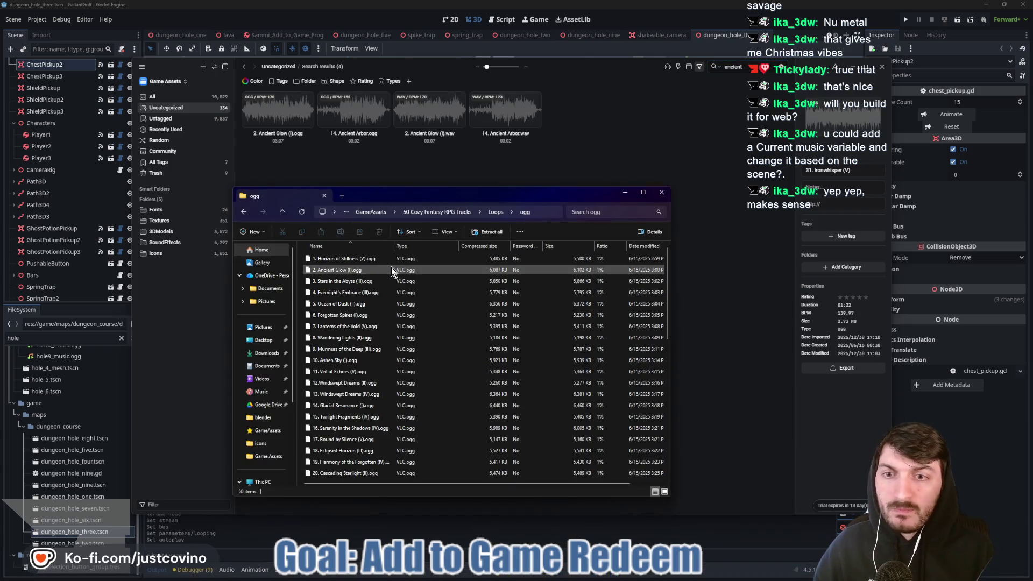
{"action": "left_click", "coordinate": [286, 213]}
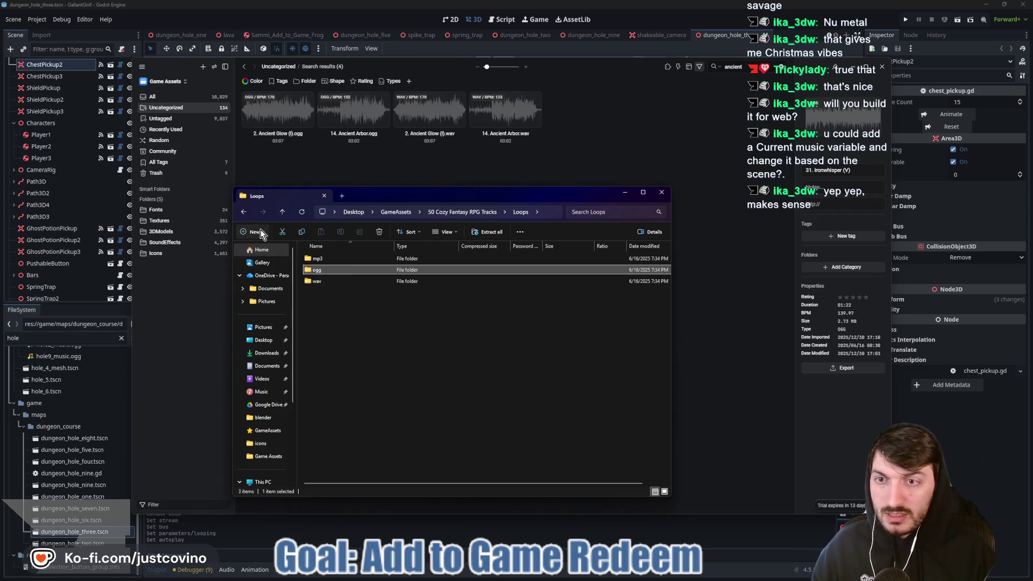
Delete the 50 Cozy Fantasy RPG Tracks zip and look inside the 50 Tracks RPG Music Pack zip.
{"action": "left_click", "coordinate": [284, 213]}
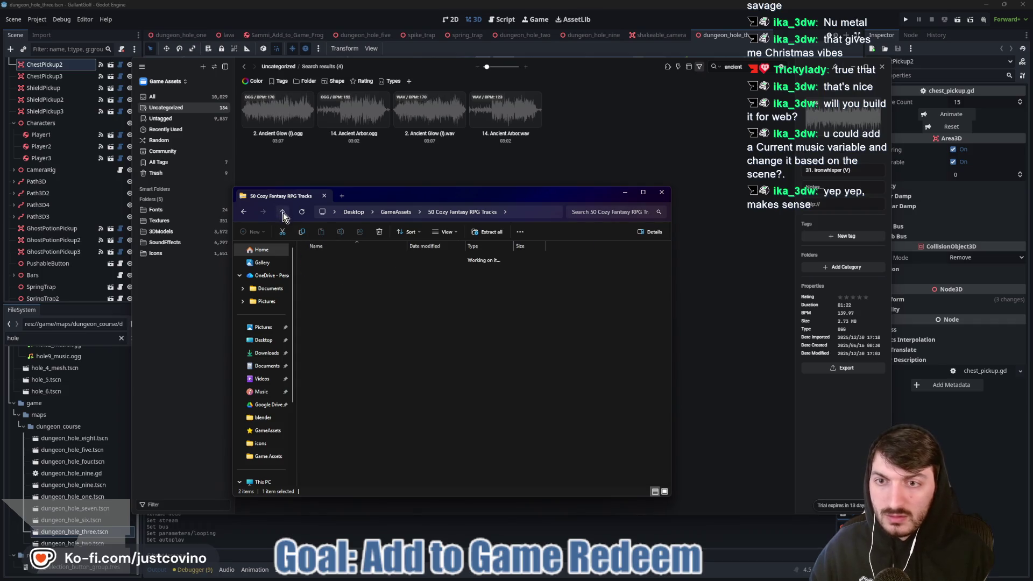
{"action": "left_click", "coordinate": [283, 212]}
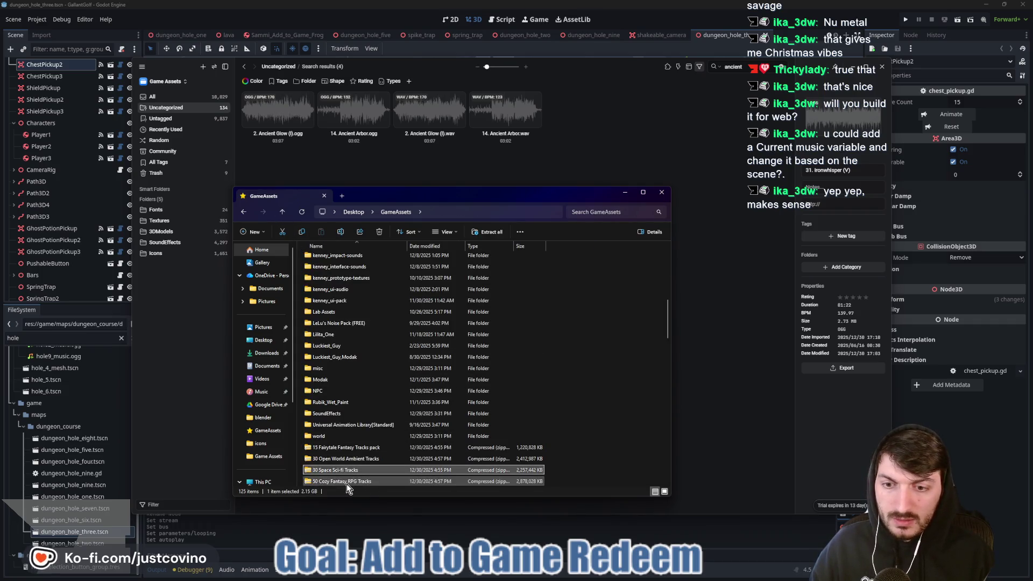
{"action": "key", "text": "Delete"}
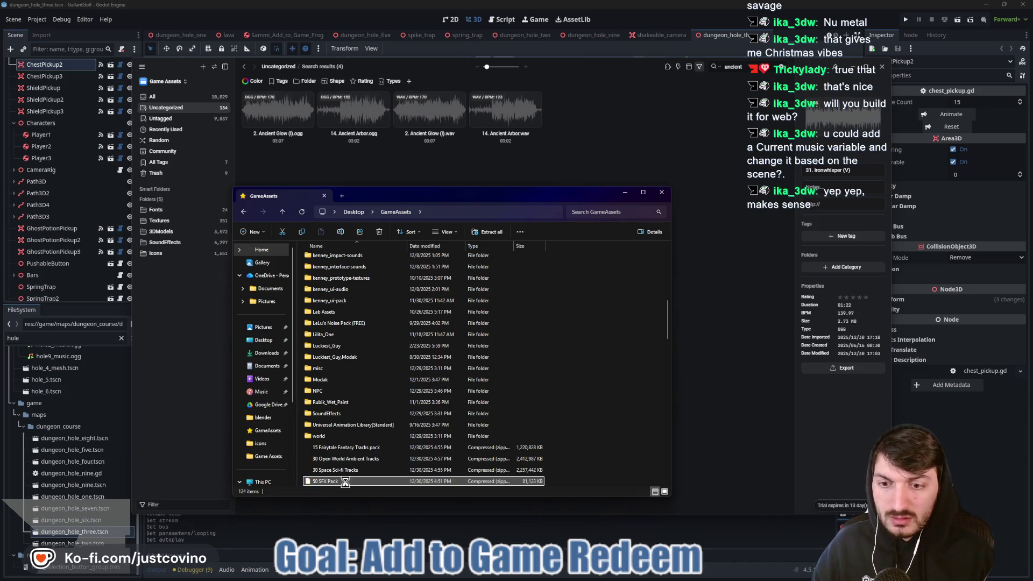
{"action": "scroll", "coordinate": [355, 469], "scroll_direction": "down", "scroll_amount": 2}
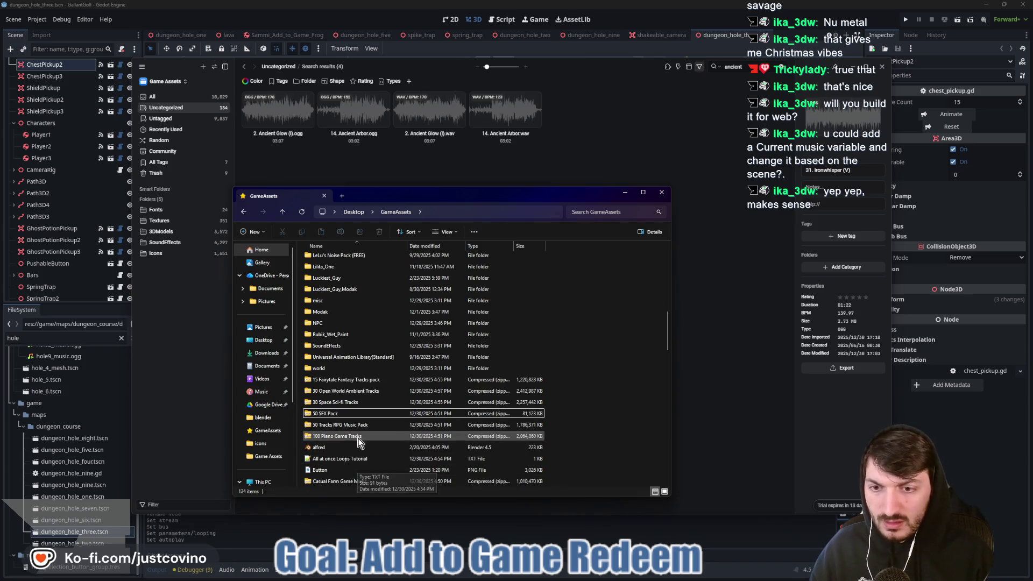
{"action": "double_click", "coordinate": [355, 426]}
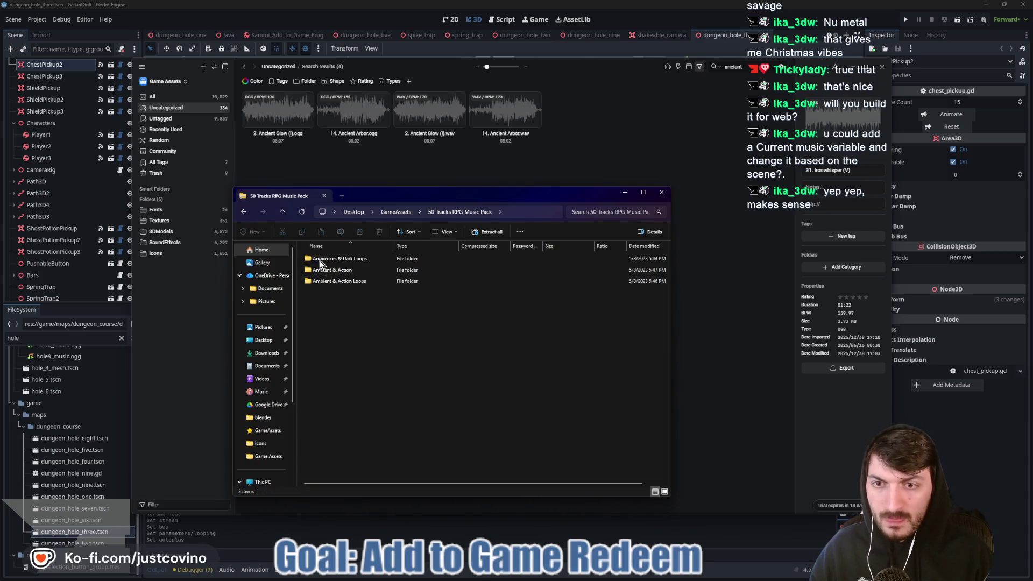
{"action": "key", "text": "alt+Left"}
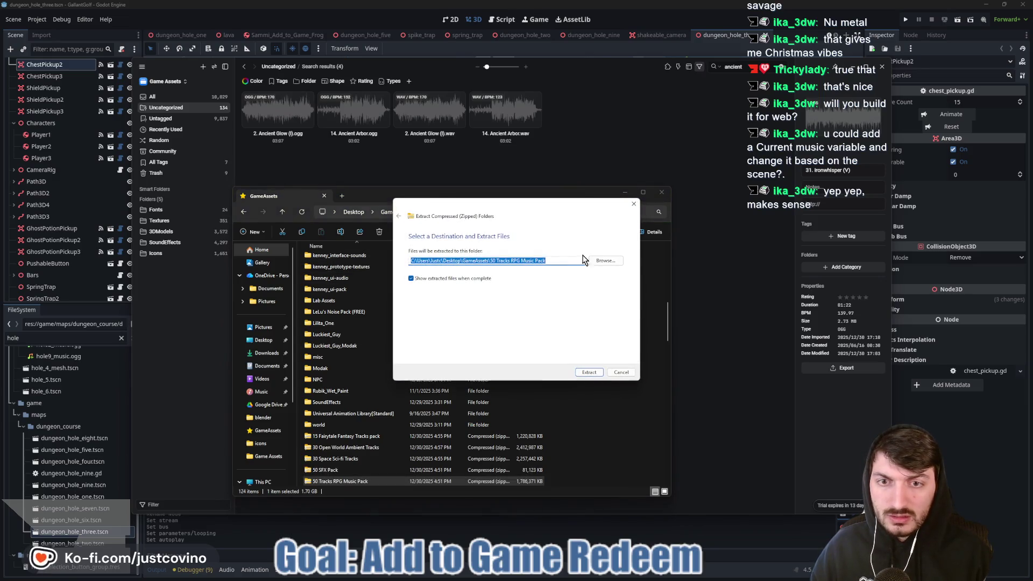
Extract the 50 Tracks RPG Music Pack into the Game Assets folder.
{"action": "left_click", "coordinate": [609, 261]}
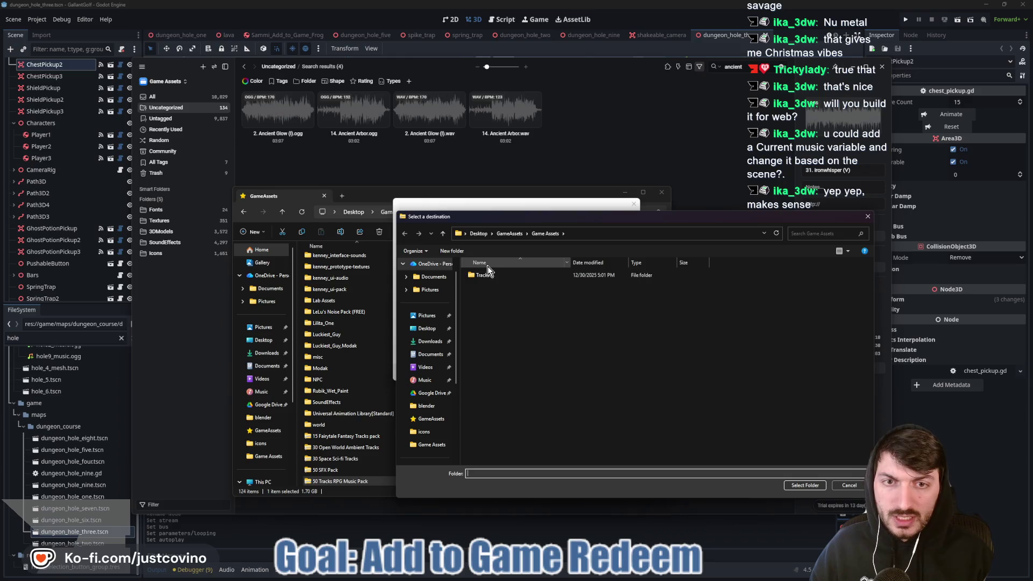
{"action": "left_click", "coordinate": [803, 486]}
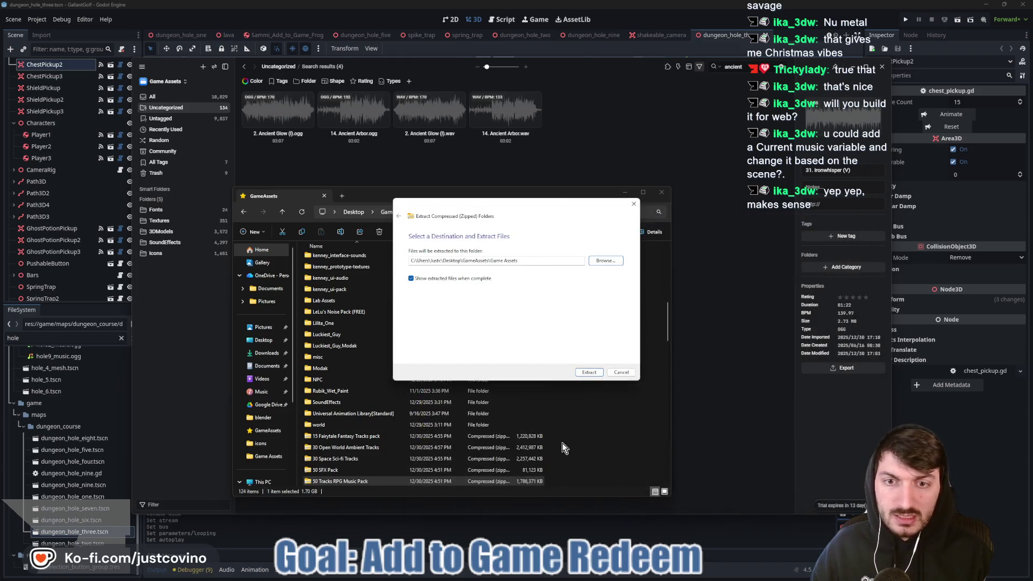
{"action": "left_click", "coordinate": [590, 372]}
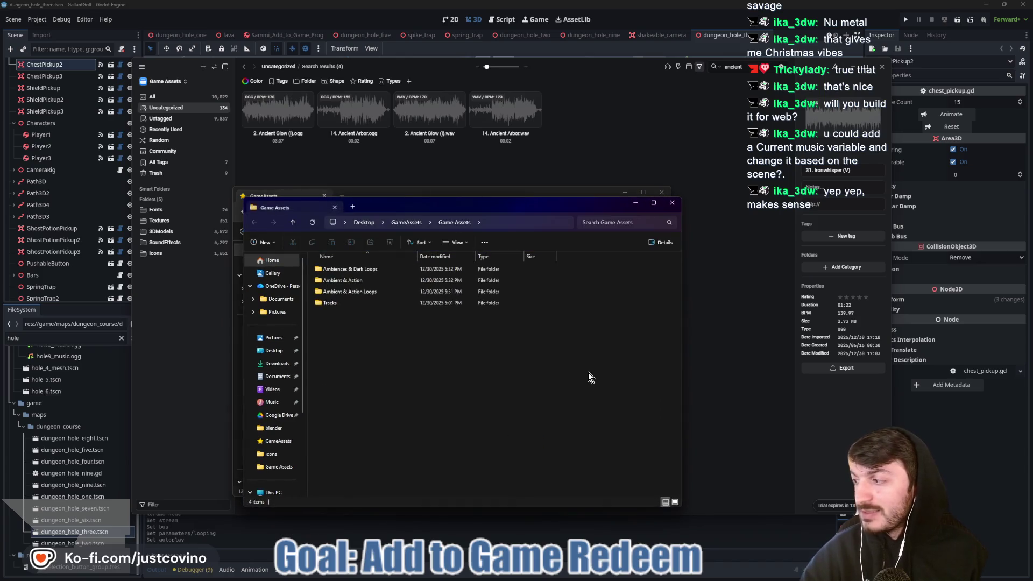
Look at the wav files in the extracted Tracks folder, then return to Game Assets.
{"action": "double_click", "coordinate": [347, 302]}
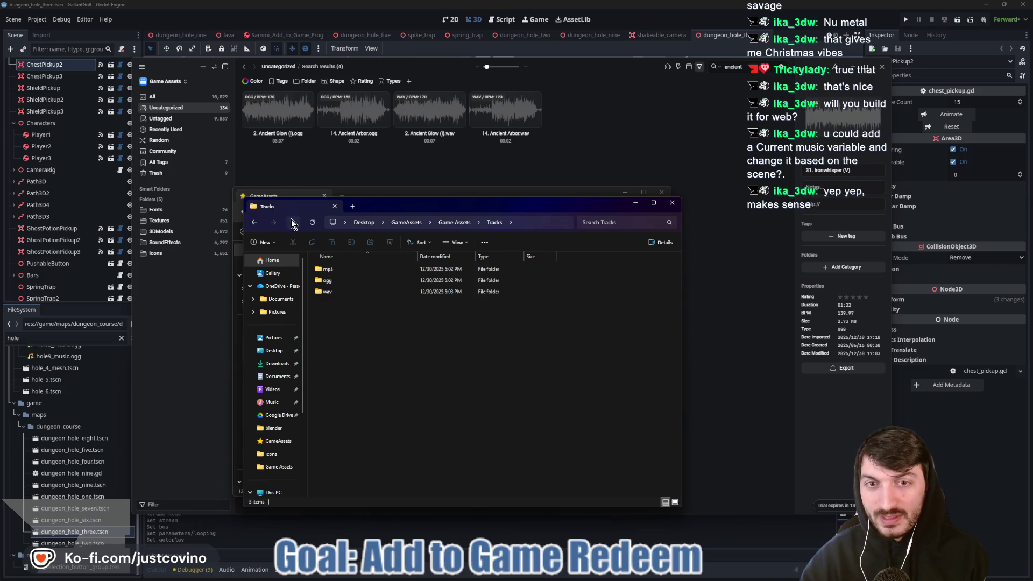
{"action": "double_click", "coordinate": [328, 292]}
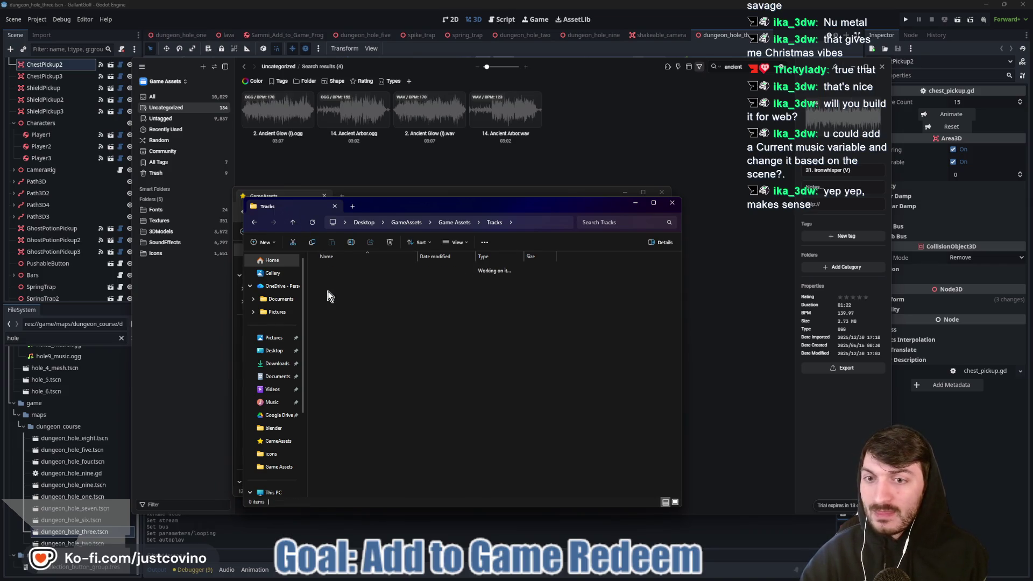
{"action": "left_click", "coordinate": [292, 224]}
{"action": "left_click", "coordinate": [294, 224]}
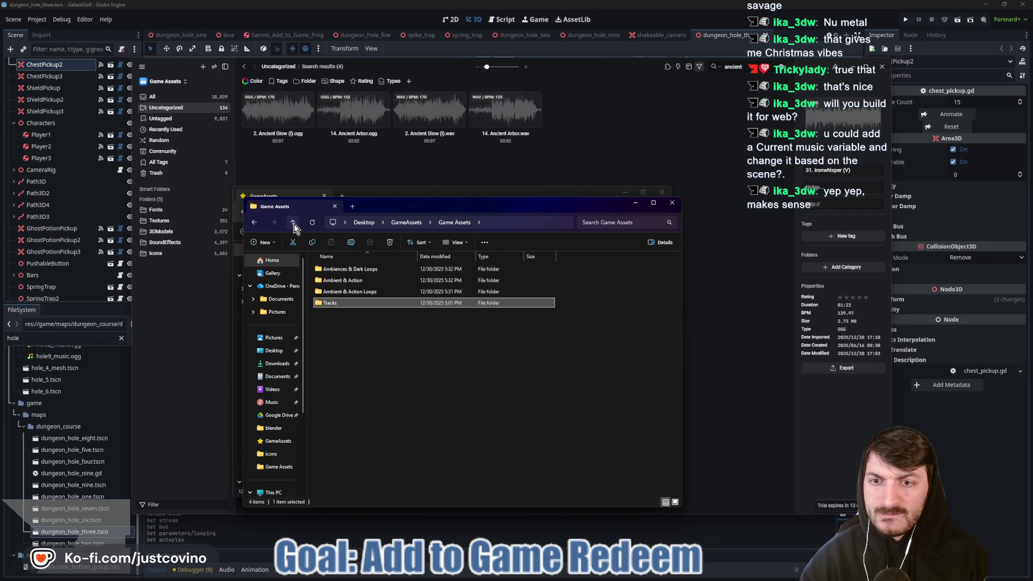
Copy all 35 wav loops from Ambient & Action Loops > wav into Game Assets.
{"action": "double_click", "coordinate": [376, 294]}
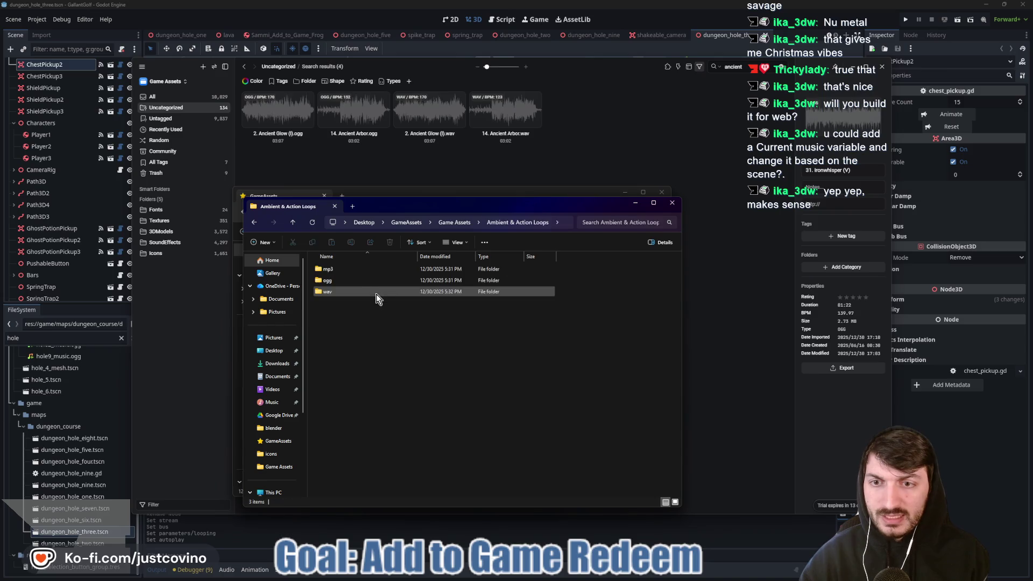
{"action": "double_click", "coordinate": [354, 292]}
{"action": "left_click", "coordinate": [340, 270]}
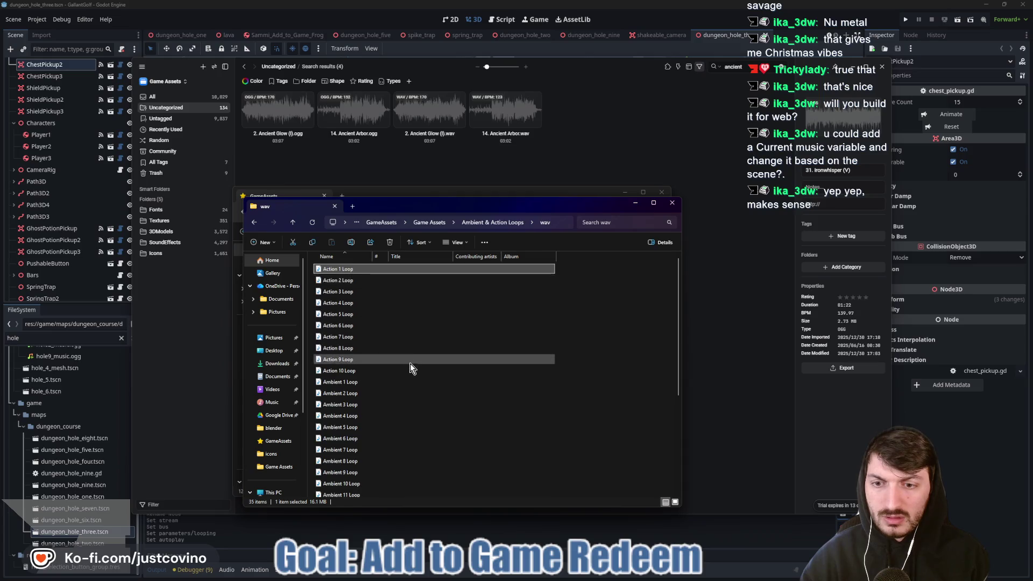
{"action": "scroll", "coordinate": [409, 366], "scroll_direction": "down", "scroll_amount": 5}
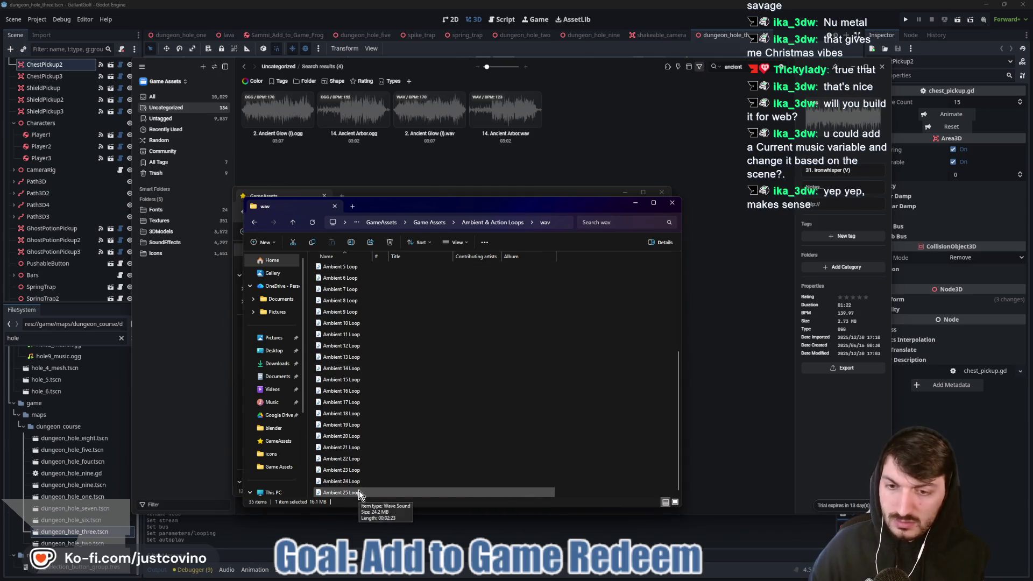
{"action": "key", "text": "ctrl+a"}
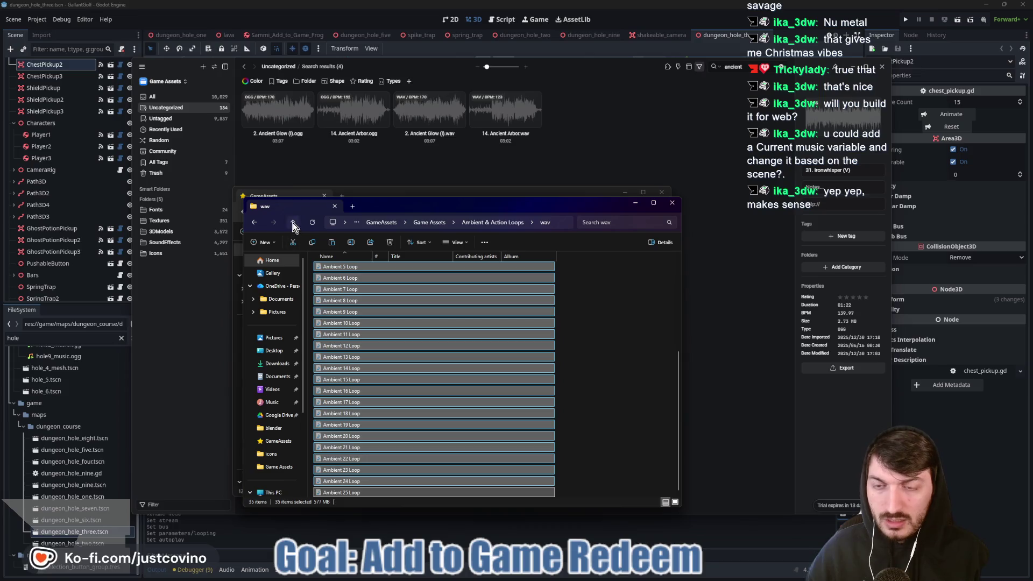
{"action": "left_click", "coordinate": [293, 223]}
{"action": "left_click", "coordinate": [292, 223]}
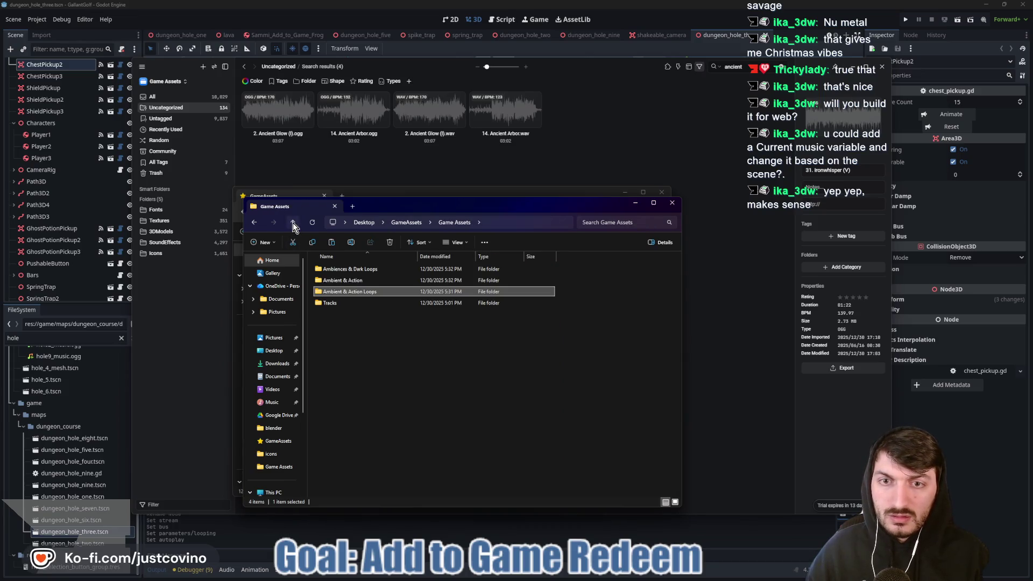
{"action": "left_click", "coordinate": [362, 335]}
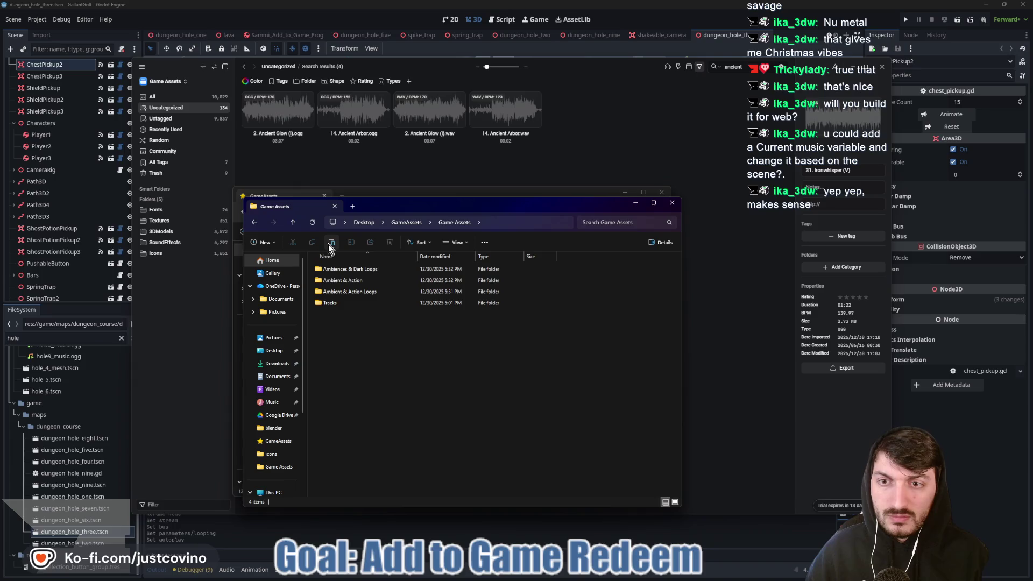
{"action": "key", "text": "ctrl+v"}
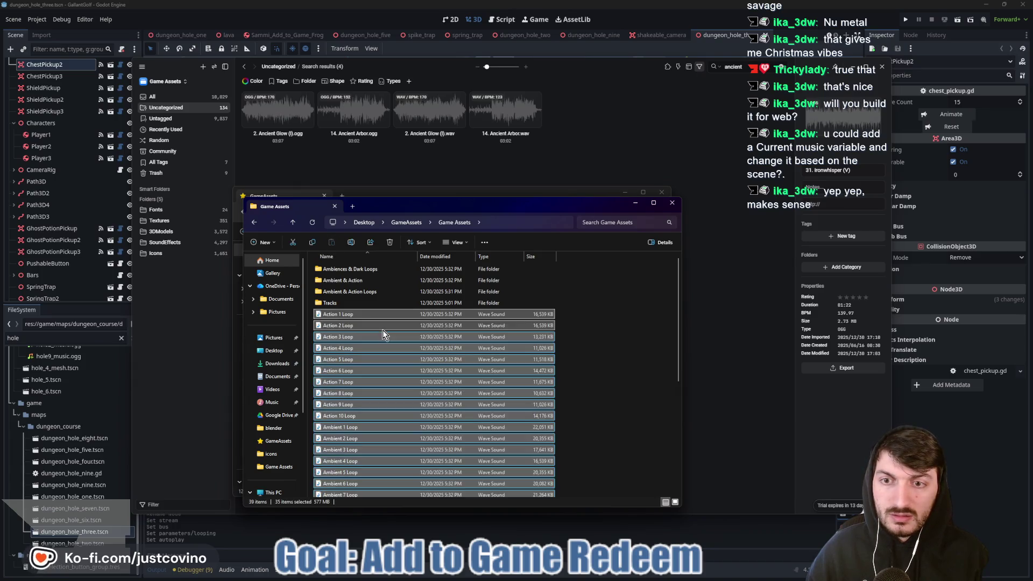
{"action": "left_click", "coordinate": [176, 371]}
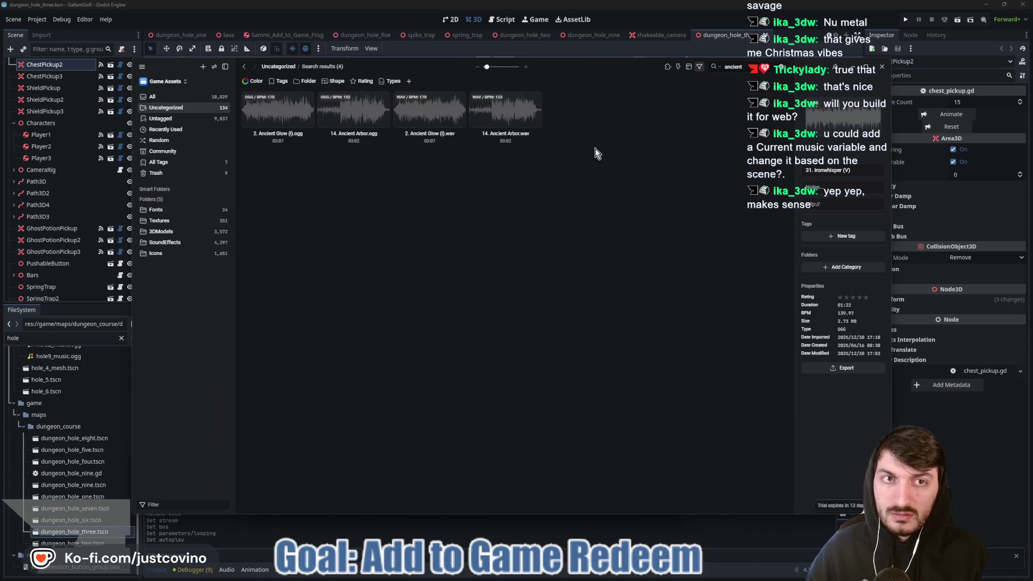
Clear Eagle's 'ancient' search and close the GameAssets Explorer window.
{"action": "left_click", "coordinate": [783, 72]}
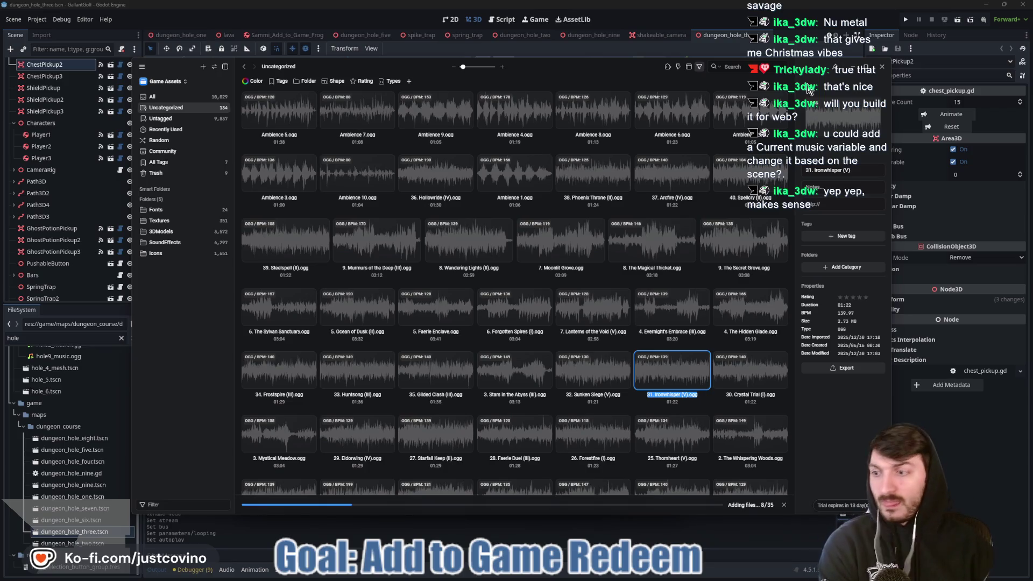
{"action": "mouse_move", "coordinate": [544, 577]}
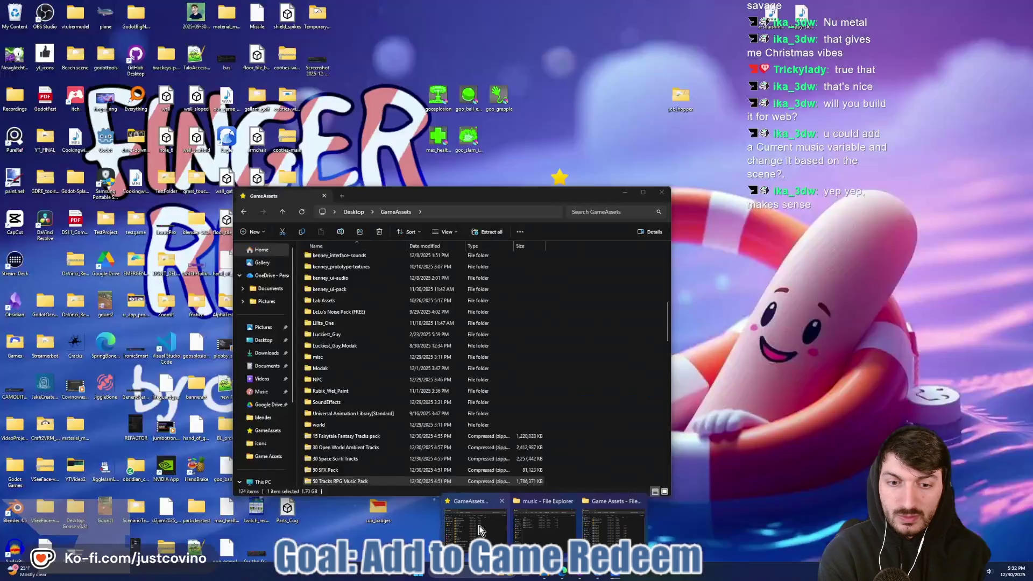
{"action": "left_click", "coordinate": [474, 520]}
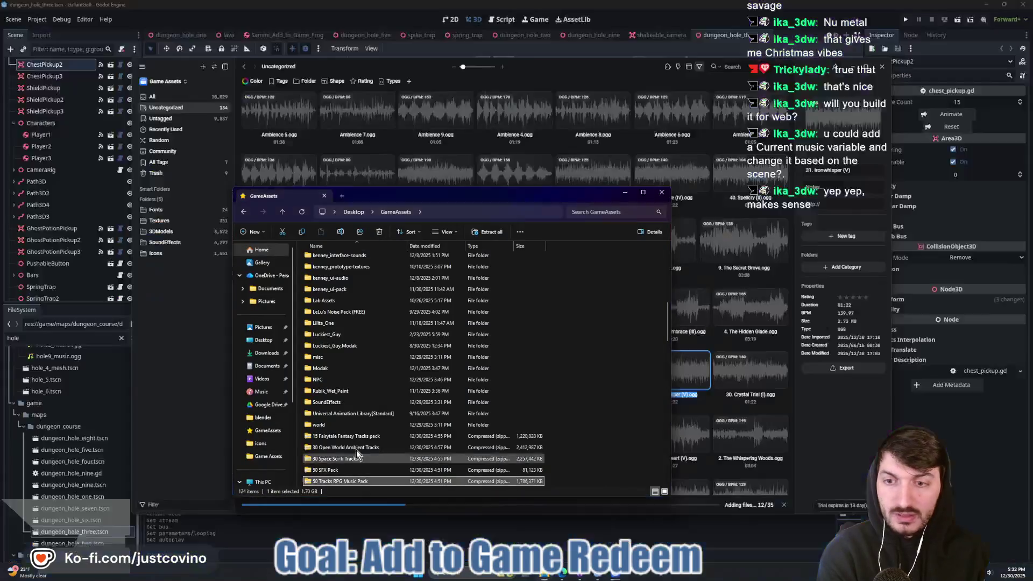
{"action": "left_click", "coordinate": [272, 483]}
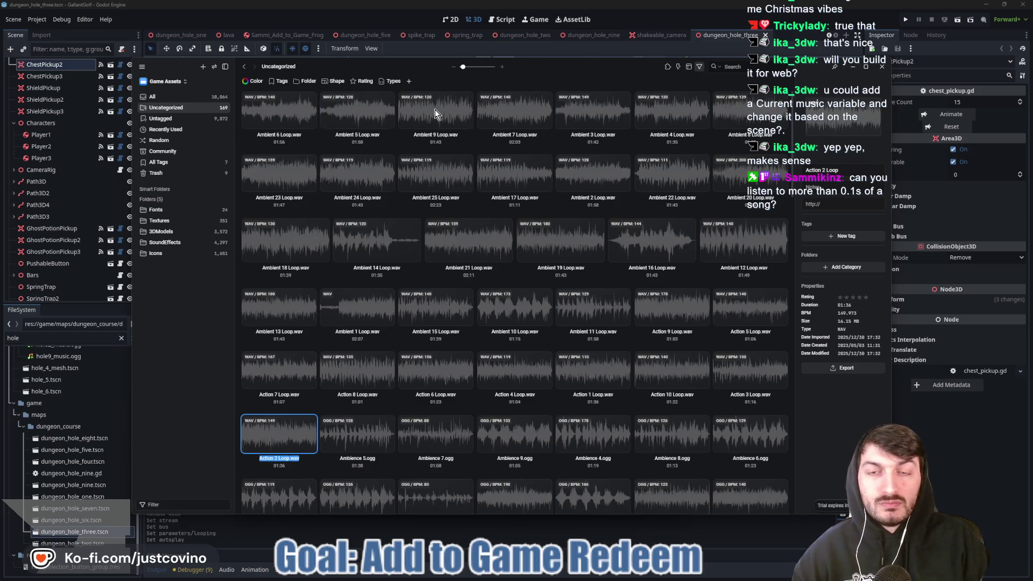
Preview Ambient 9 Loop, inspect Ambient 23 Loop's details, and reopen the Game Assets window.
{"action": "left_click", "coordinate": [419, 117]}
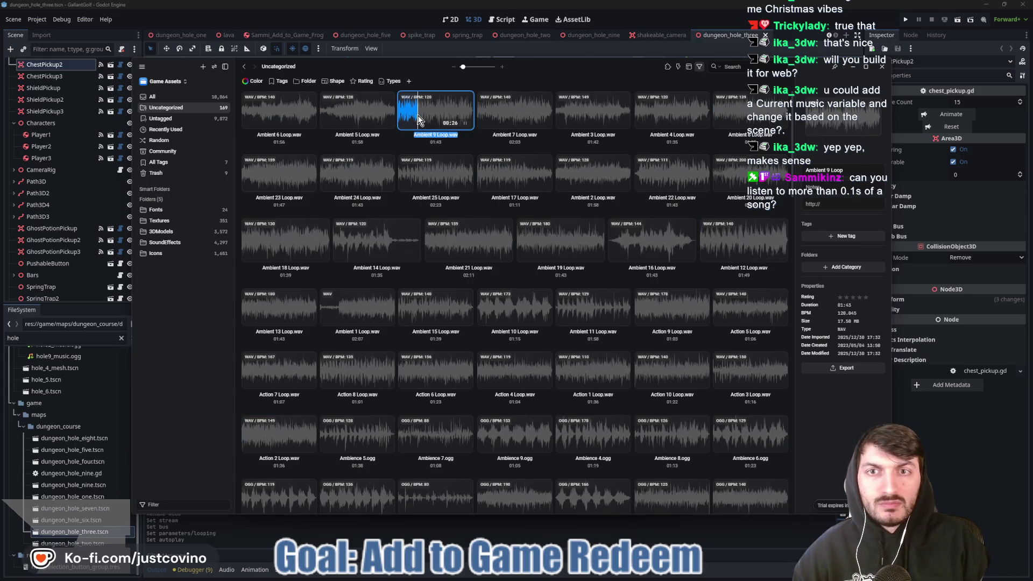
{"action": "left_click", "coordinate": [277, 179]}
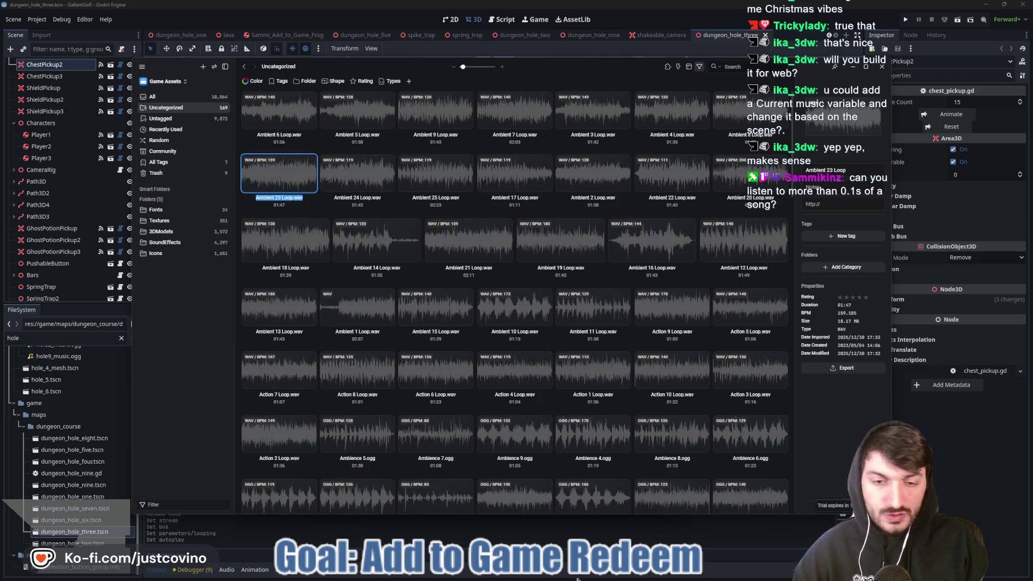
{"action": "mouse_move", "coordinate": [551, 576]}
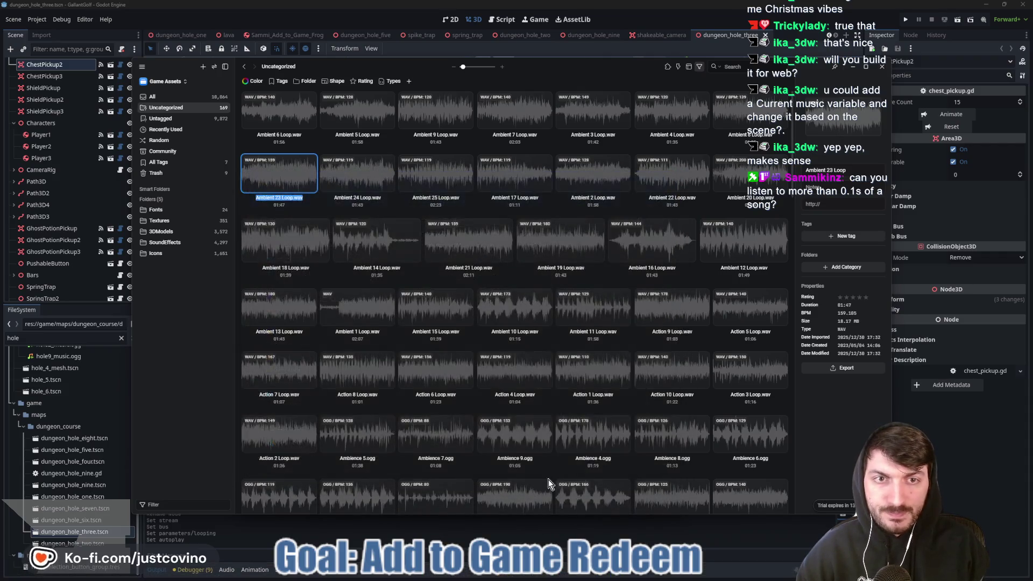
{"action": "left_click", "coordinate": [544, 520]}
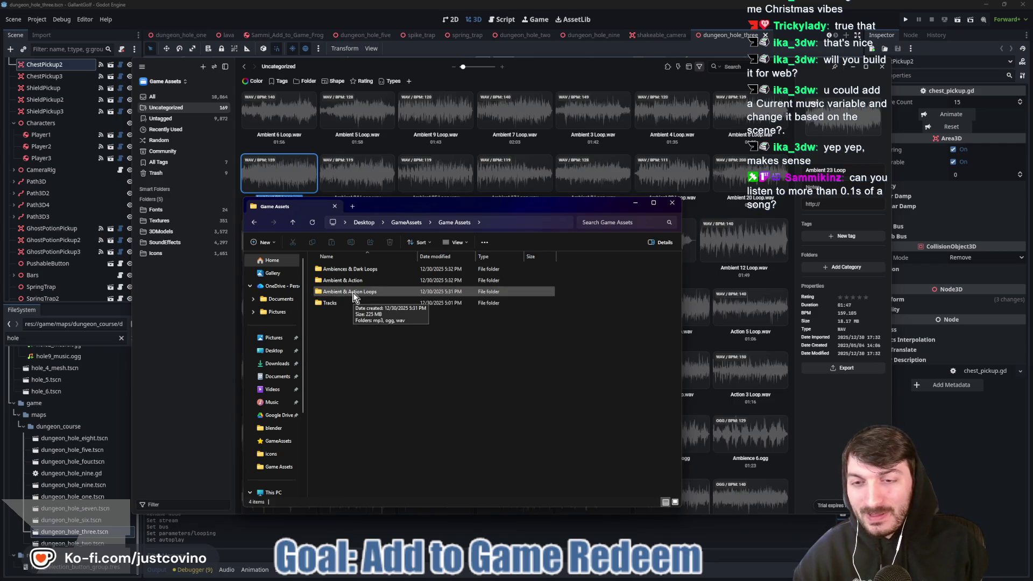
Select all 35 ogg loop files in Ambient & Action Loops > ogg.
{"action": "double_click", "coordinate": [353, 294]}
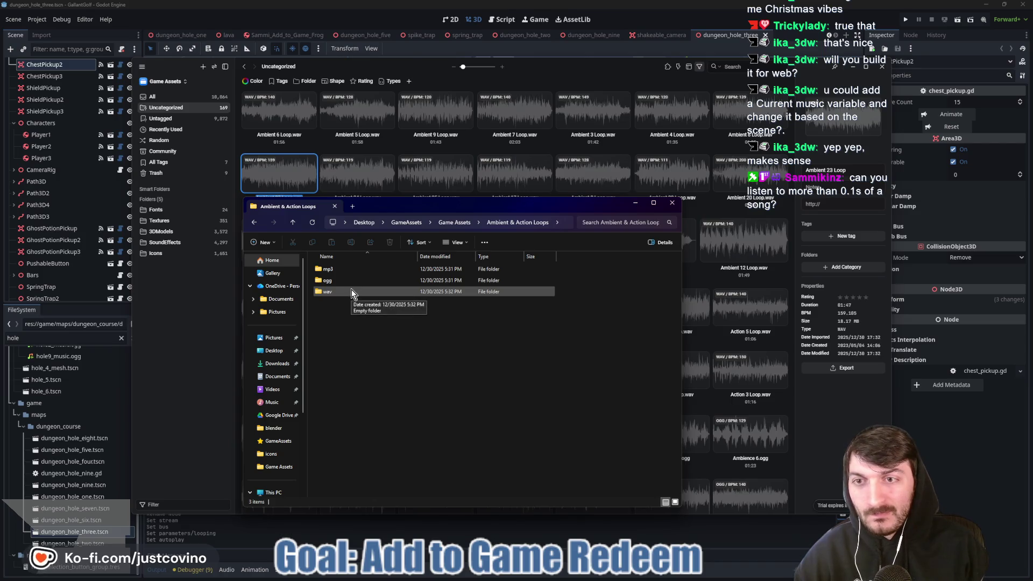
{"action": "double_click", "coordinate": [343, 284]}
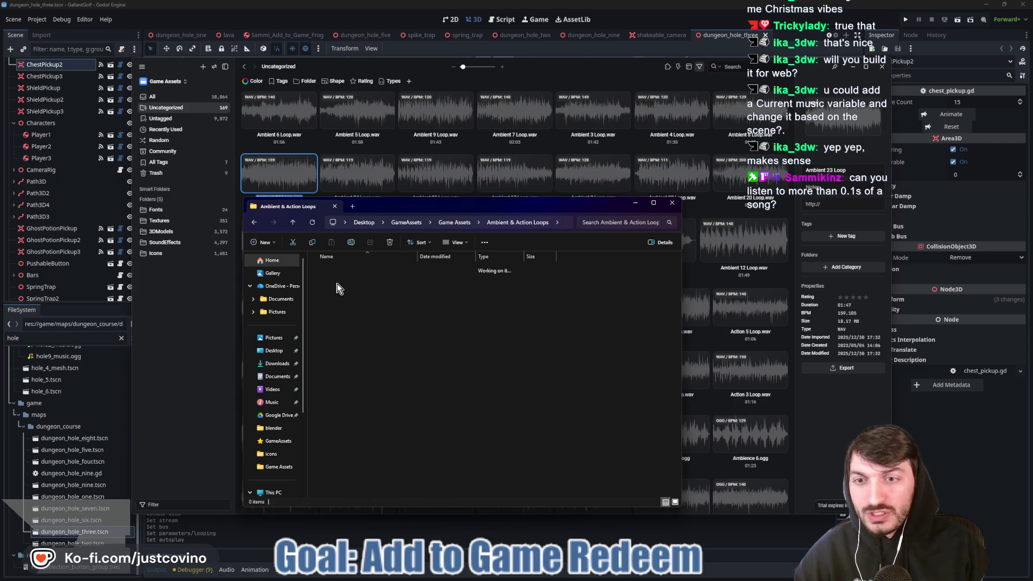
{"action": "left_click", "coordinate": [293, 225]}
{"action": "double_click", "coordinate": [359, 288]}
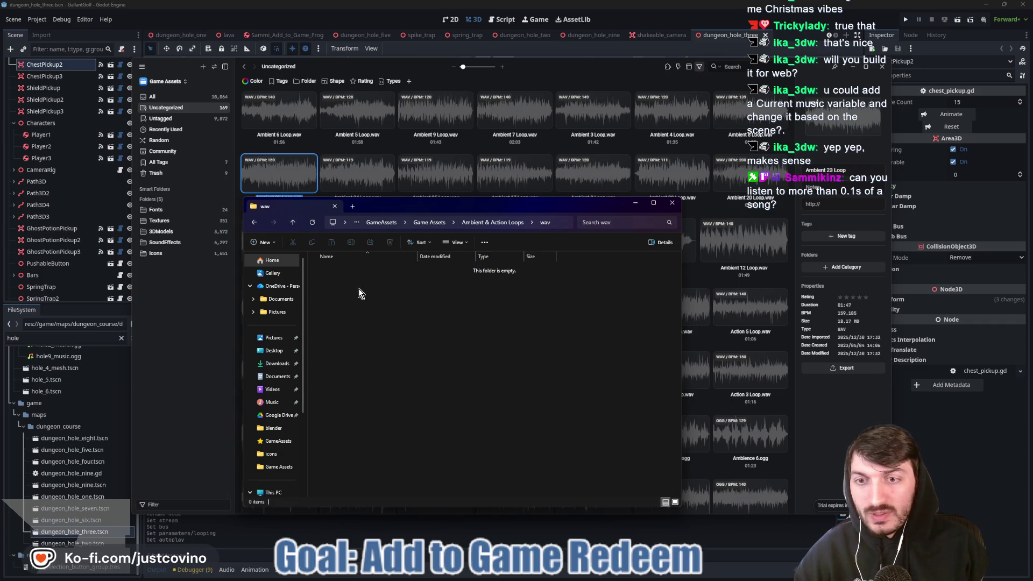
{"action": "left_click", "coordinate": [295, 224]}
{"action": "double_click", "coordinate": [344, 279]}
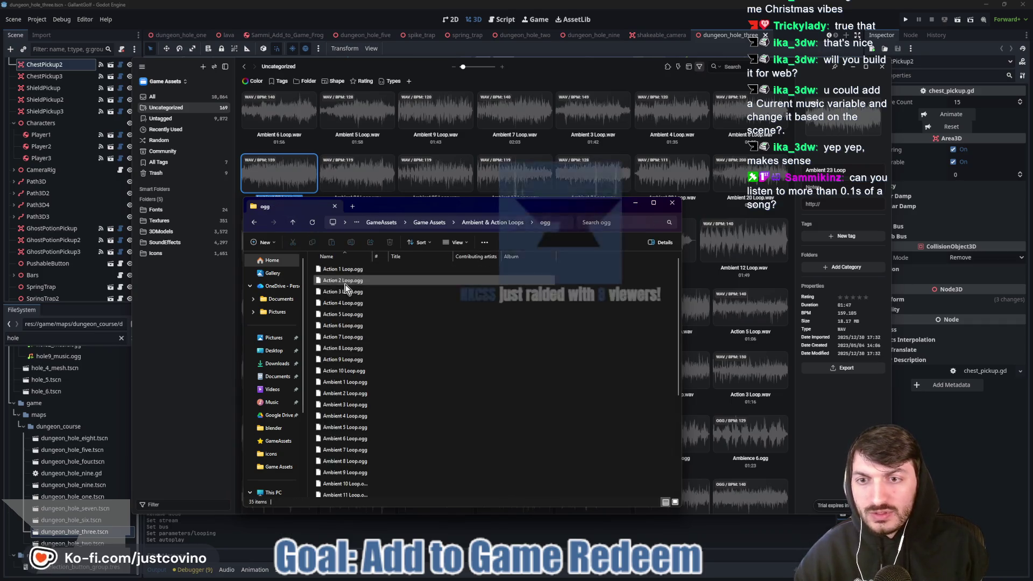
{"action": "left_click", "coordinate": [345, 271]}
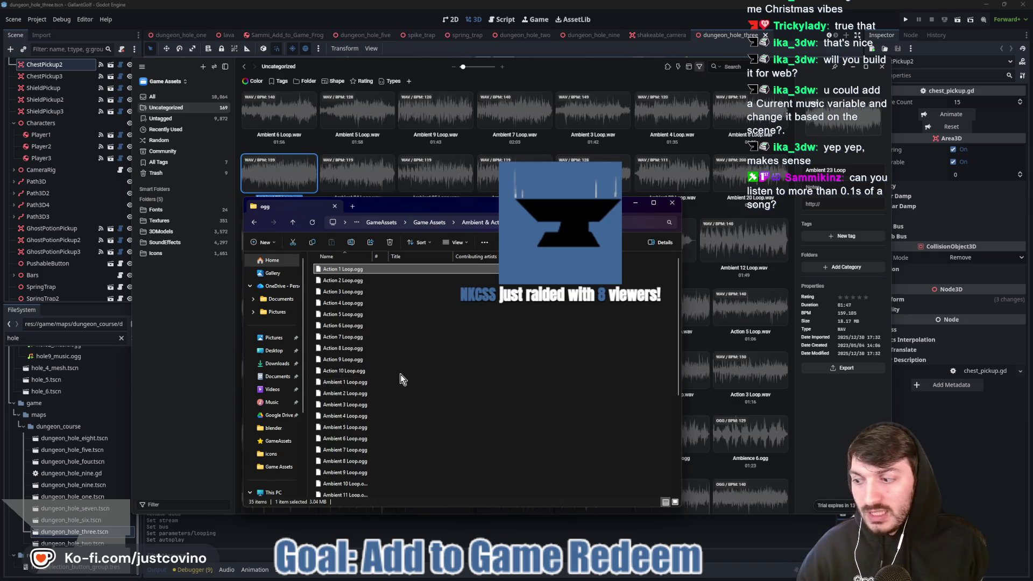
{"action": "scroll", "coordinate": [401, 375], "scroll_direction": "down", "scroll_amount": 5}
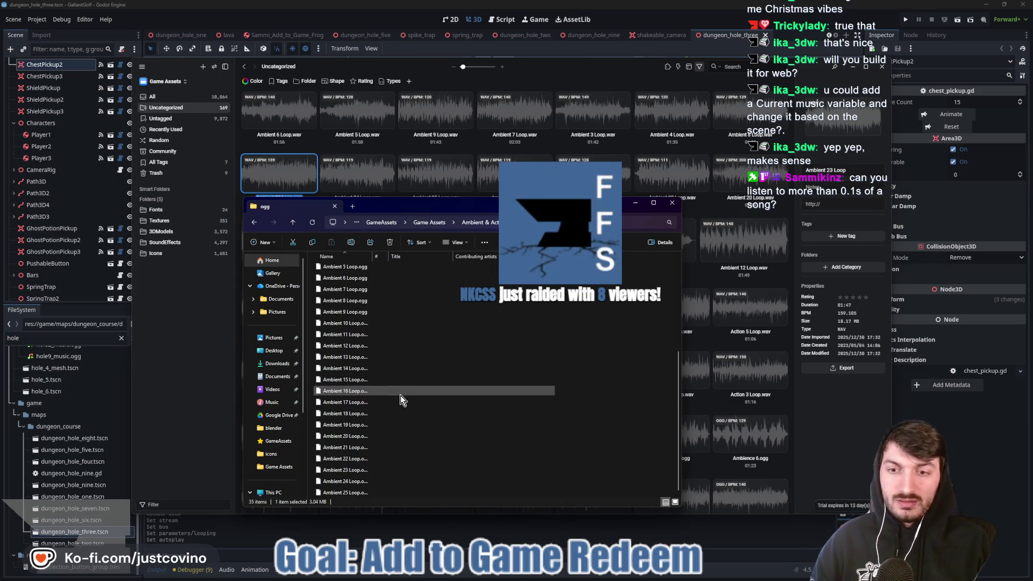
{"action": "key", "text": "ctrl+a"}
{"action": "scroll", "coordinate": [412, 403], "scroll_direction": "up", "scroll_amount": 5}
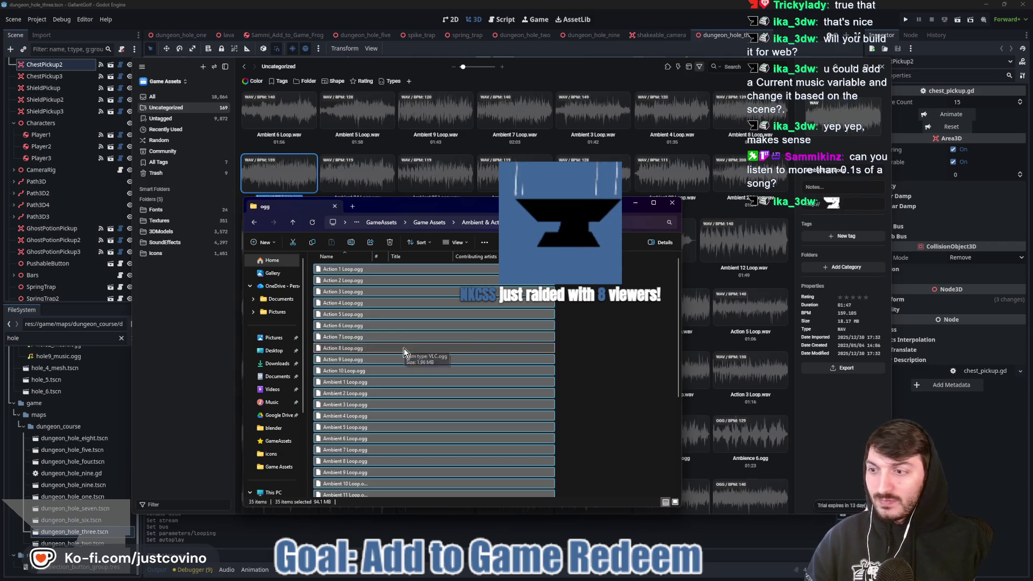
Paste the 35 ogg loops into Game Assets and return to Godot.
{"action": "left_click", "coordinate": [293, 224]}
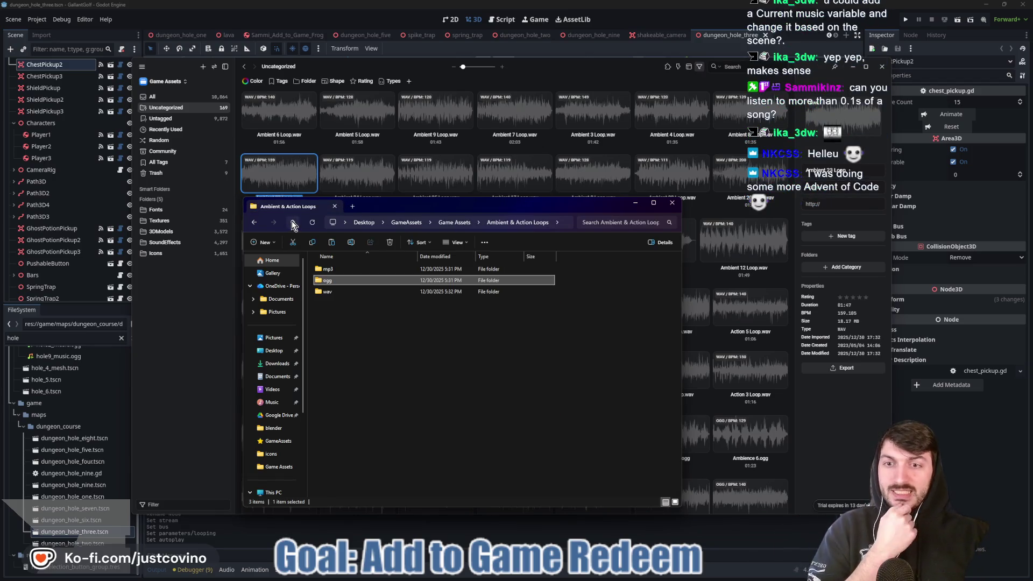
{"action": "left_click", "coordinate": [294, 224]}
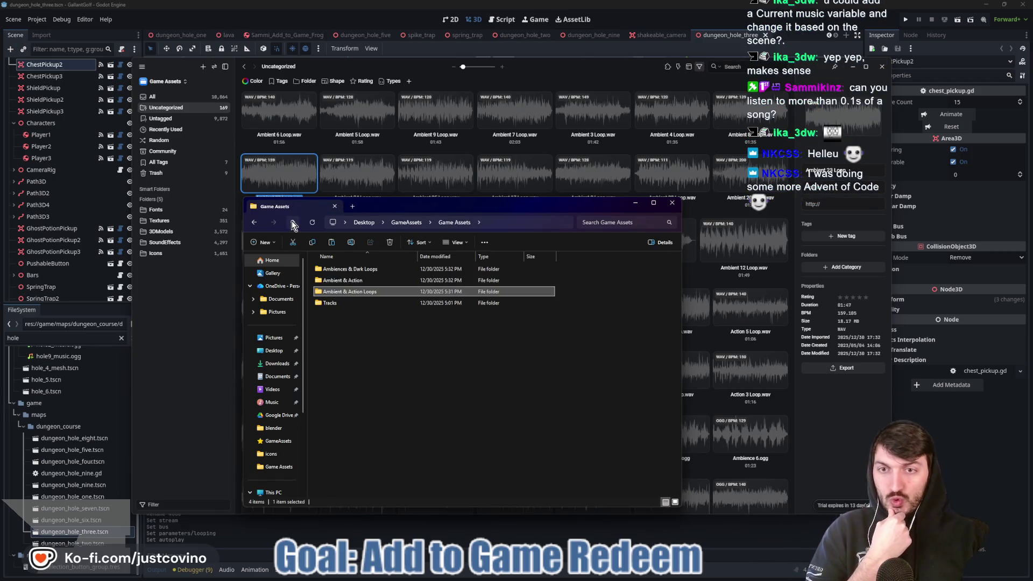
{"action": "left_click", "coordinate": [399, 381]}
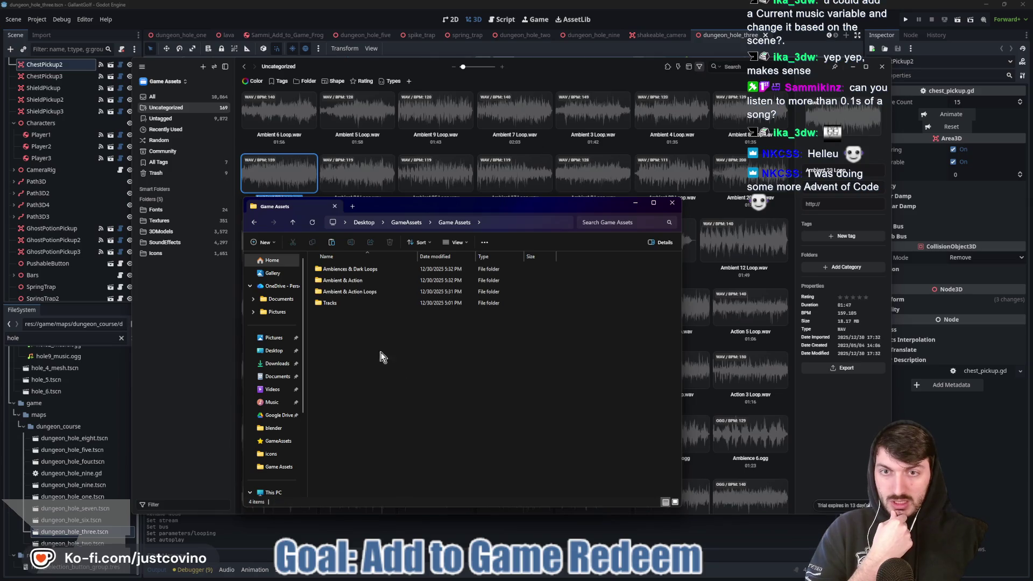
{"action": "left_click", "coordinate": [331, 247]}
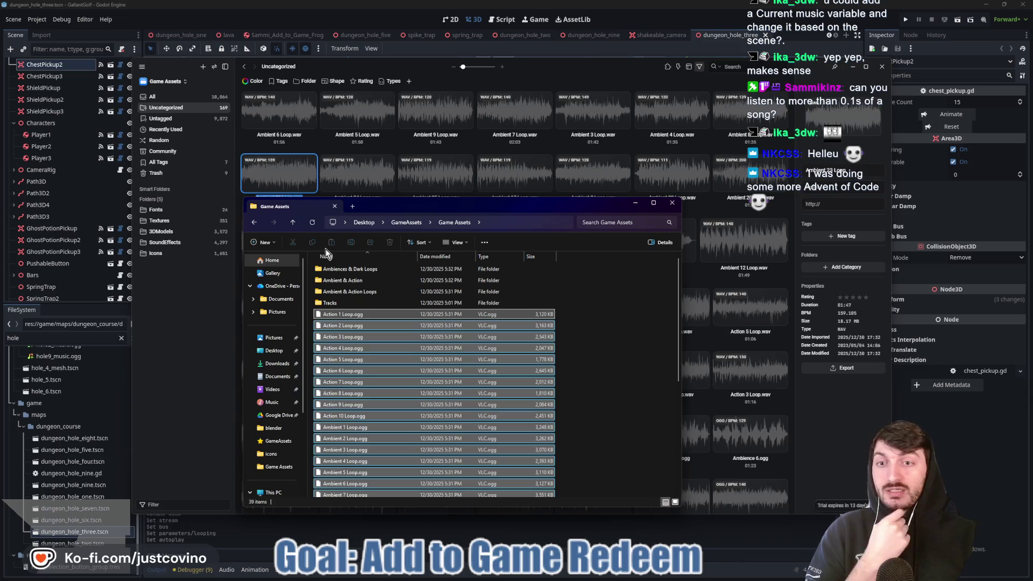
{"action": "key", "text": "alt+Tab"}
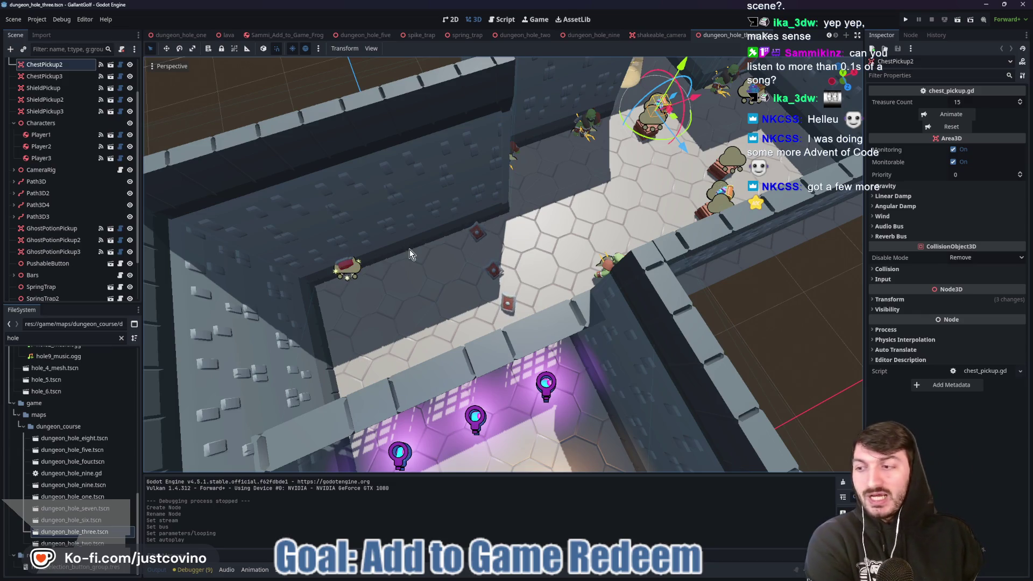
Switch to dungeon_hole_one, frame the dungeon room, and run the project to test the music.
{"action": "mouse_move", "coordinate": [619, 172]}
{"action": "left_mouse_down"}
{"action": "mouse_move", "coordinate": [522, 251]}
{"action": "mouse_move", "coordinate": [519, 237]}
{"action": "left_mouse_up"}
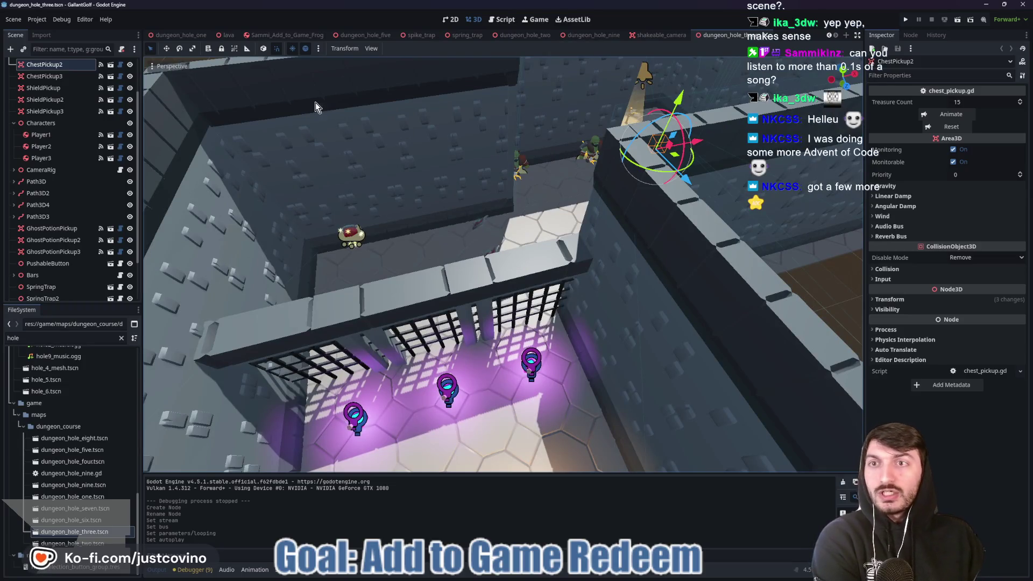
{"action": "left_click", "coordinate": [183, 38]}
{"action": "scroll", "coordinate": [482, 144], "scroll_direction": "down", "scroll_amount": 5}
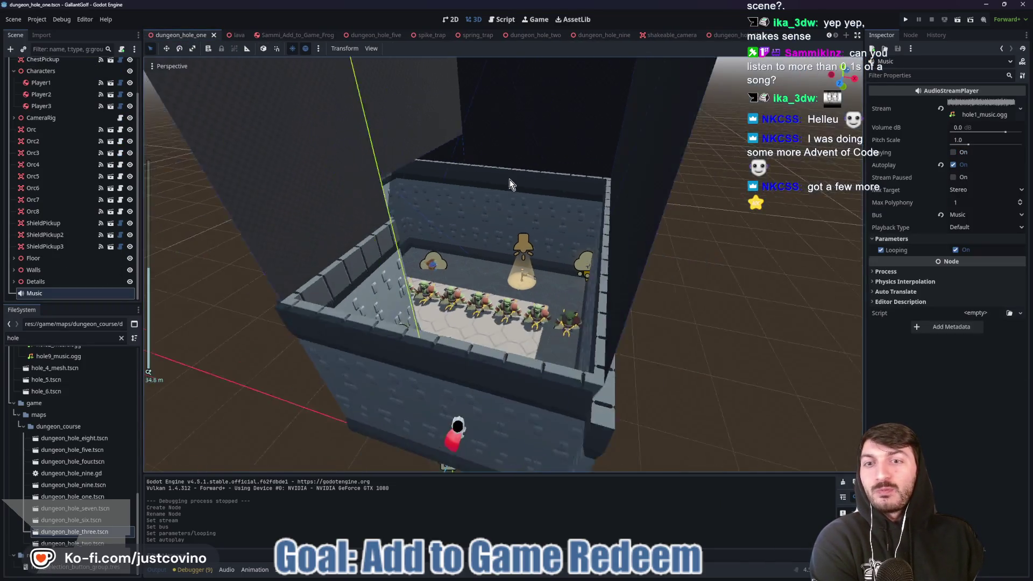
{"action": "mouse_move", "coordinate": [515, 196]}
{"action": "left_mouse_down"}
{"action": "mouse_move", "coordinate": [544, 236]}
{"action": "mouse_move", "coordinate": [551, 218]}
{"action": "left_mouse_up"}
{"action": "scroll", "coordinate": [547, 247], "scroll_direction": "up", "scroll_amount": 5}
{"action": "scroll", "coordinate": [550, 220], "scroll_direction": "down", "scroll_amount": 5}
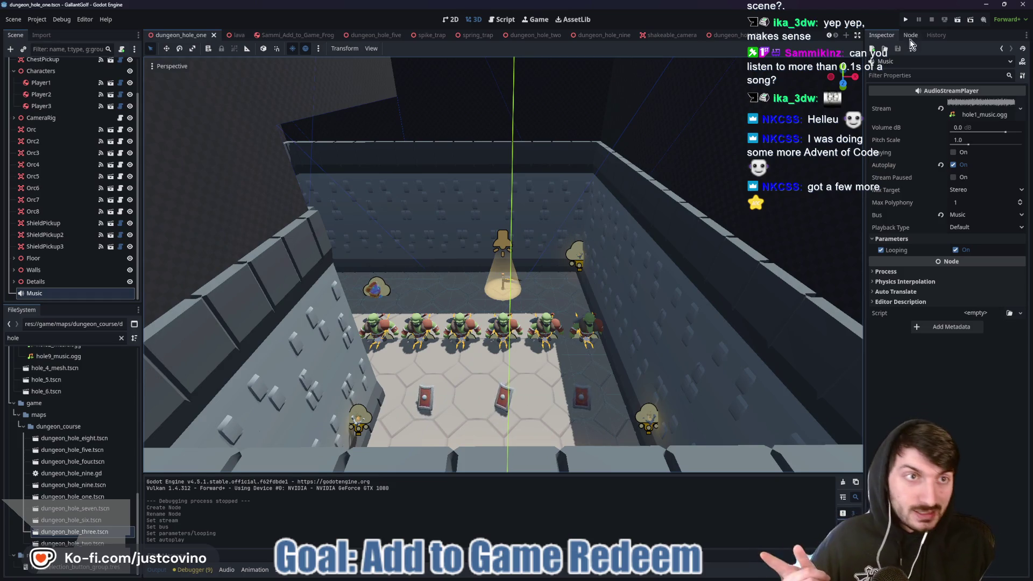
{"action": "left_click", "coordinate": [905, 20]}
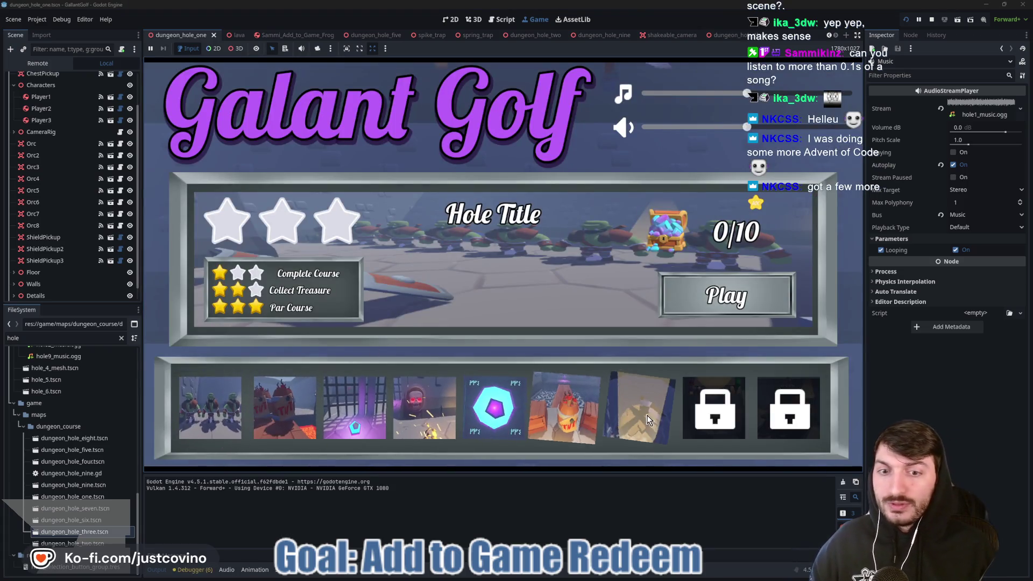
Turn down the music and sound effects volumes and pick the first dungeon hole level.
{"action": "left_click_drag", "start_coordinate": [725, 129], "coordinate": [659, 128]}
{"action": "left_click_drag", "start_coordinate": [662, 93], "coordinate": [673, 93]}
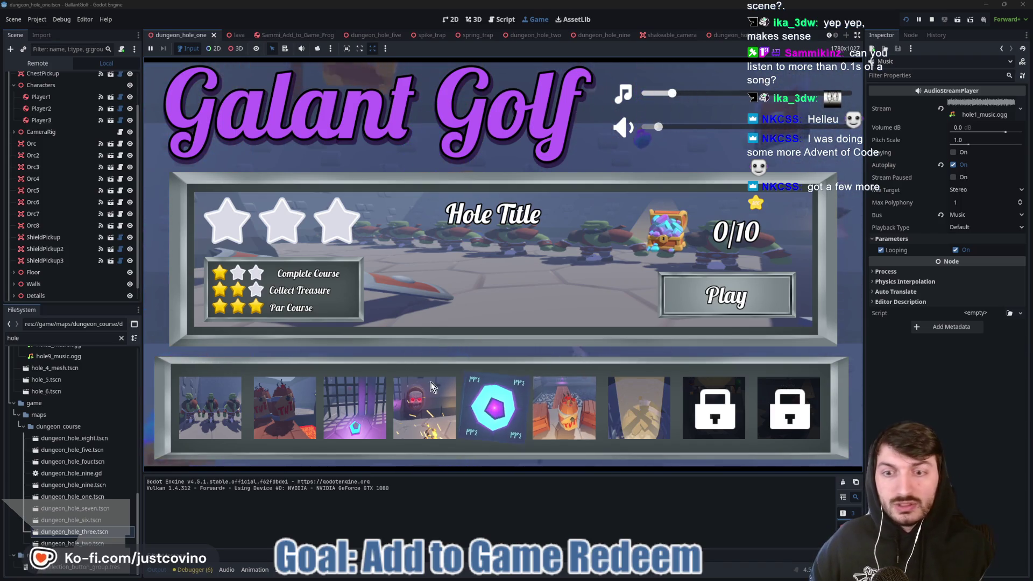
{"action": "left_click", "coordinate": [210, 408]}
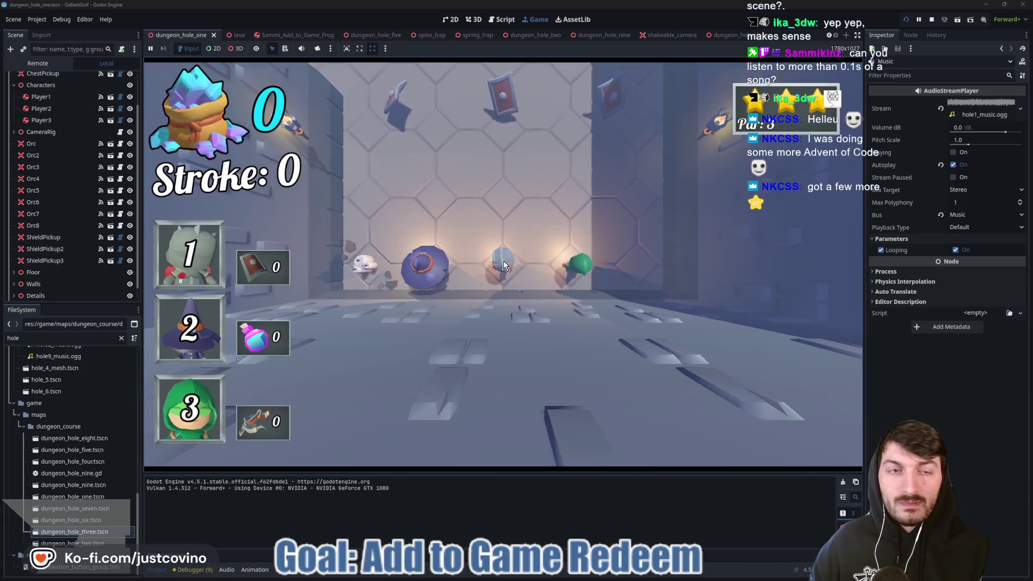
Play The Line Holds hole, taking several shots and collecting a gem, then stop the game.
{"action": "left_click", "coordinate": [503, 338]}
{"action": "left_click", "coordinate": [513, 319]}
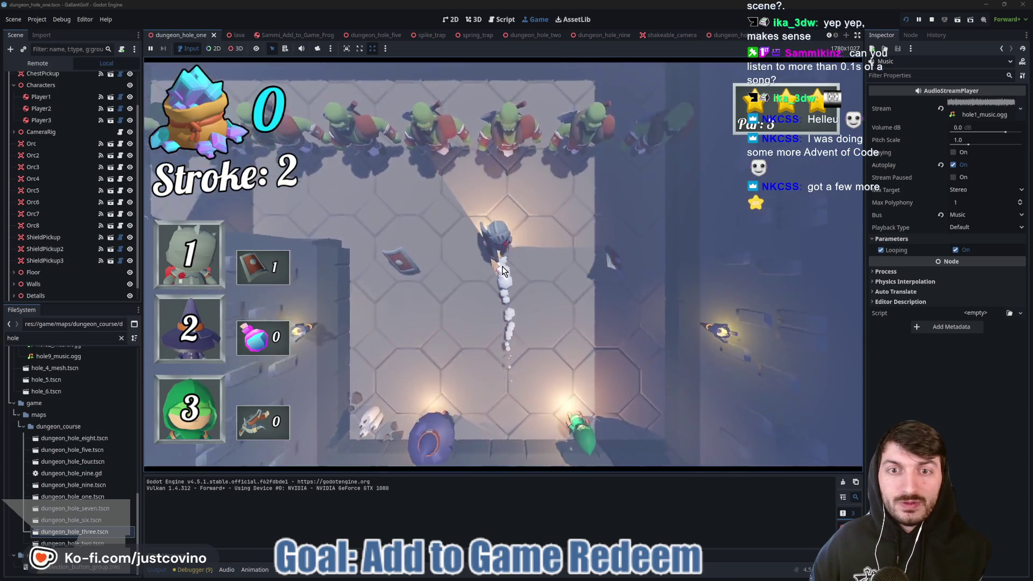
{"action": "left_click", "coordinate": [518, 301]}
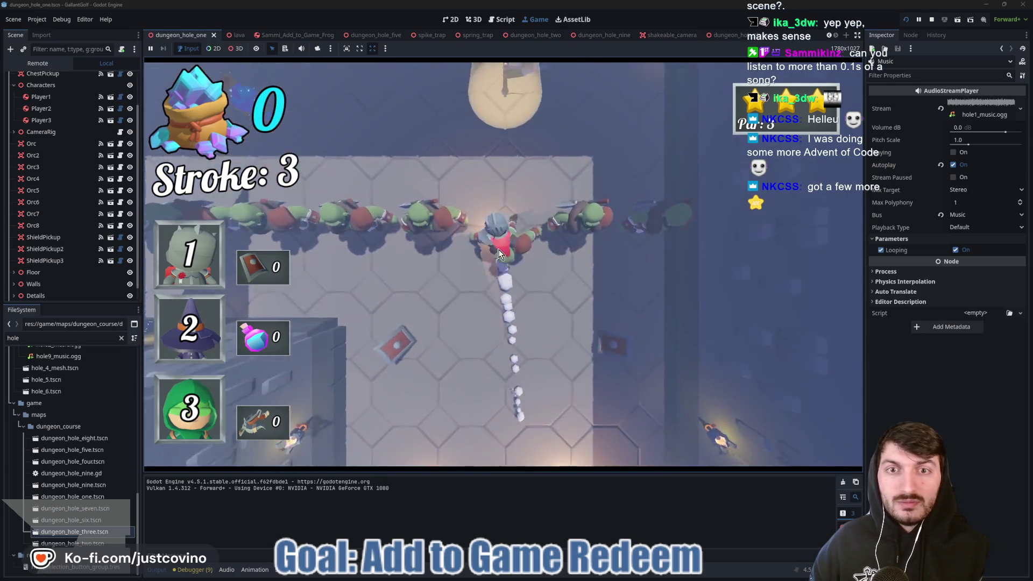
{"action": "left_click", "coordinate": [610, 264]}
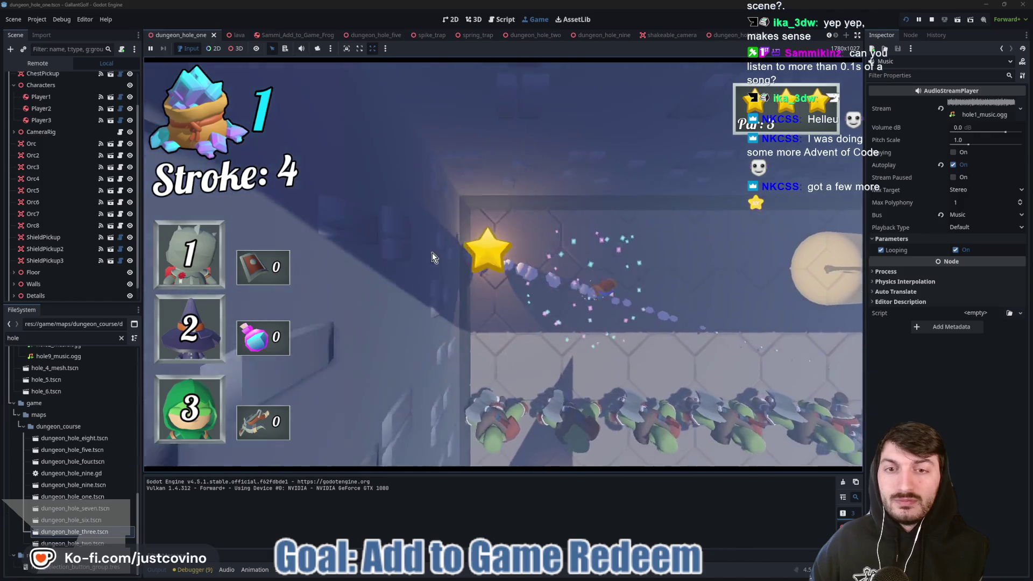
{"action": "left_click", "coordinate": [553, 266]}
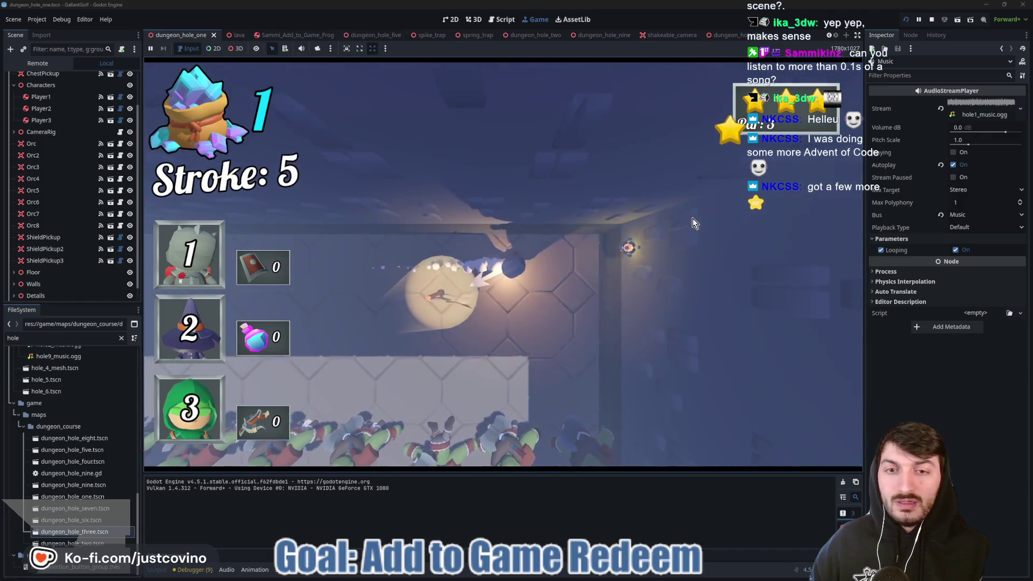
{"action": "left_click", "coordinate": [692, 220]}
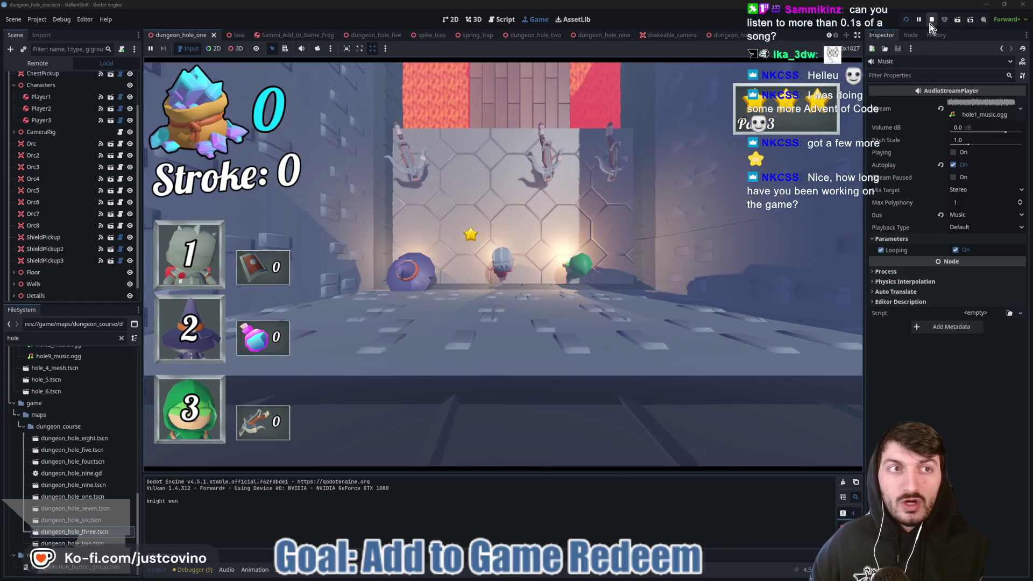
{"action": "left_click", "coordinate": [931, 20]}
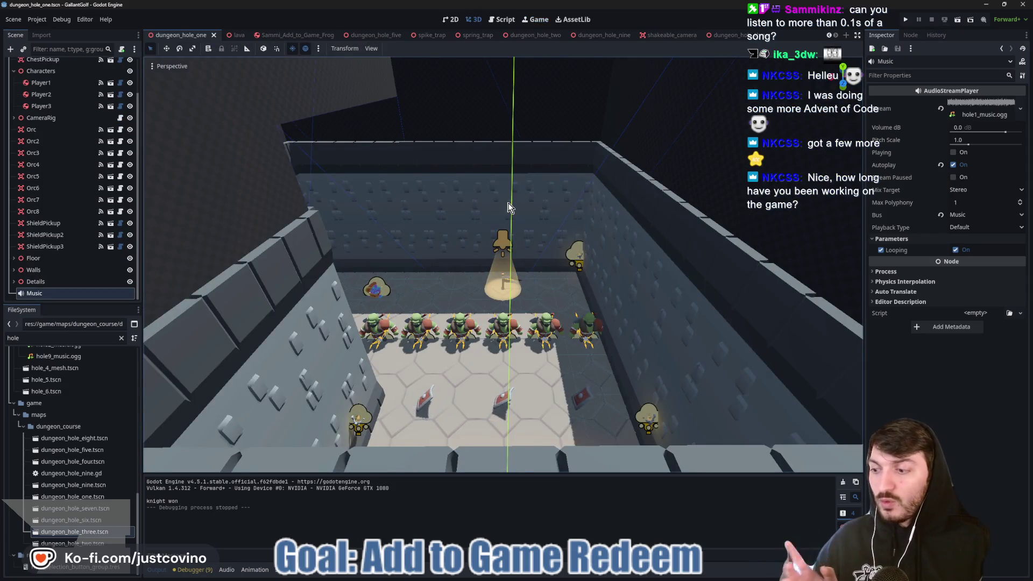
Switch to the Sammi_Add_to_Game_Frog scene and orbit so the frog faces the camera.
{"action": "left_click", "coordinate": [291, 36]}
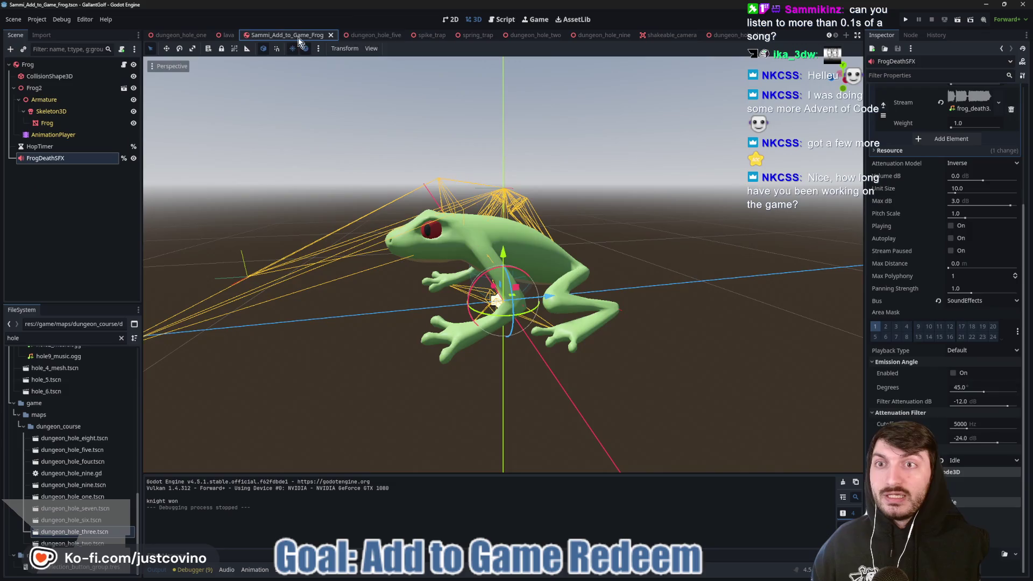
{"action": "scroll", "coordinate": [612, 173], "scroll_direction": "down", "scroll_amount": 3}
{"action": "mouse_move", "coordinate": [611, 173]}
{"action": "left_mouse_down"}
{"action": "mouse_move", "coordinate": [671, 179]}
{"action": "mouse_move", "coordinate": [596, 179]}
{"action": "left_mouse_up"}
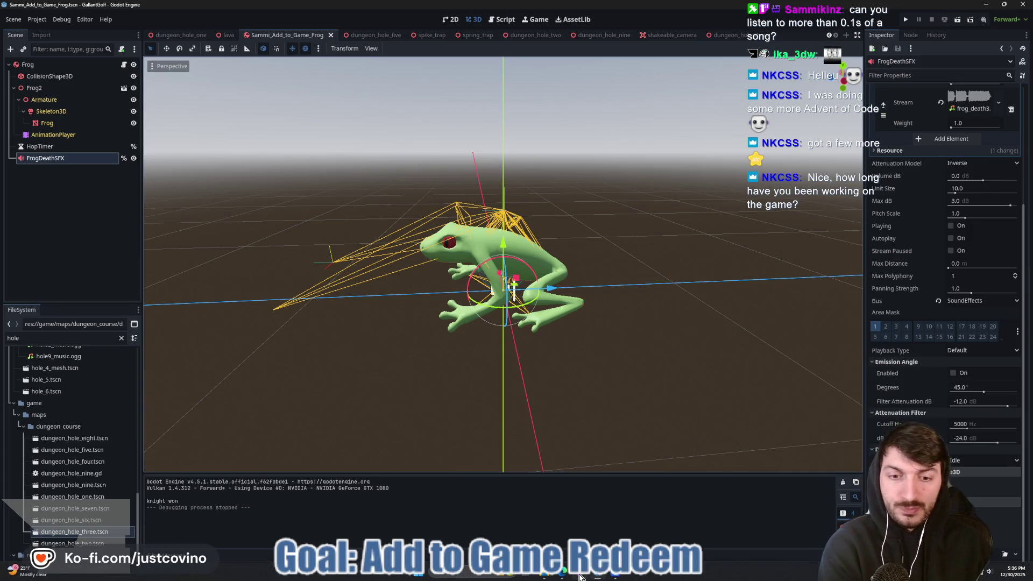
Bring up GitHub Desktop and view the gallant_golf repository's commit history.
{"action": "left_click", "coordinate": [581, 577]}
{"action": "left_click", "coordinate": [401, 123]}
{"action": "scroll", "coordinate": [393, 297], "scroll_direction": "down", "scroll_amount": 1}
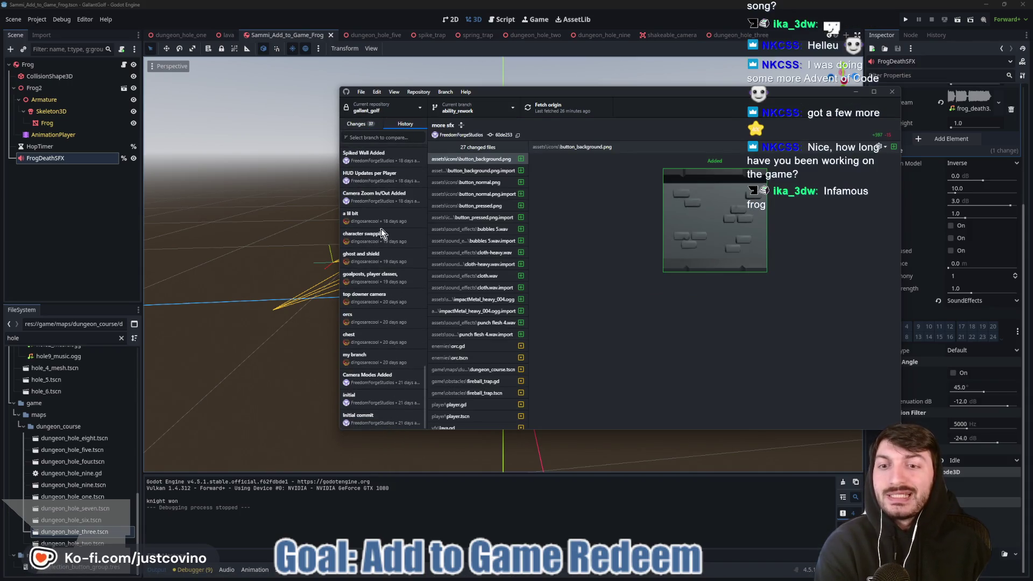
Commit the 37 frog changes as 'Frog Add to Game' on ability_rework and push to origin.
{"action": "left_click", "coordinate": [358, 126]}
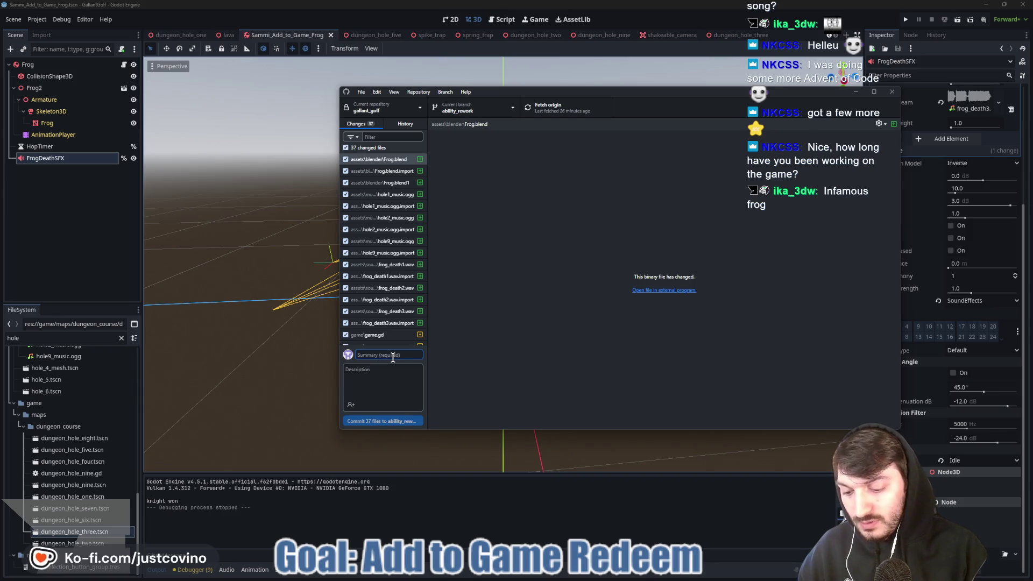
{"action": "type", "text": "Add"}
{"action": "key", "text": "BackSpace"}
{"action": "key", "text": "BackSpace"}
{"action": "type", "text": "Frog"}
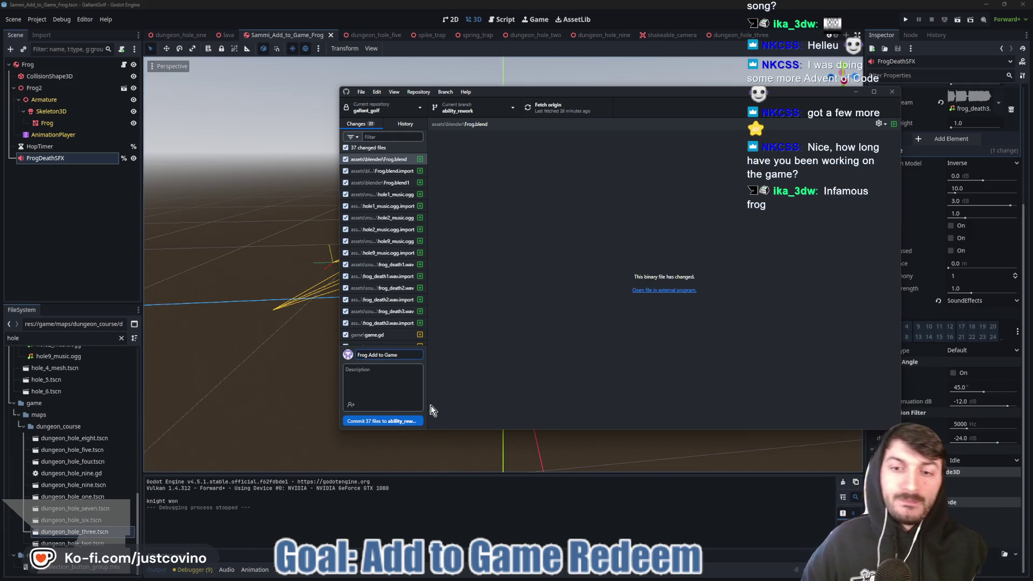
{"action": "left_click", "coordinate": [398, 422]}
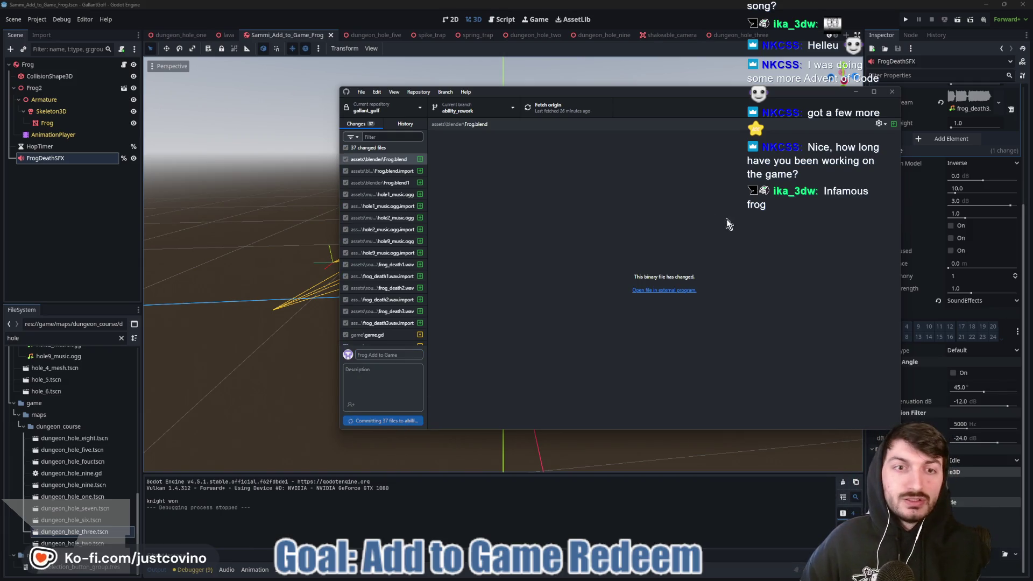
{"action": "left_click", "coordinate": [760, 201]}
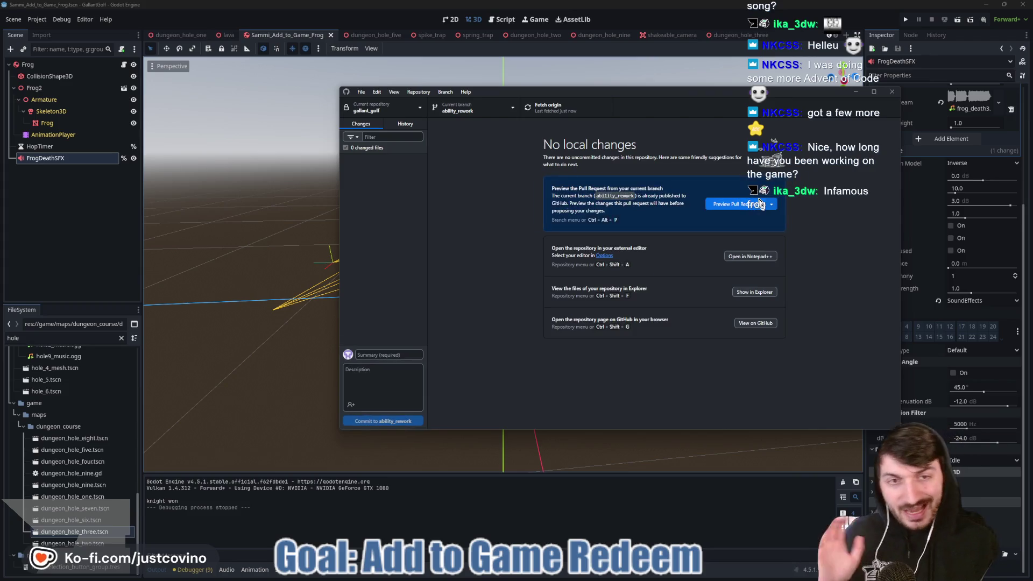
{"action": "left_click", "coordinate": [615, 506]}
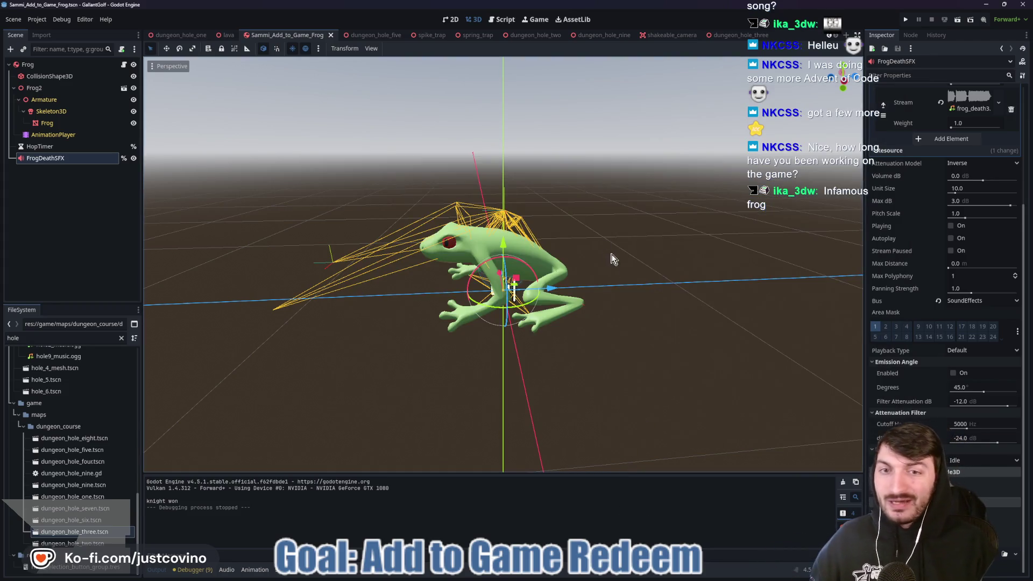
Orbit around the frog model, bring the Eagle loop library forward, then switch to the itch.io page.
{"action": "mouse_move", "coordinate": [426, 374]}
{"action": "left_mouse_down"}
{"action": "mouse_move", "coordinate": [526, 376]}
{"action": "mouse_move", "coordinate": [480, 295]}
{"action": "mouse_move", "coordinate": [562, 188]}
{"action": "left_mouse_up"}
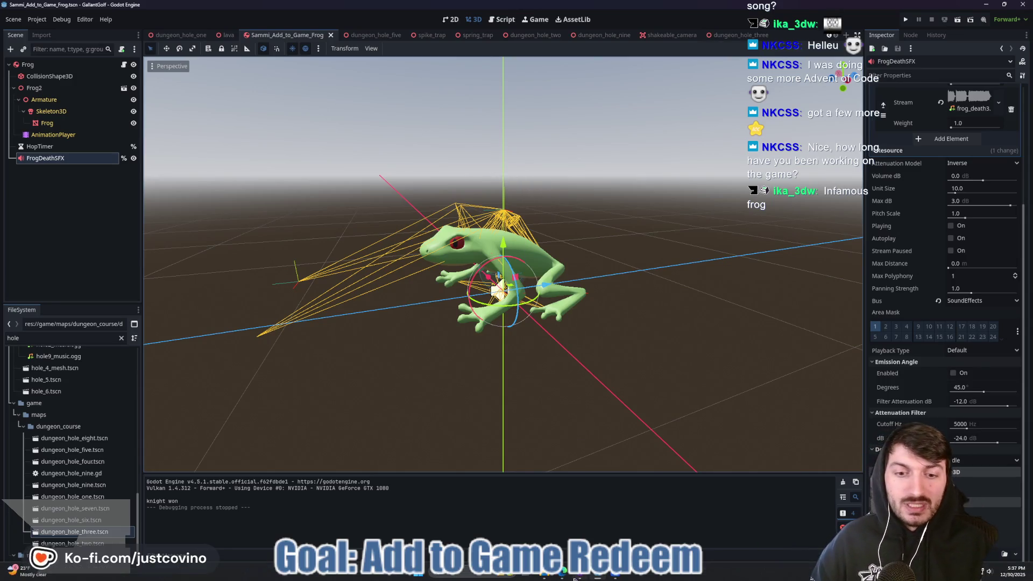
{"action": "left_click", "coordinate": [577, 577]}
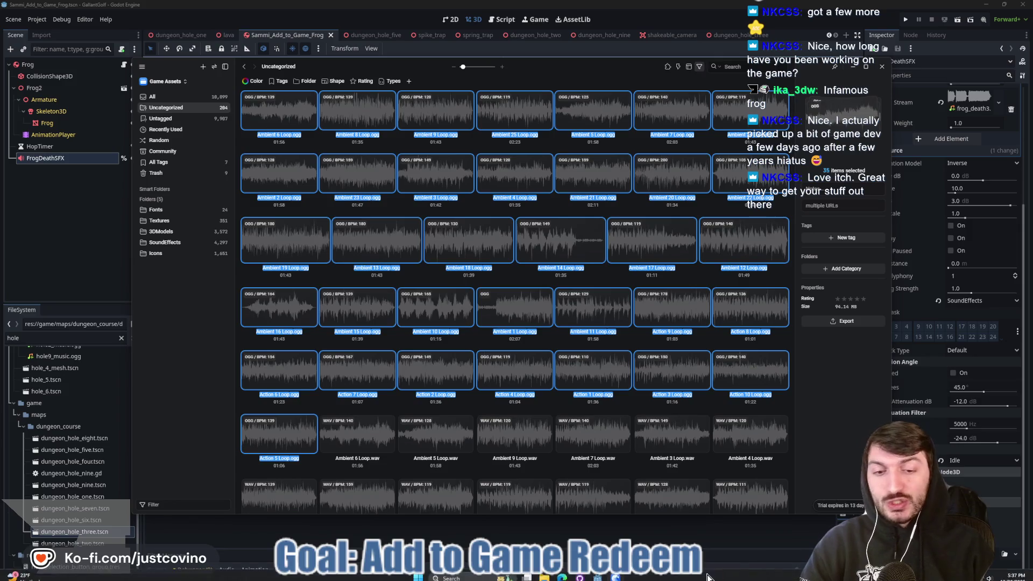
{"action": "key", "text": "alt+Tab"}
Scroll through the Freedom Forge Studios games page on itch.io.
{"action": "scroll", "coordinate": [629, 341], "scroll_direction": "down", "scroll_amount": 14}
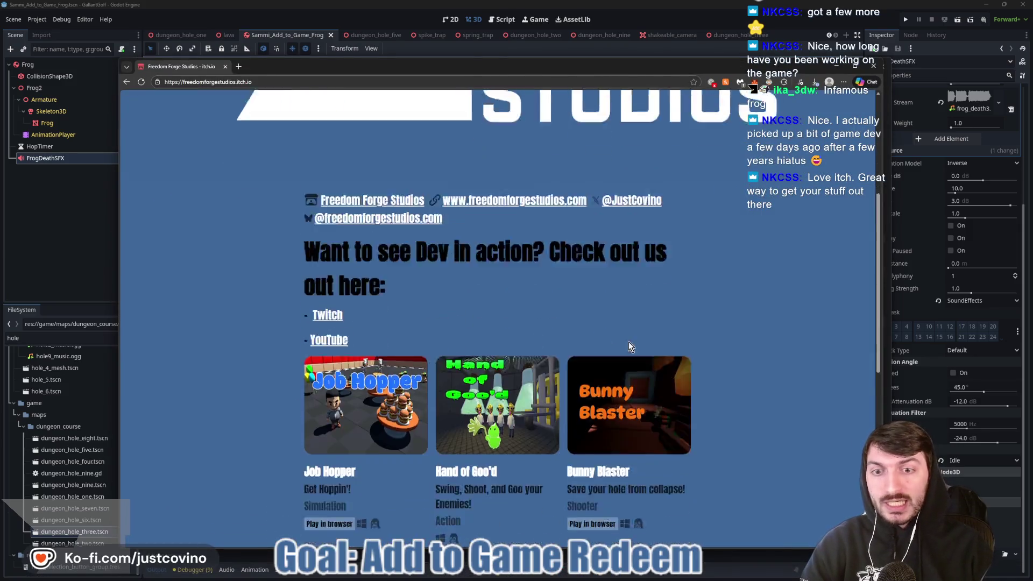
{"action": "scroll", "coordinate": [749, 351], "scroll_direction": "up", "scroll_amount": 7}
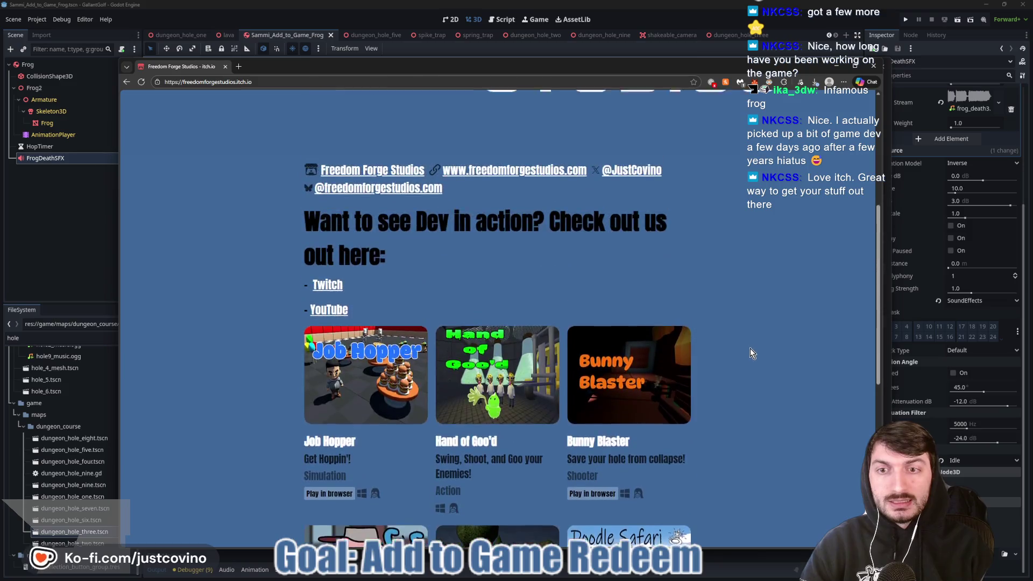
{"action": "scroll", "coordinate": [749, 348], "scroll_direction": "down", "scroll_amount": 4}
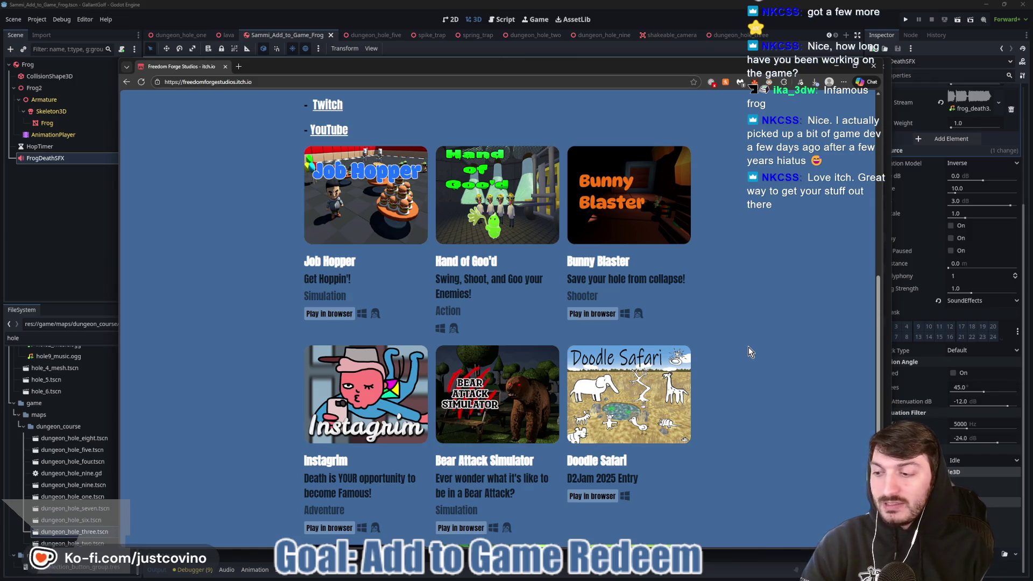
{"action": "scroll", "coordinate": [789, 334], "scroll_direction": "down", "scroll_amount": 4}
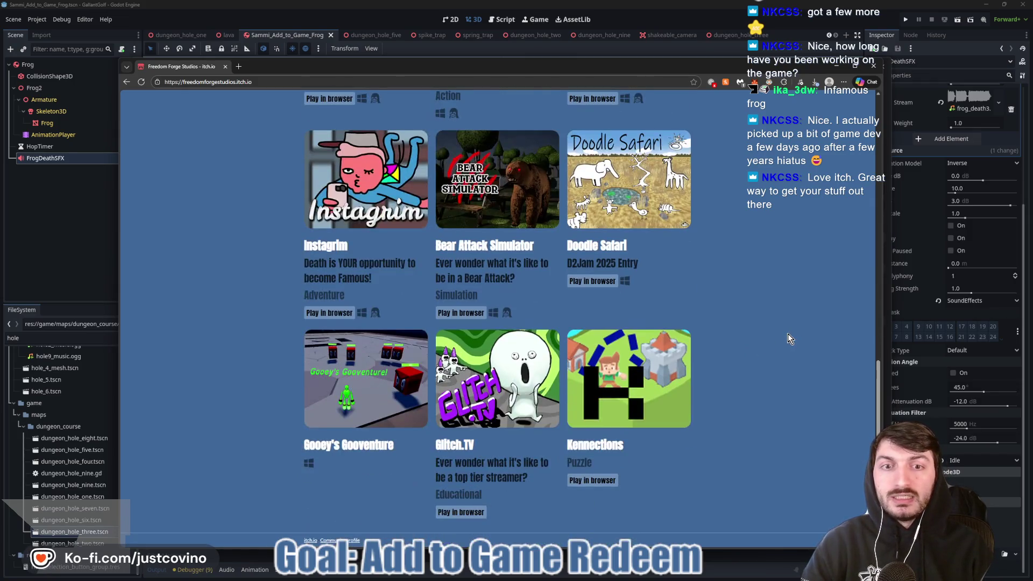
{"action": "scroll", "coordinate": [786, 335], "scroll_direction": "up", "scroll_amount": 6}
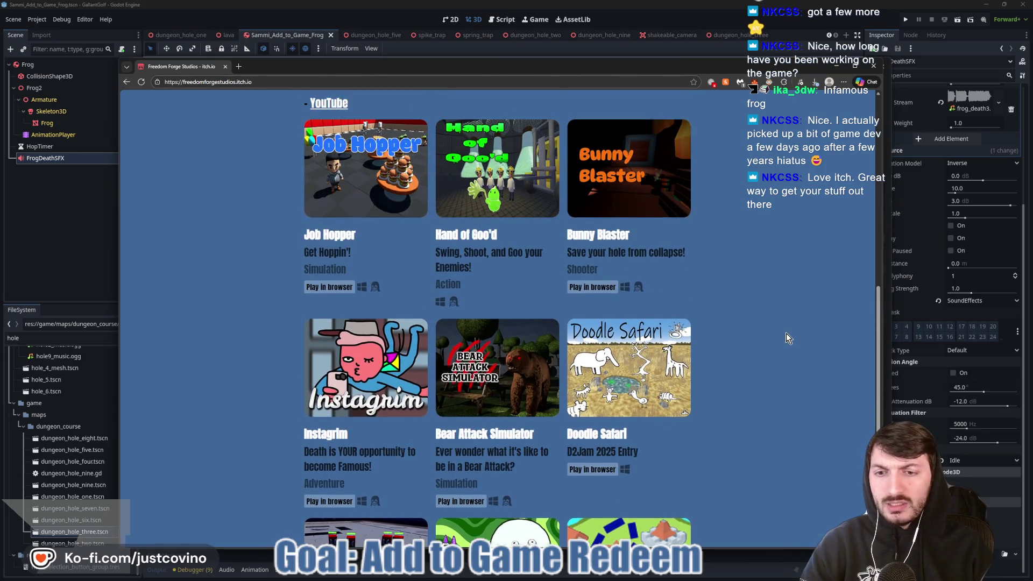
{"action": "scroll", "coordinate": [786, 335], "scroll_direction": "down", "scroll_amount": 4}
{"action": "scroll", "coordinate": [786, 335], "scroll_direction": "down", "scroll_amount": 3}
{"action": "scroll", "coordinate": [786, 334], "scroll_direction": "up", "scroll_amount": 6}
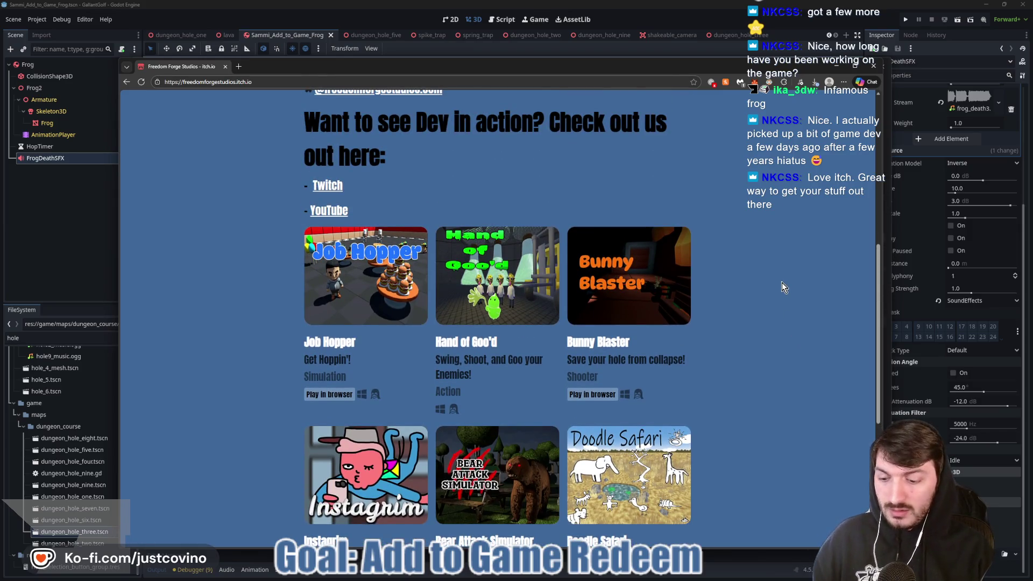
Mark Hand of Goo'd and Job Hopper with red arrows and time notes, clear them, and return to Godot.
{"action": "mouse_move", "coordinate": [375, 222]}
{"action": "left_mouse_down"}
{"action": "mouse_move", "coordinate": [264, 290]}
{"action": "mouse_move", "coordinate": [261, 417]}
{"action": "mouse_move", "coordinate": [574, 412]}
{"action": "mouse_move", "coordinate": [516, 180]}
{"action": "mouse_move", "coordinate": [346, 198]}
{"action": "left_mouse_up"}
{"action": "mouse_move", "coordinate": [525, 209]}
{"action": "left_mouse_down"}
{"action": "mouse_move", "coordinate": [670, 157]}
{"action": "mouse_move", "coordinate": [664, 195]}
{"action": "mouse_move", "coordinate": [735, 188]}
{"action": "left_mouse_up"}
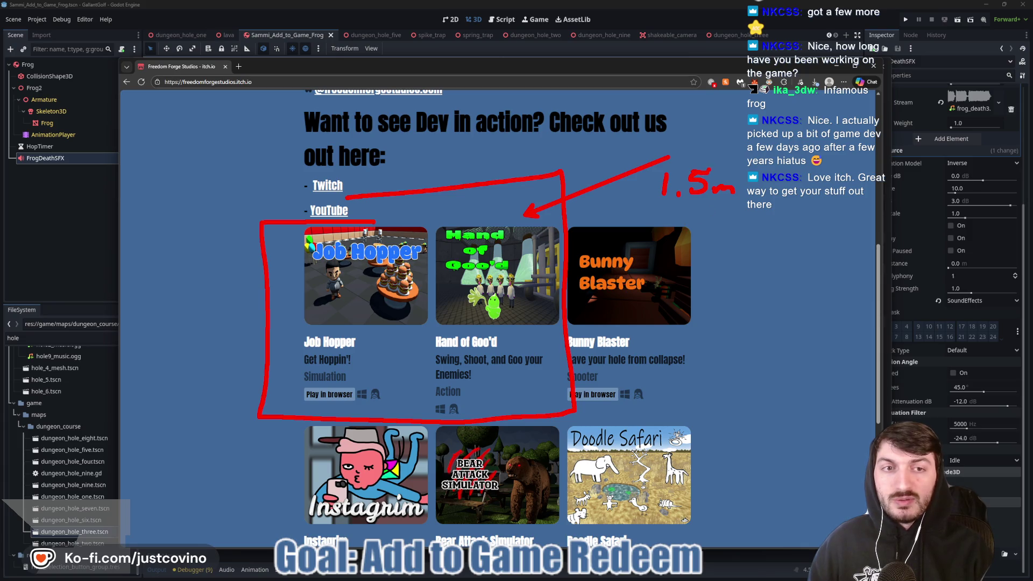
{"action": "key", "text": "ctrl+z"}
{"action": "key", "text": "ctrl+z"}
{"action": "key", "text": "ctrl+z"}
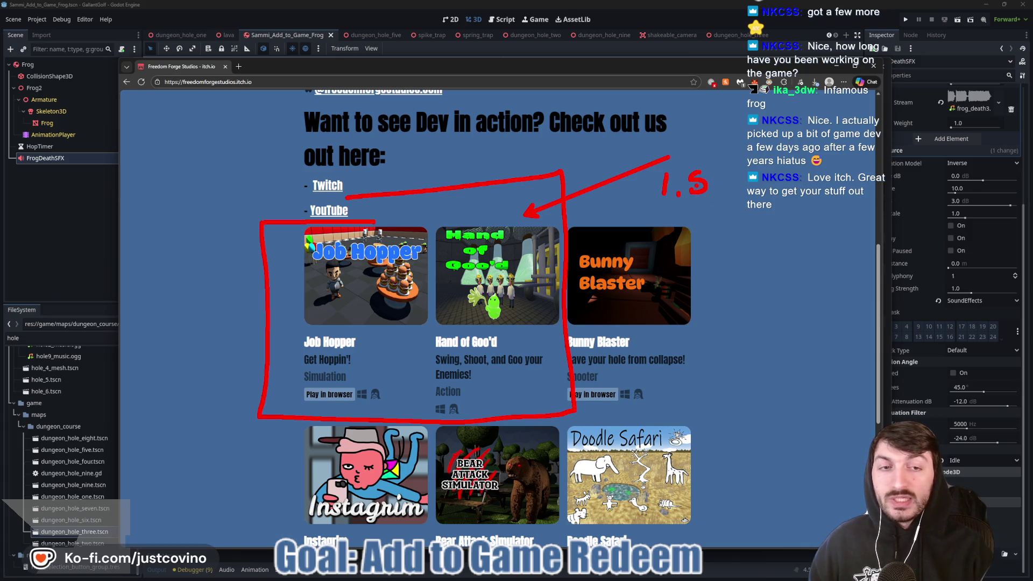
{"action": "left_click_drag", "start_coordinate": [660, 186], "coordinate": [718, 212]}
{"action": "left_click", "coordinate": [705, 223]}
{"action": "left_click_drag", "start_coordinate": [167, 240], "coordinate": [307, 290]}
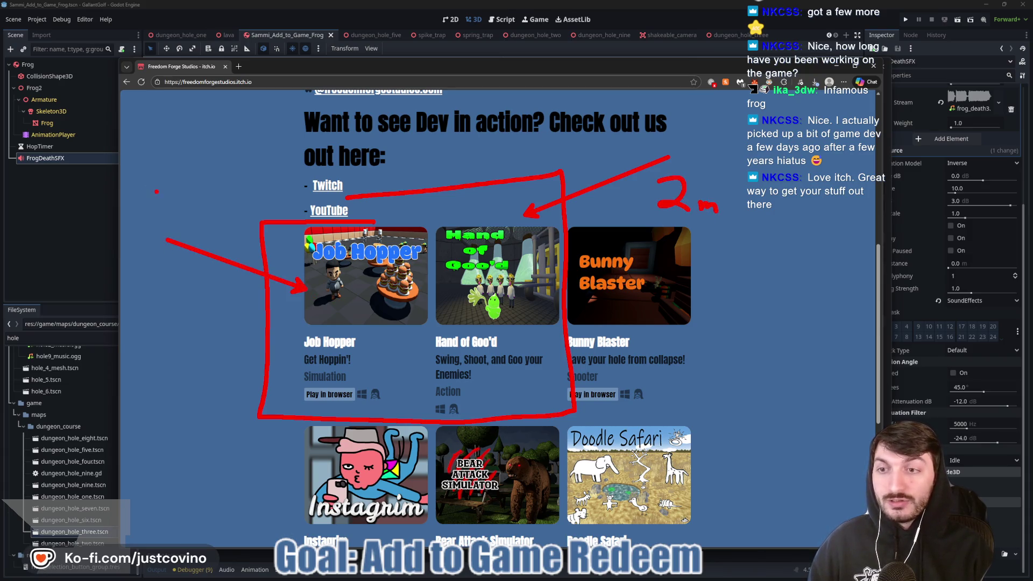
{"action": "mouse_move", "coordinate": [180, 194]}
{"action": "left_mouse_down"}
{"action": "mouse_move", "coordinate": [215, 217]}
{"action": "mouse_move", "coordinate": [233, 197]}
{"action": "mouse_move", "coordinate": [242, 220]}
{"action": "left_mouse_up"}
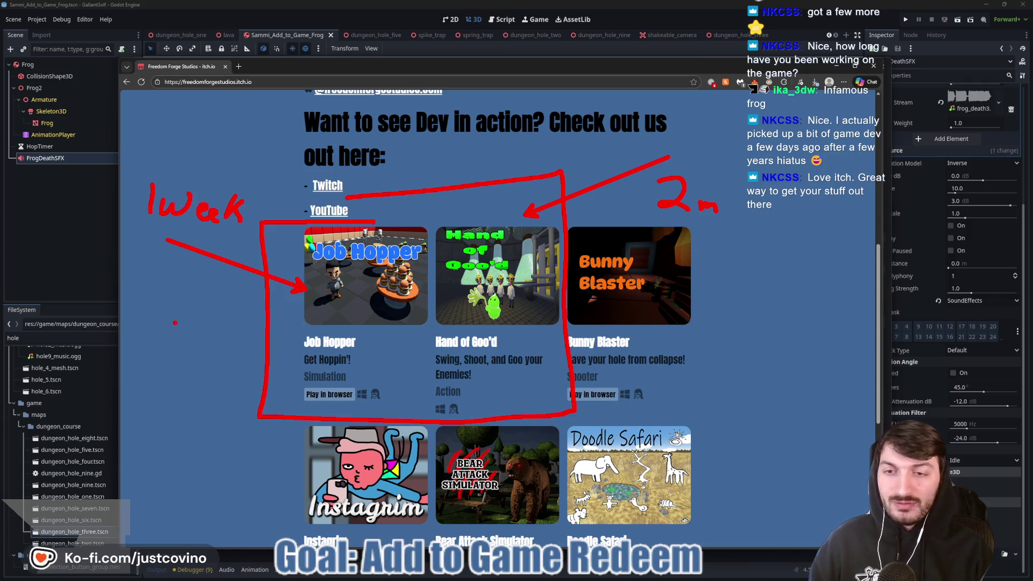
{"action": "key", "text": "Escape"}
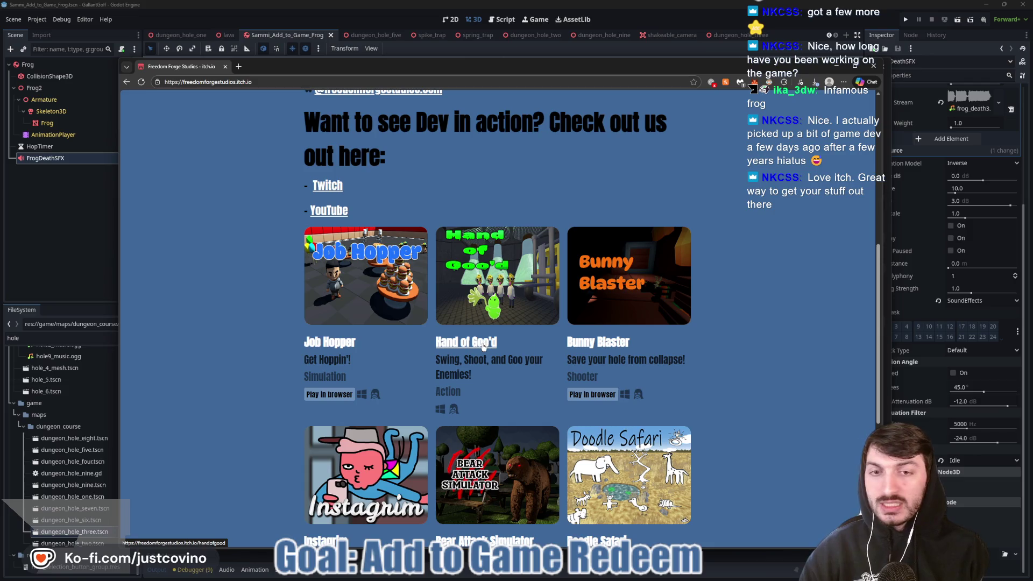
{"action": "left_click", "coordinate": [47, 254]}
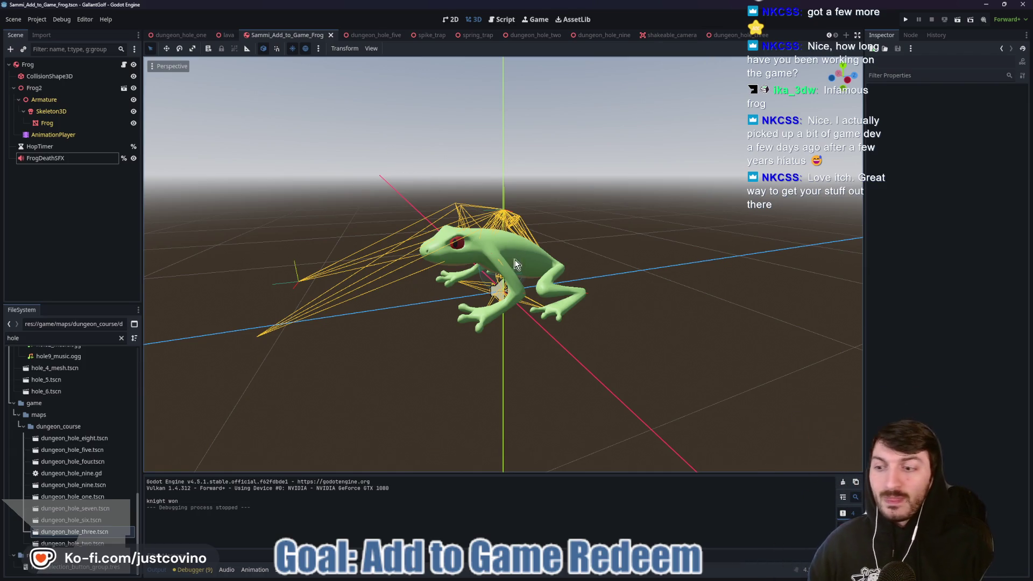
In Eagle, deselect all loops and preview Action 6, Action 1 and Action 10 Loop.
{"action": "left_click", "coordinate": [613, 578]}
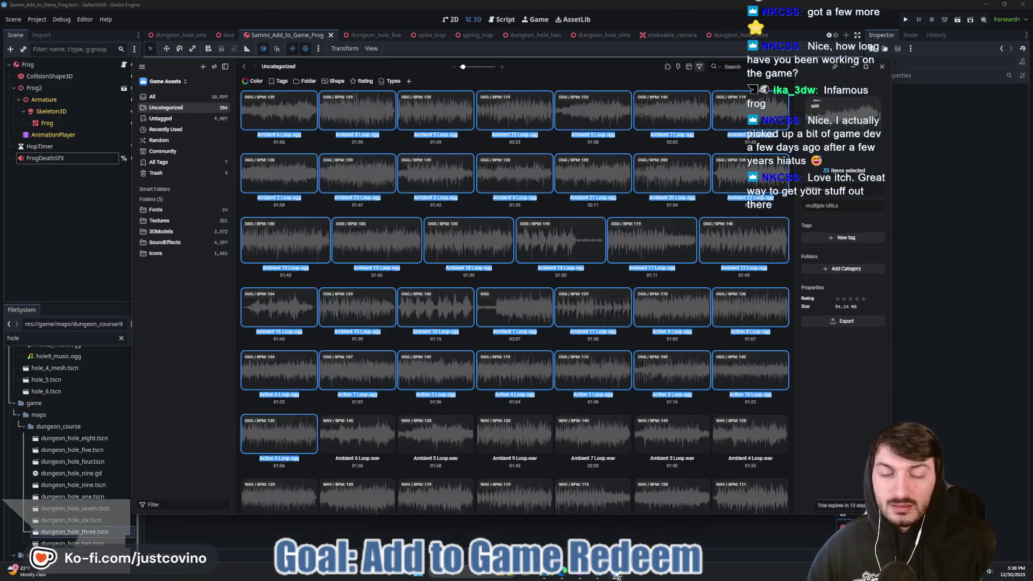
{"action": "left_click", "coordinate": [374, 409]}
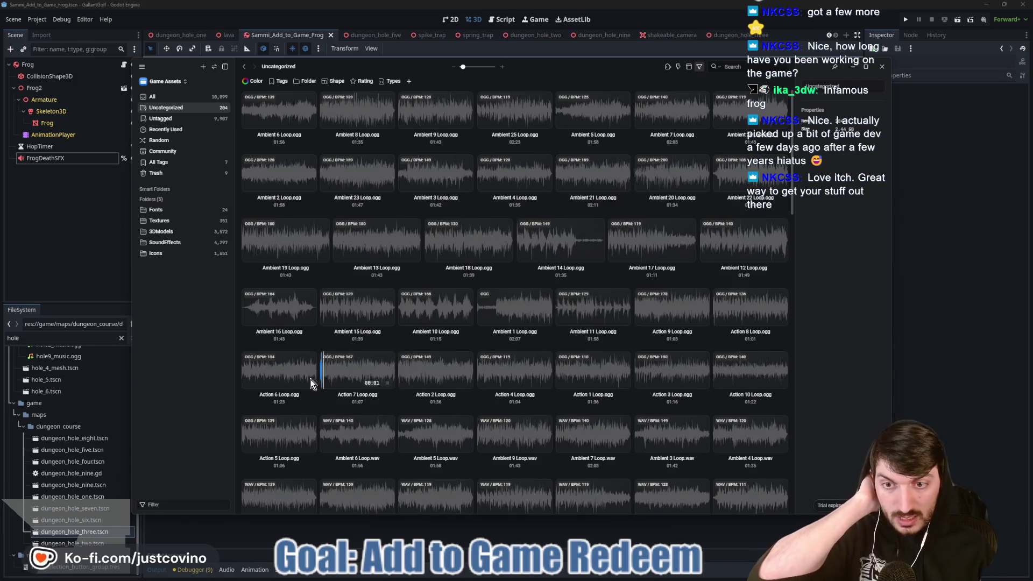
{"action": "left_click", "coordinate": [263, 379]}
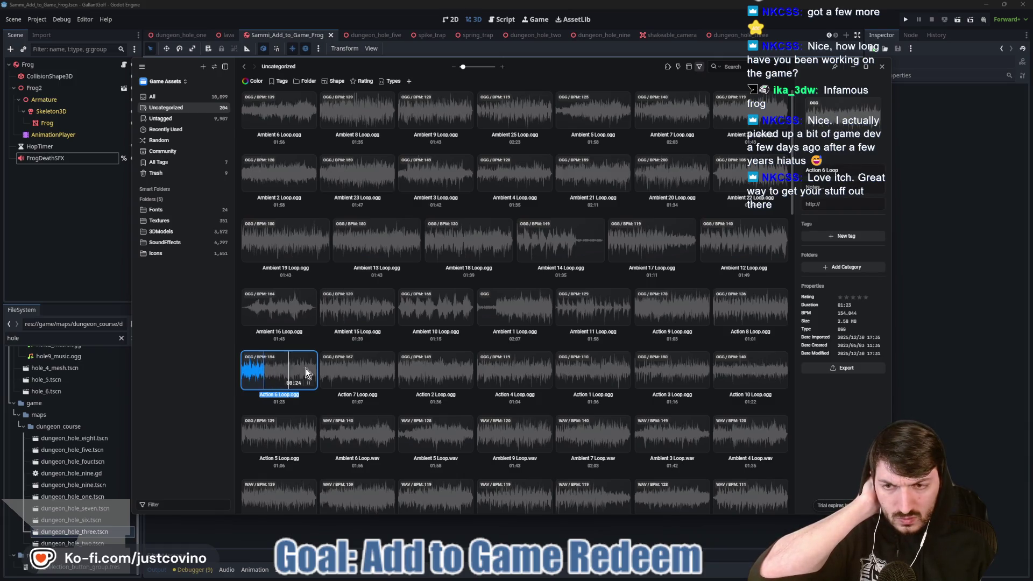
{"action": "left_click", "coordinate": [592, 374]}
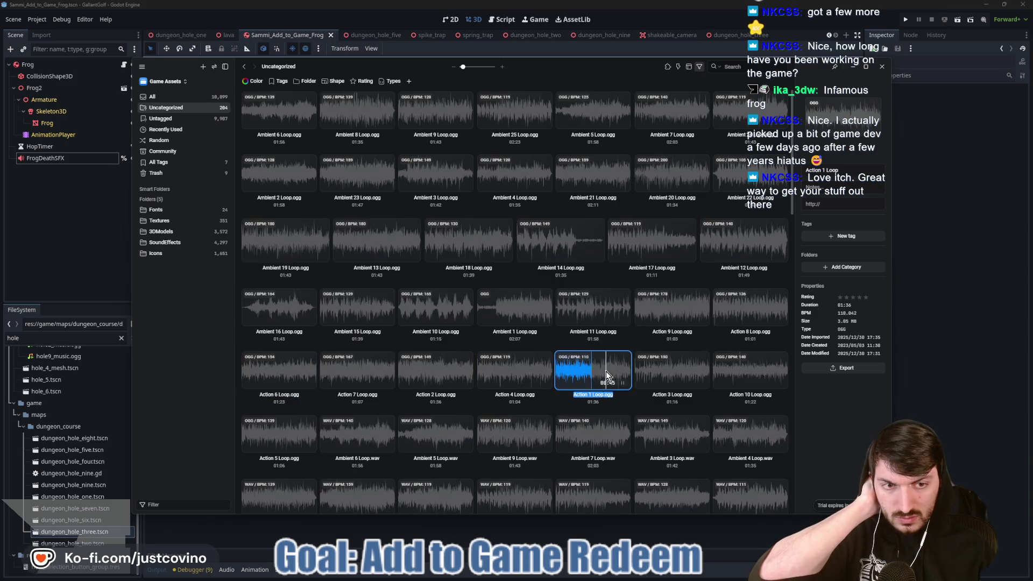
{"action": "left_click", "coordinate": [735, 375]}
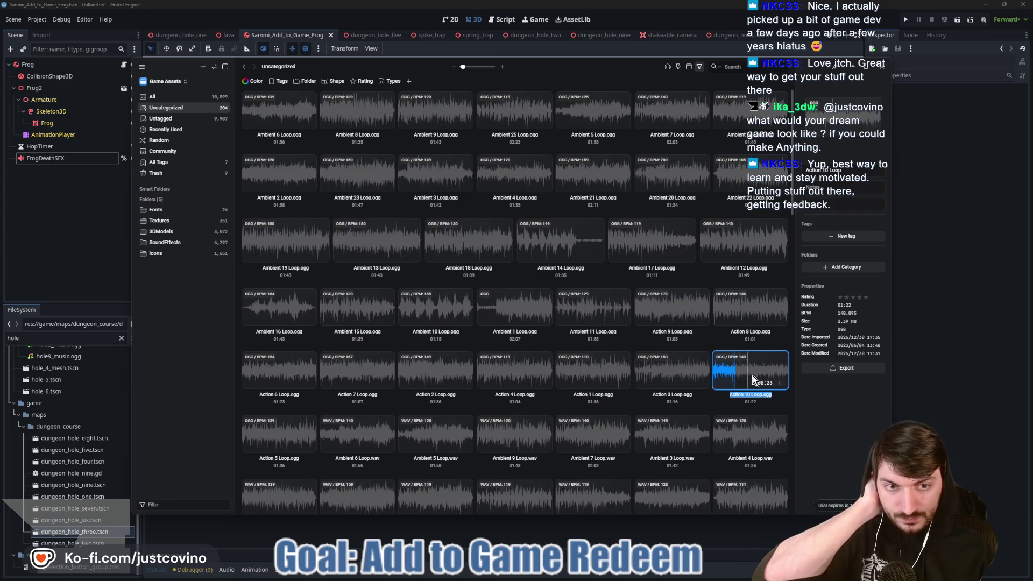
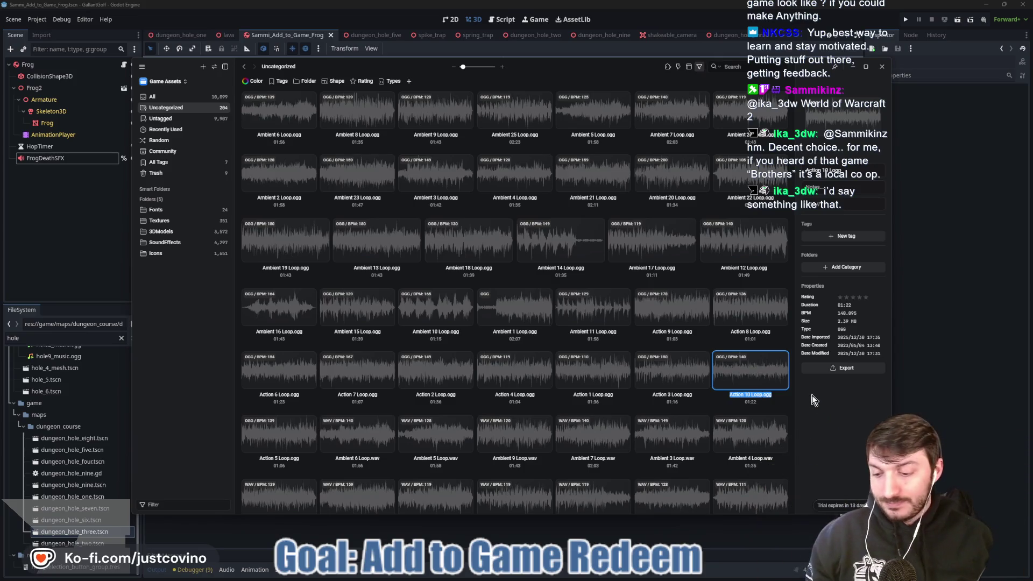
Box the Ambient 6/2, Ambient 9/3 and Ambient 25/4/14 loop groups in red, labelled M, C and RPG.
{"action": "left_click_drag", "start_coordinate": [248, 129], "coordinate": [341, 255]}
{"action": "left_click_drag", "start_coordinate": [267, 104], "coordinate": [261, 123]}
{"action": "left_click_drag", "start_coordinate": [370, 137], "coordinate": [468, 255]}
{"action": "left_click_drag", "start_coordinate": [390, 105], "coordinate": [407, 131]}
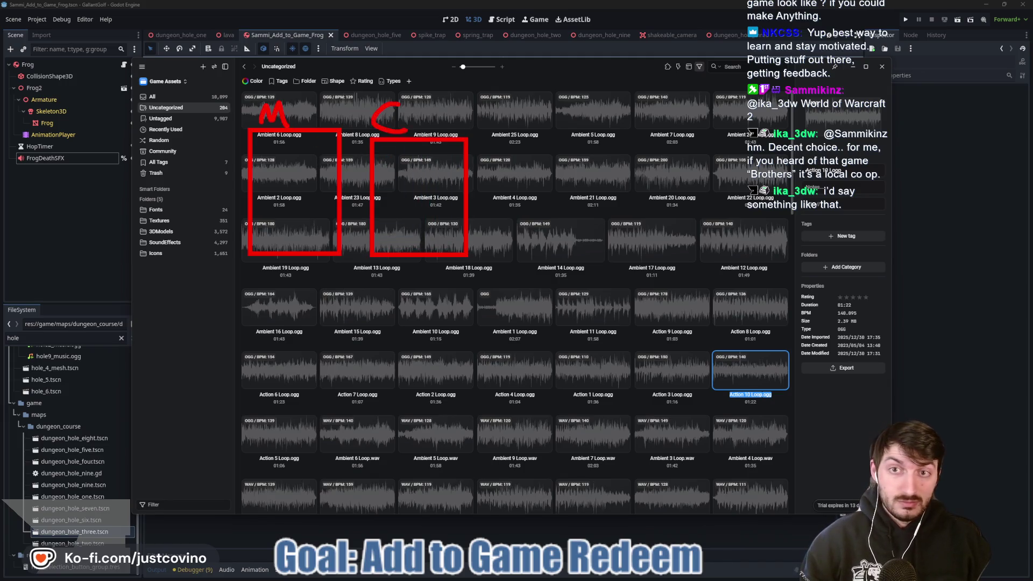
{"action": "left_click_drag", "start_coordinate": [507, 136], "coordinate": [605, 265]}
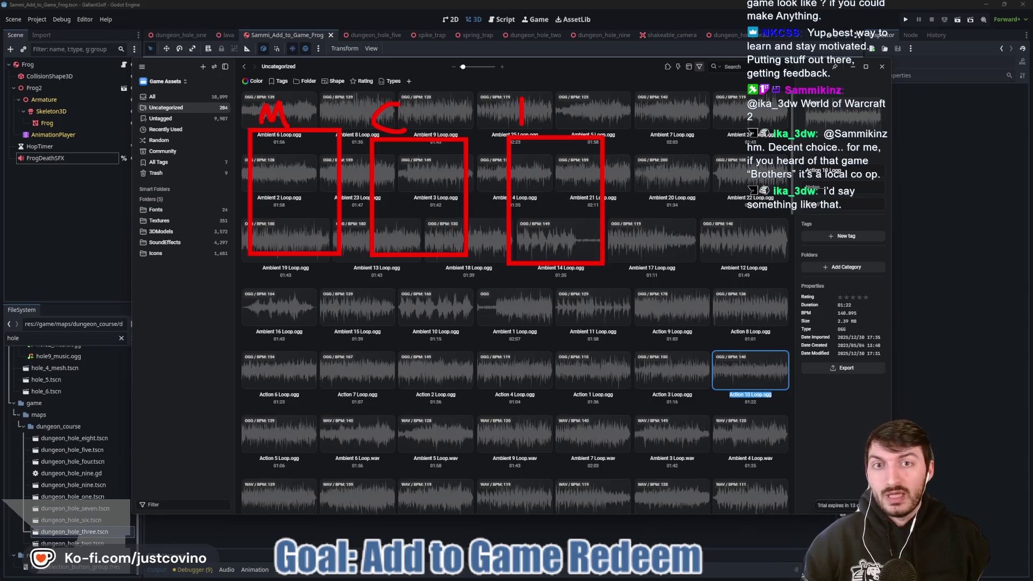
{"action": "mouse_move", "coordinate": [562, 96]}
{"action": "left_mouse_down"}
{"action": "mouse_move", "coordinate": [565, 111]}
{"action": "mouse_move", "coordinate": [586, 116]}
{"action": "left_mouse_up"}
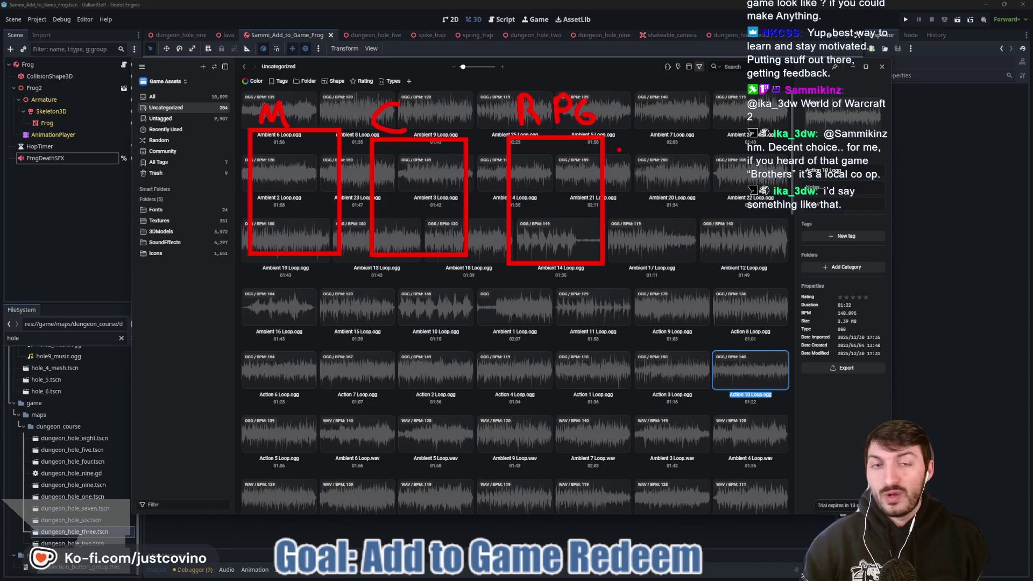
Draw an arrow out from the RPG group and box the Ambient 16 and Action 6 loops with a label.
{"action": "mouse_move", "coordinate": [608, 149]}
{"action": "left_mouse_down"}
{"action": "mouse_move", "coordinate": [673, 164]}
{"action": "mouse_move", "coordinate": [725, 149]}
{"action": "mouse_move", "coordinate": [711, 165]}
{"action": "left_mouse_up"}
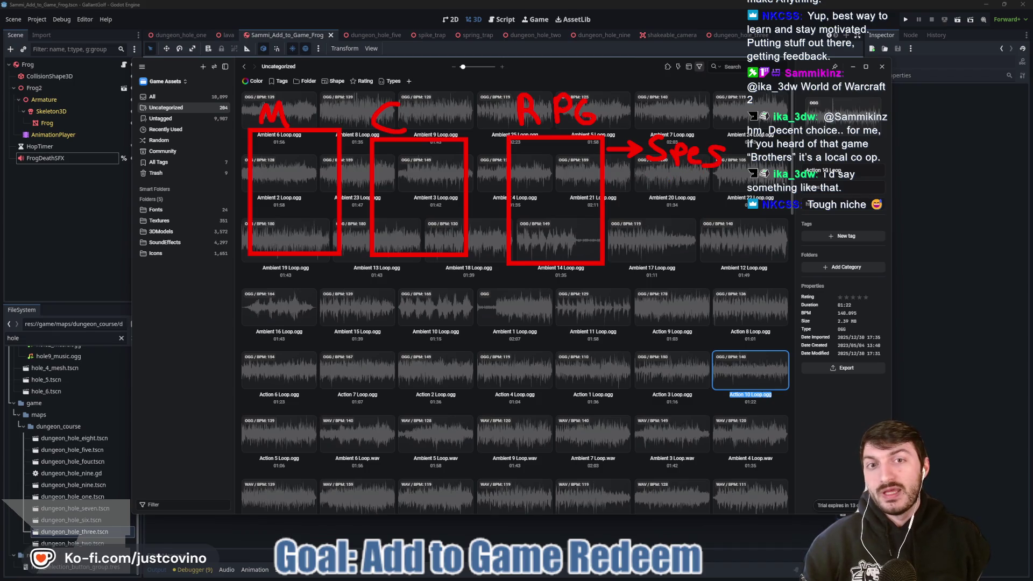
{"action": "left_click_drag", "start_coordinate": [250, 304], "coordinate": [363, 413]}
{"action": "mouse_move", "coordinate": [274, 272]}
{"action": "left_mouse_down"}
{"action": "mouse_move", "coordinate": [276, 300]}
{"action": "mouse_move", "coordinate": [281, 289]}
{"action": "mouse_move", "coordinate": [329, 290]}
{"action": "left_mouse_up"}
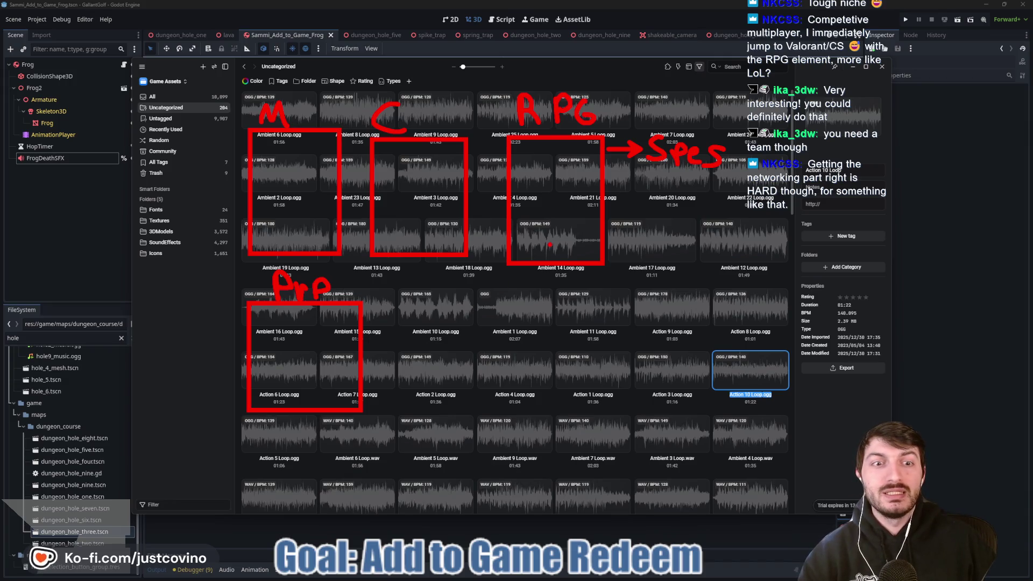
Outline the whole block of loop tiles in red.
{"action": "mouse_move", "coordinate": [436, 65]}
{"action": "left_mouse_down"}
{"action": "mouse_move", "coordinate": [388, 63]}
{"action": "mouse_move", "coordinate": [178, 386]}
{"action": "mouse_move", "coordinate": [487, 464]}
{"action": "mouse_move", "coordinate": [673, 468]}
{"action": "mouse_move", "coordinate": [694, 318]}
{"action": "mouse_move", "coordinate": [675, 78]}
{"action": "mouse_move", "coordinate": [381, 67]}
{"action": "left_mouse_up"}
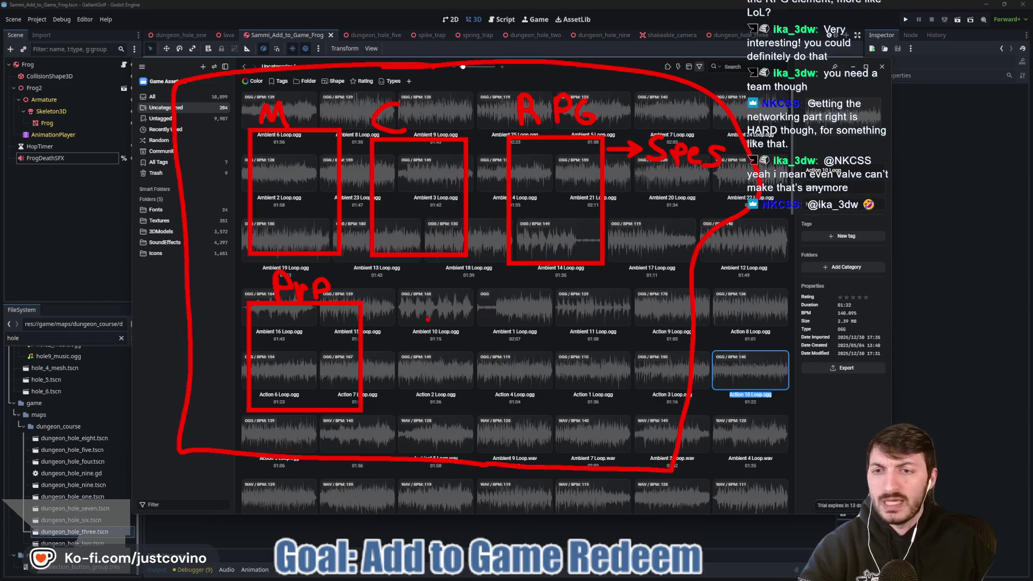
Draw a line connecting the grouped boxes and write '20' with a dot on the grid.
{"action": "left_click_drag", "start_coordinate": [304, 347], "coordinate": [617, 203]}
{"action": "left_click_drag", "start_coordinate": [442, 311], "coordinate": [470, 335]}
{"action": "mouse_move", "coordinate": [498, 314]}
{"action": "left_mouse_down"}
{"action": "mouse_move", "coordinate": [485, 335]}
{"action": "mouse_move", "coordinate": [499, 317]}
{"action": "left_mouse_up"}
{"action": "left_click", "coordinate": [507, 325]}
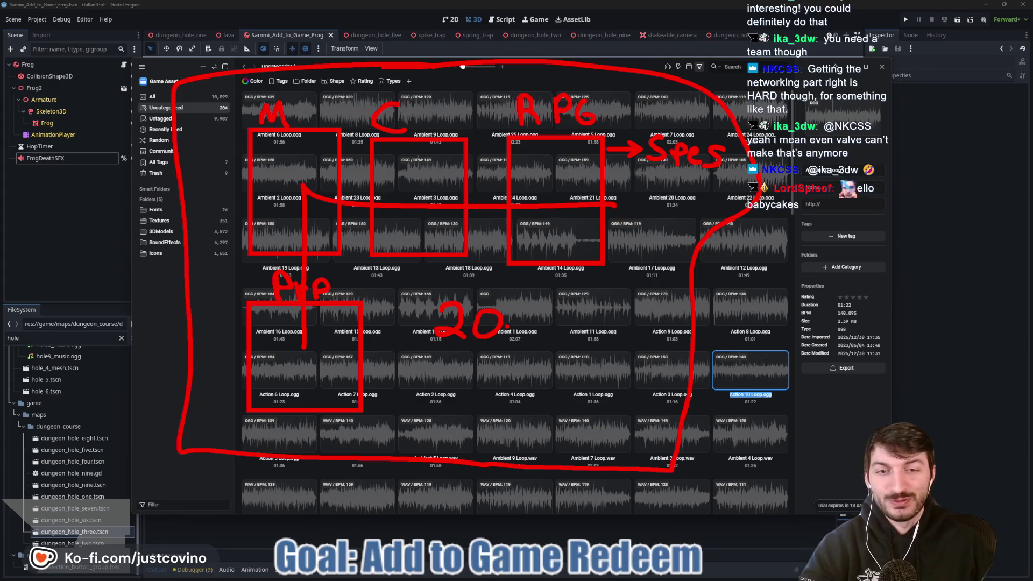
Clear all the red hand-drawn annotations from the screen.
{"action": "key", "text": "Escape"}
{"action": "mouse_move", "coordinate": [752, 376]}
{"action": "mouse_move", "coordinate": [690, 369]}
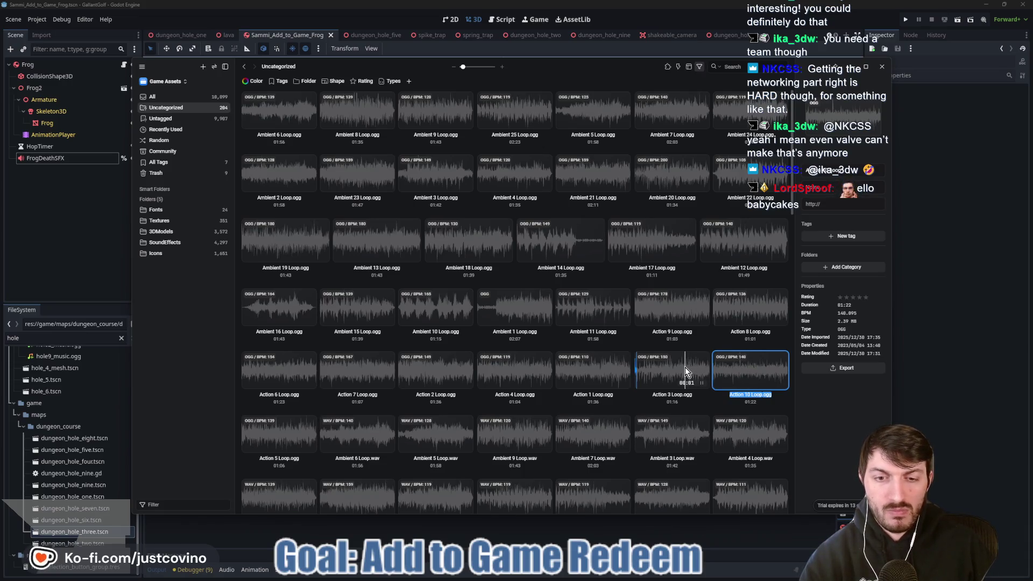
{"action": "mouse_move", "coordinate": [676, 310]}
{"action": "mouse_move", "coordinate": [583, 318]}
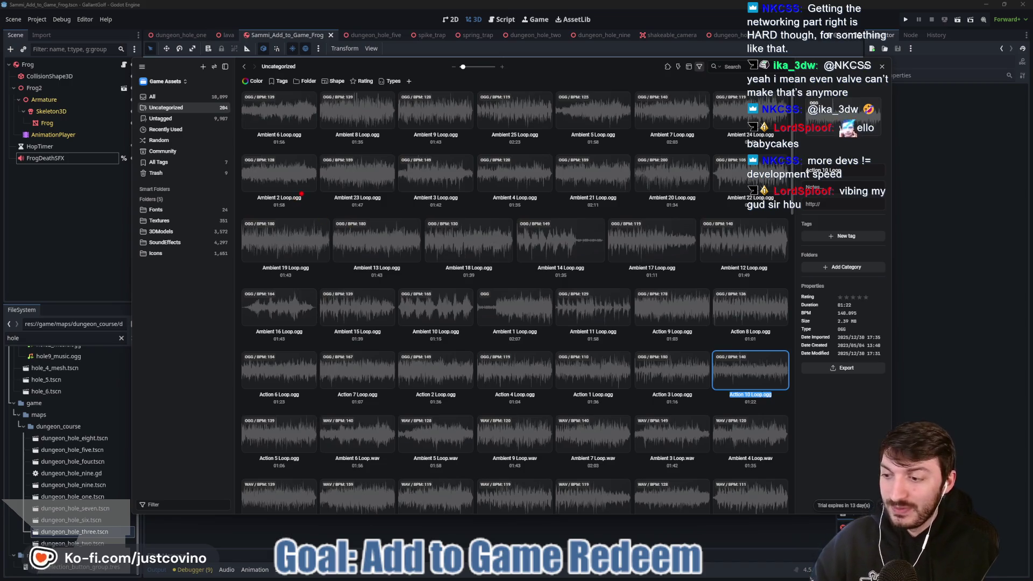
{"action": "left_click_drag", "start_coordinate": [254, 102], "coordinate": [383, 288]}
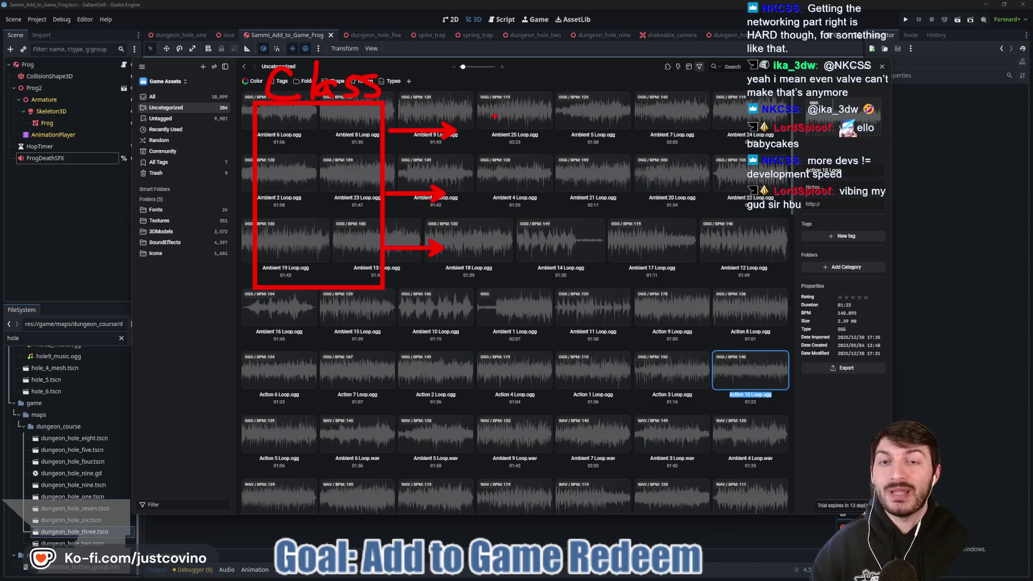
{"action": "left_click_drag", "start_coordinate": [494, 91], "coordinate": [670, 315]}
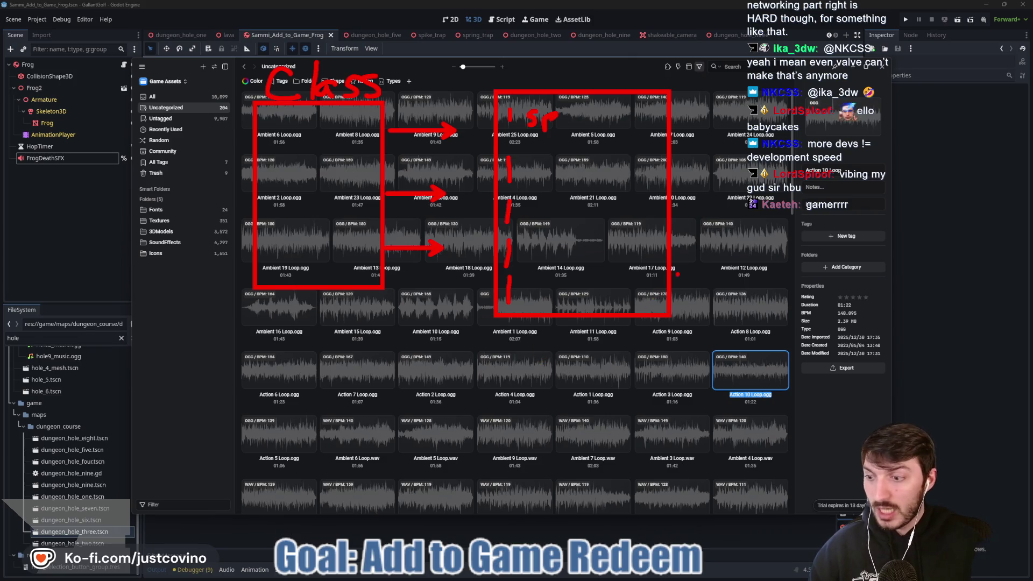
{"action": "mouse_move", "coordinate": [705, 193]}
{"action": "left_mouse_down"}
{"action": "mouse_move", "coordinate": [791, 291]}
{"action": "mouse_move", "coordinate": [700, 517]}
{"action": "mouse_move", "coordinate": [455, 481]}
{"action": "mouse_move", "coordinate": [464, 508]}
{"action": "left_mouse_up"}
{"action": "key", "text": "ctrl+z"}
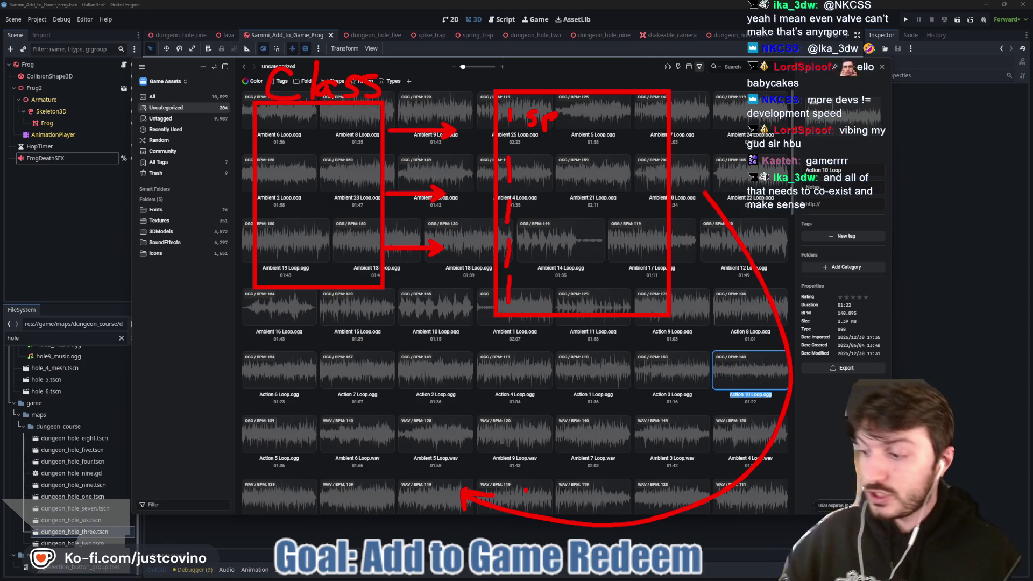
{"action": "key", "text": "Escape"}
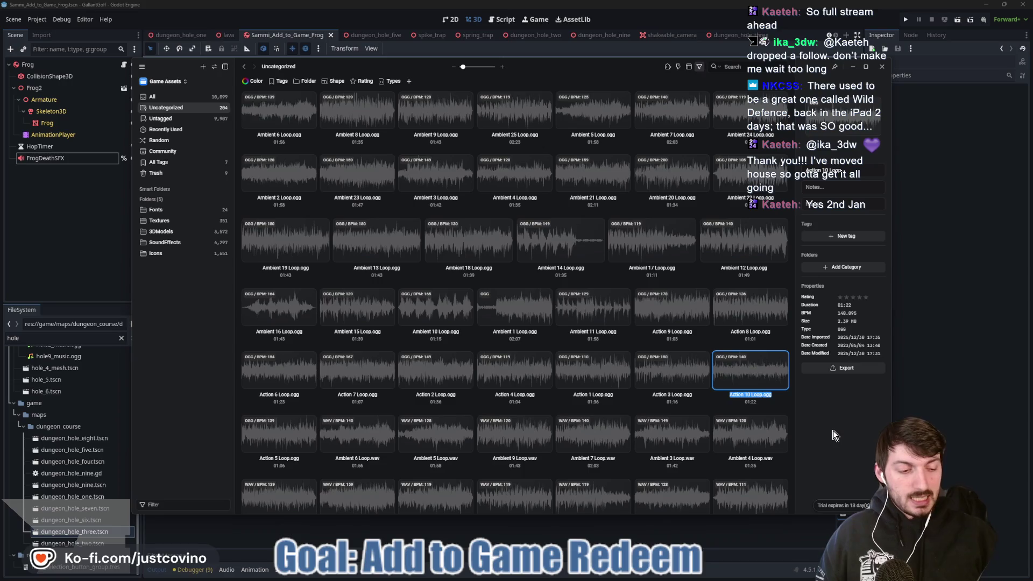
Preview the Ambient 10 Loop in the library grid.
{"action": "mouse_move", "coordinate": [403, 310]}
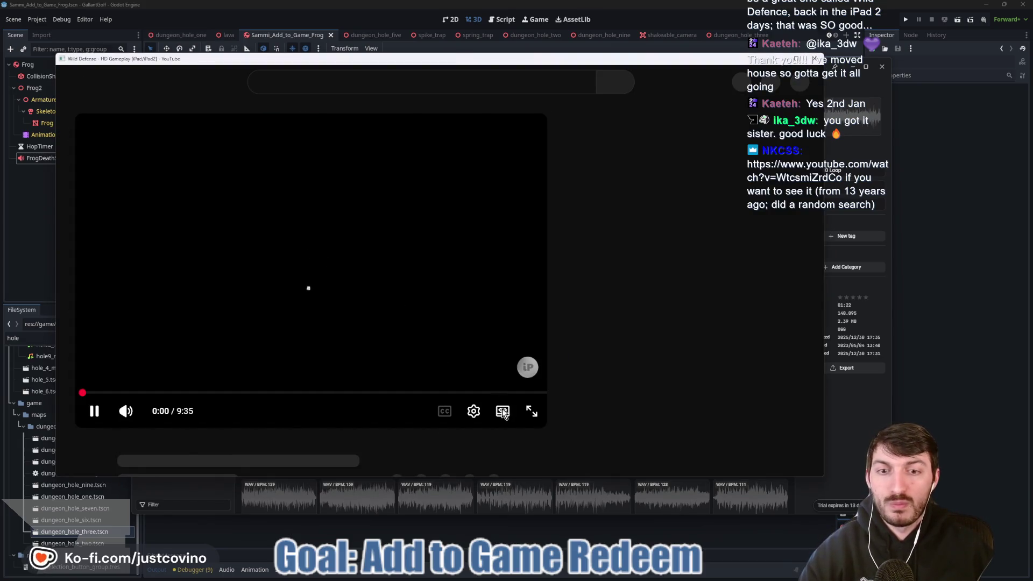
Watch the Wild Defense video in theater mode from about 1:00, pause at 1:10, then close it.
{"action": "left_click", "coordinate": [503, 411]}
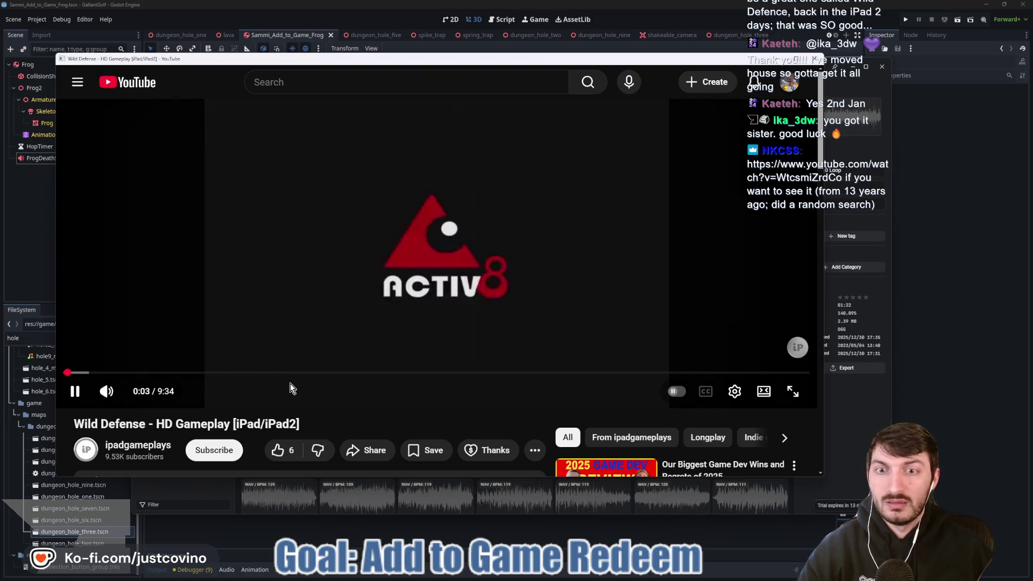
{"action": "left_click", "coordinate": [143, 373]}
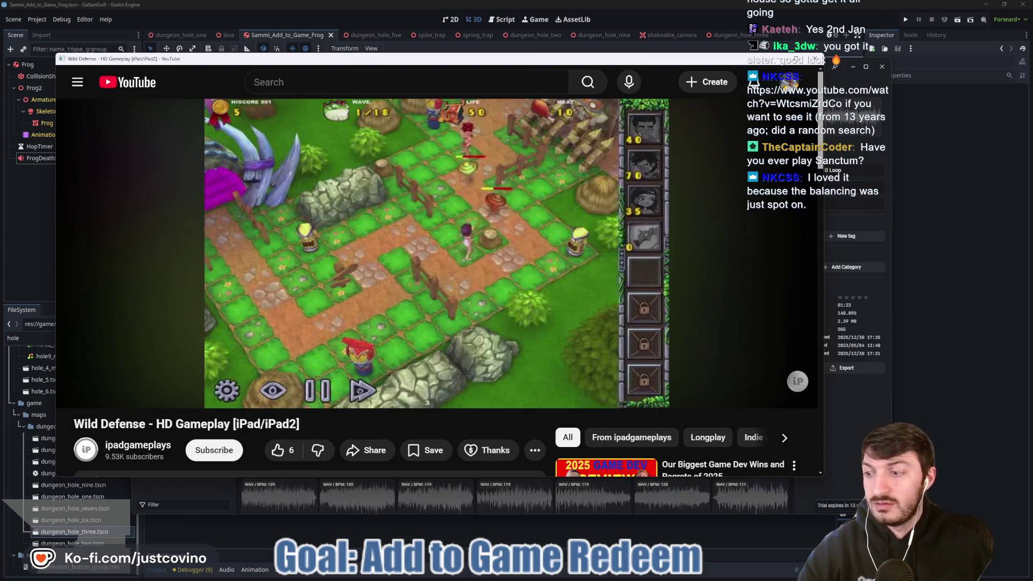
{"action": "mouse_move", "coordinate": [307, 376]}
{"action": "left_click", "coordinate": [354, 284]}
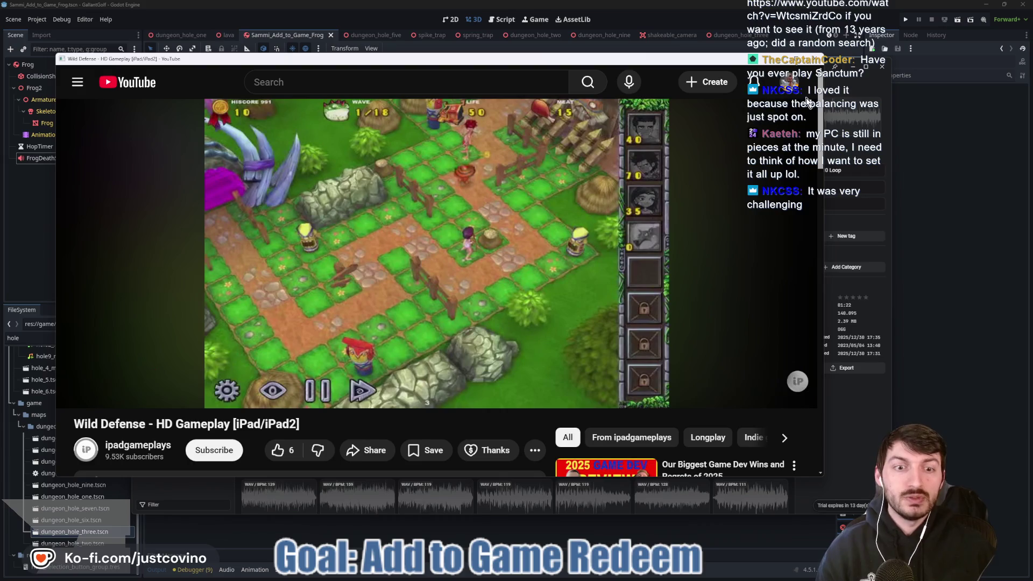
{"action": "left_click", "coordinate": [815, 65]}
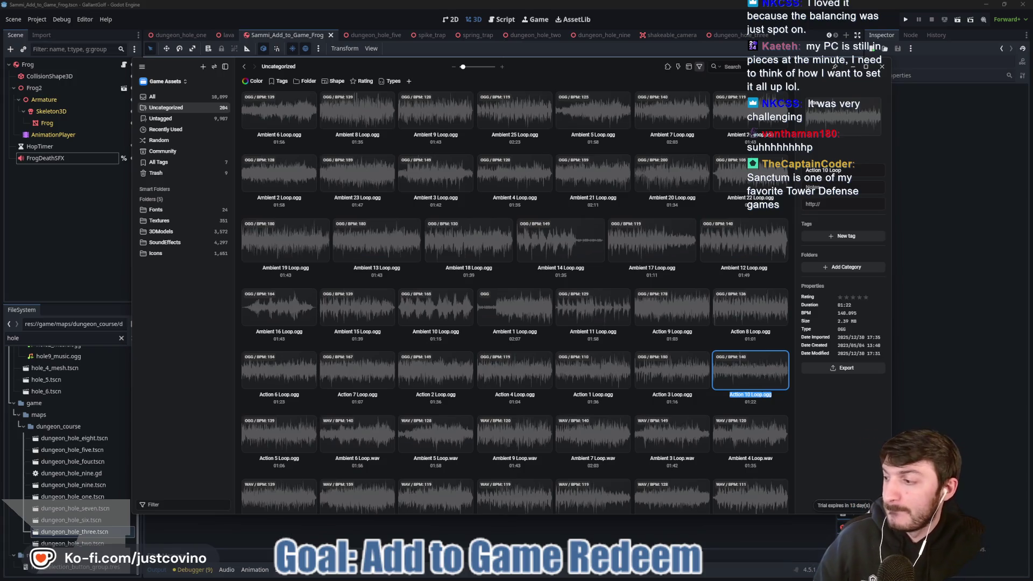
Bring the Chrome window in and refine the Google search to 'sanctum tower defense'.
{"action": "mouse_move", "coordinate": [0, 183]}
{"action": "left_mouse_down"}
{"action": "mouse_move", "coordinate": [453, 125]}
{"action": "mouse_move", "coordinate": [235, 80]}
{"action": "left_mouse_up"}
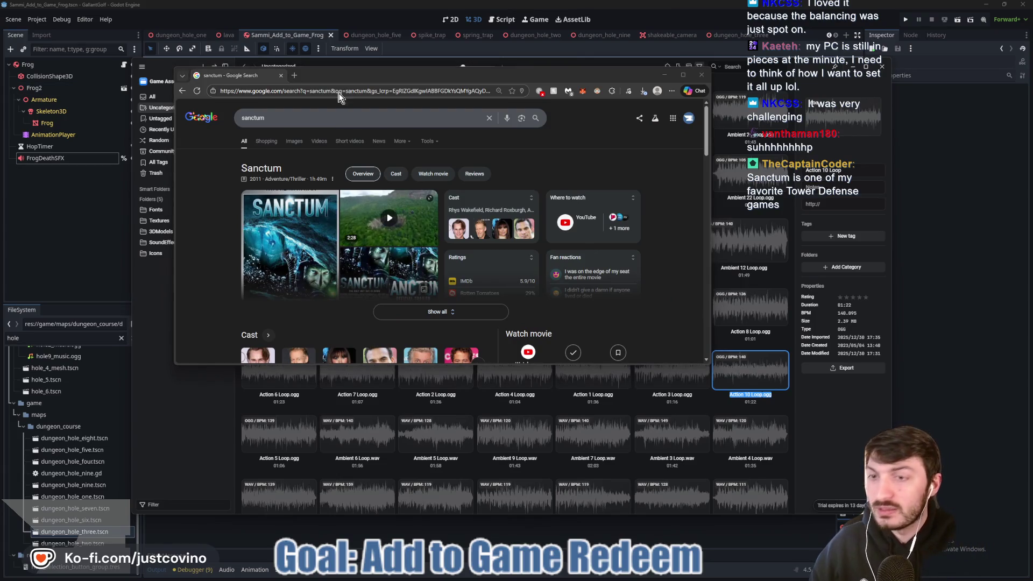
{"action": "left_click", "coordinate": [310, 118]}
{"action": "type", "text": "tower d"}
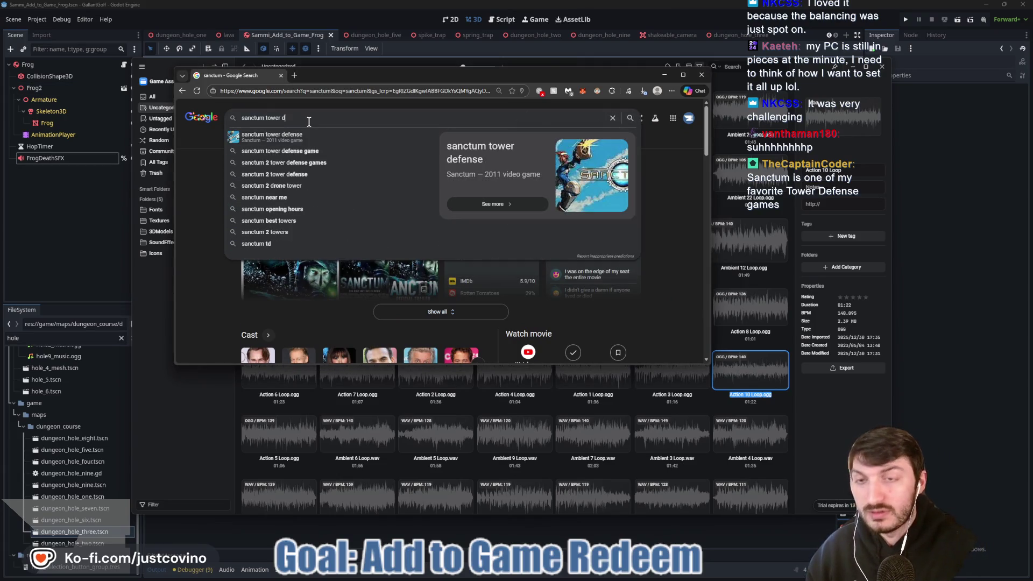
{"action": "type", "text": "efense"}
{"action": "key", "text": "Return"}
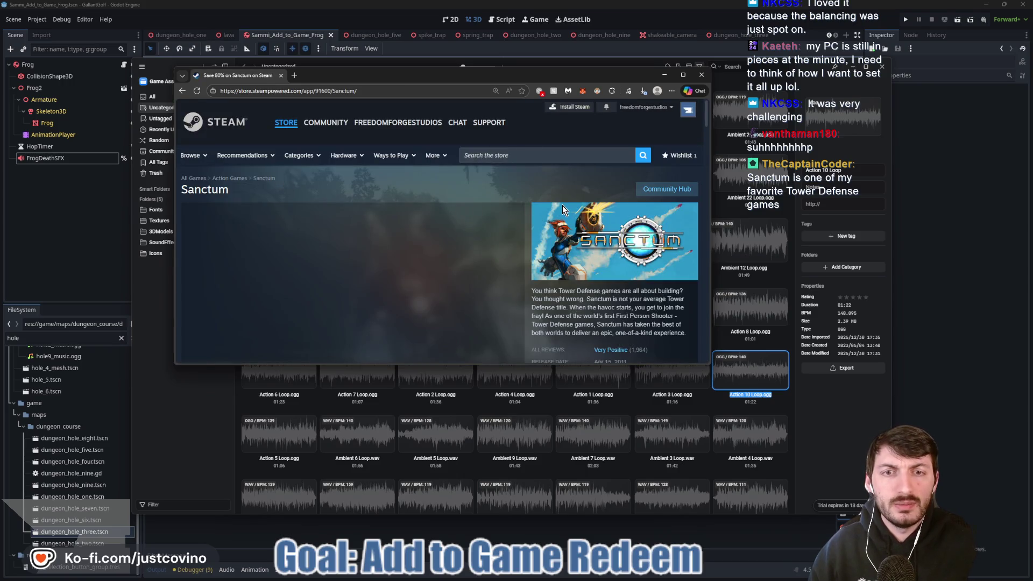
Browse the Sanctum screenshots on Steam and play the trailer from 0:11.
{"action": "scroll", "coordinate": [563, 205], "scroll_direction": "down", "scroll_amount": 2}
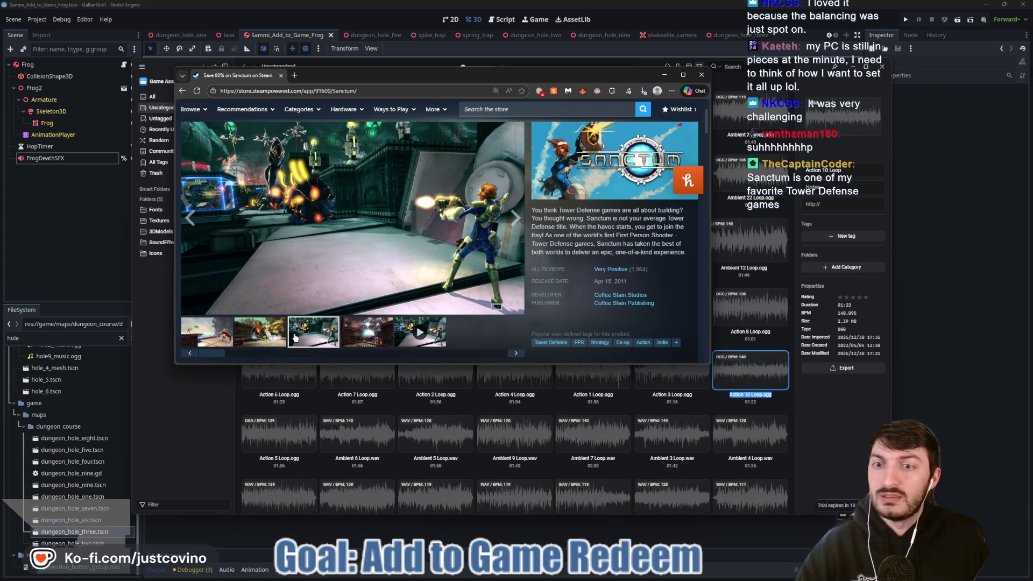
{"action": "left_click", "coordinate": [277, 340]}
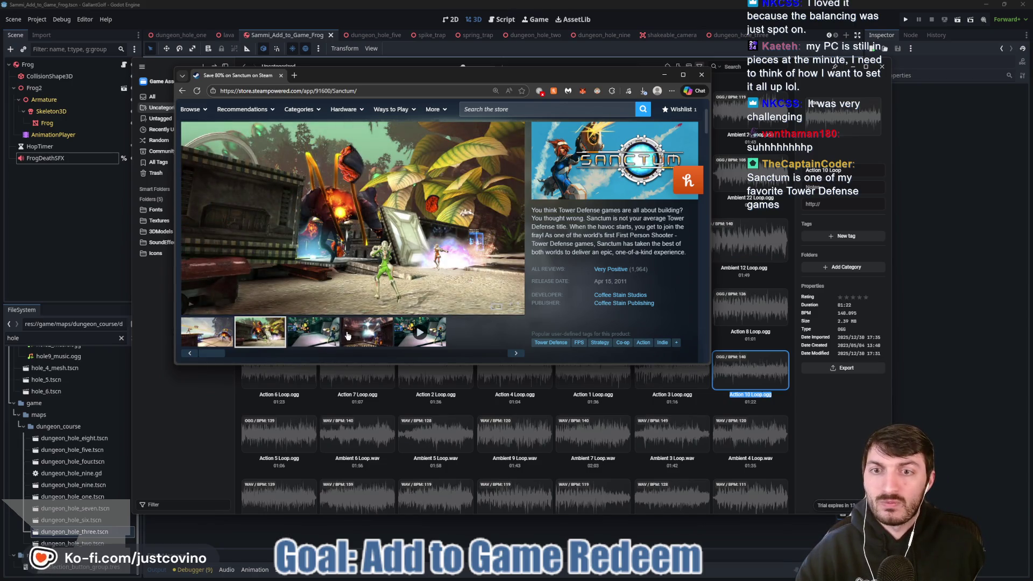
{"action": "left_click", "coordinate": [347, 333]}
{"action": "left_click", "coordinate": [407, 334]}
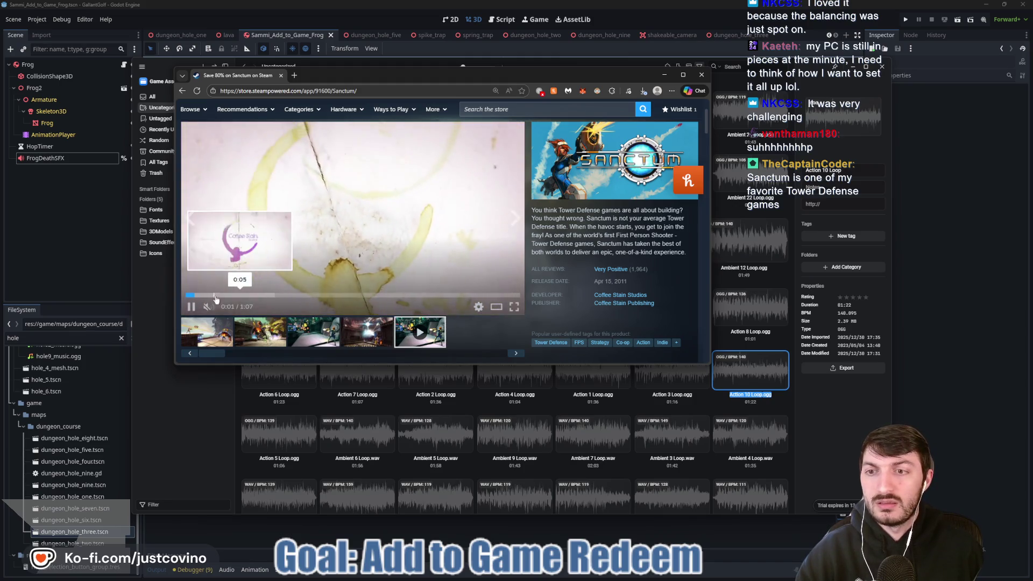
{"action": "left_click", "coordinate": [244, 295]}
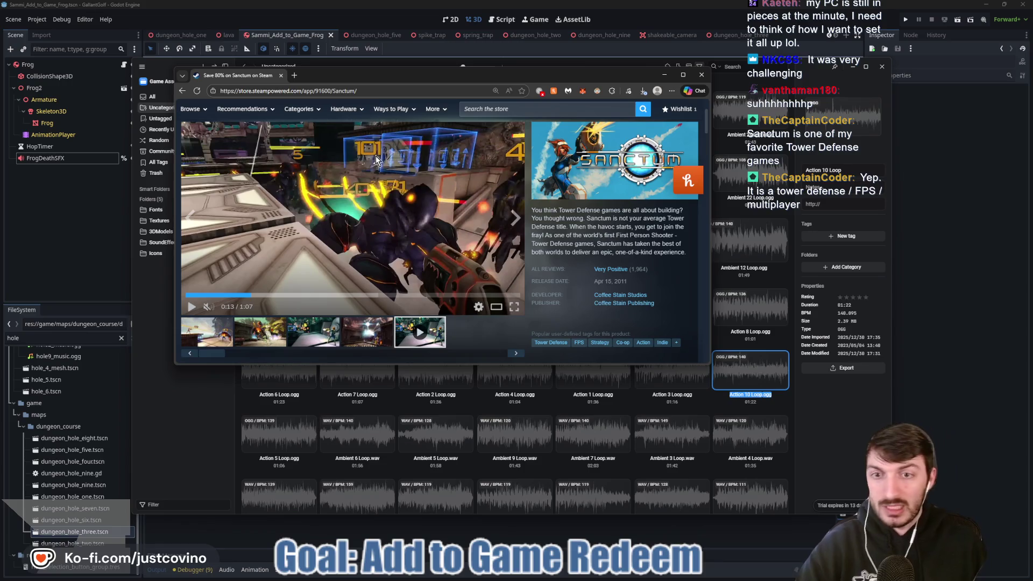
{"action": "scroll", "coordinate": [422, 223], "scroll_direction": "down", "scroll_amount": 3}
{"action": "scroll", "coordinate": [470, 240], "scroll_direction": "up", "scroll_amount": 4}
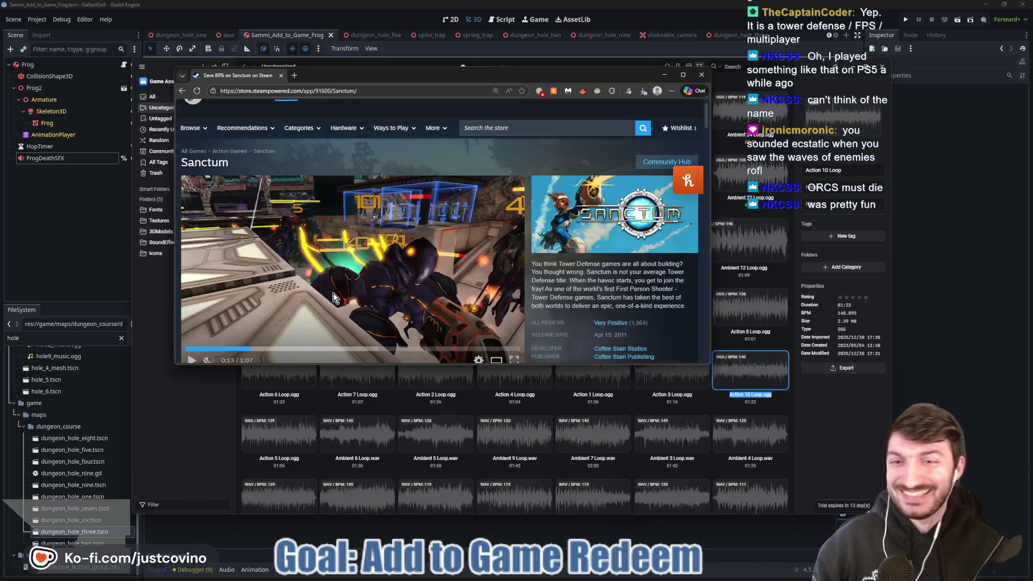
Skip the Sanctum trailer from 0:34 to near its end, then close the Steam page.
{"action": "left_click", "coordinate": [357, 351]}
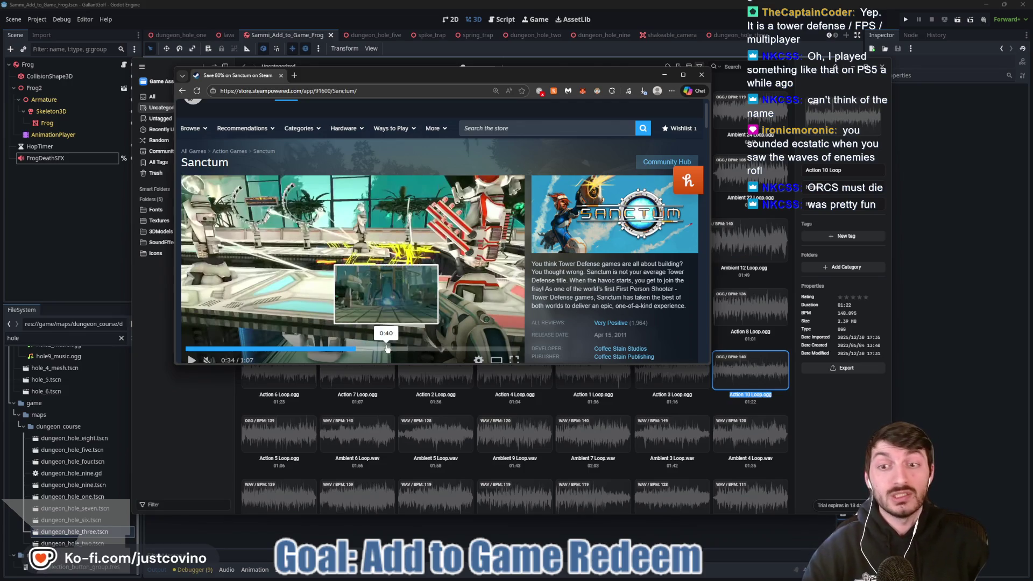
{"action": "left_click", "coordinate": [390, 350]}
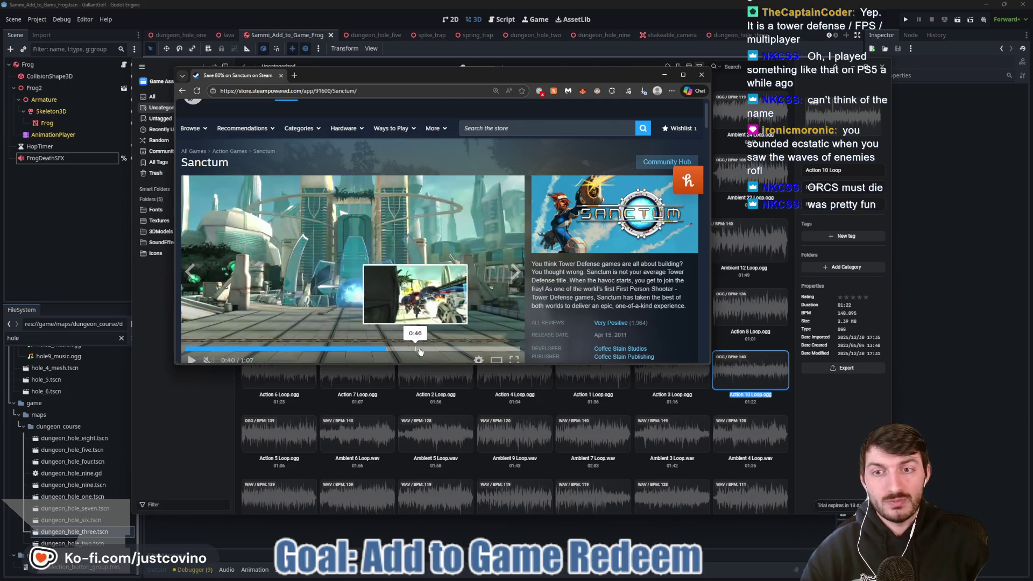
{"action": "left_click", "coordinate": [448, 350]}
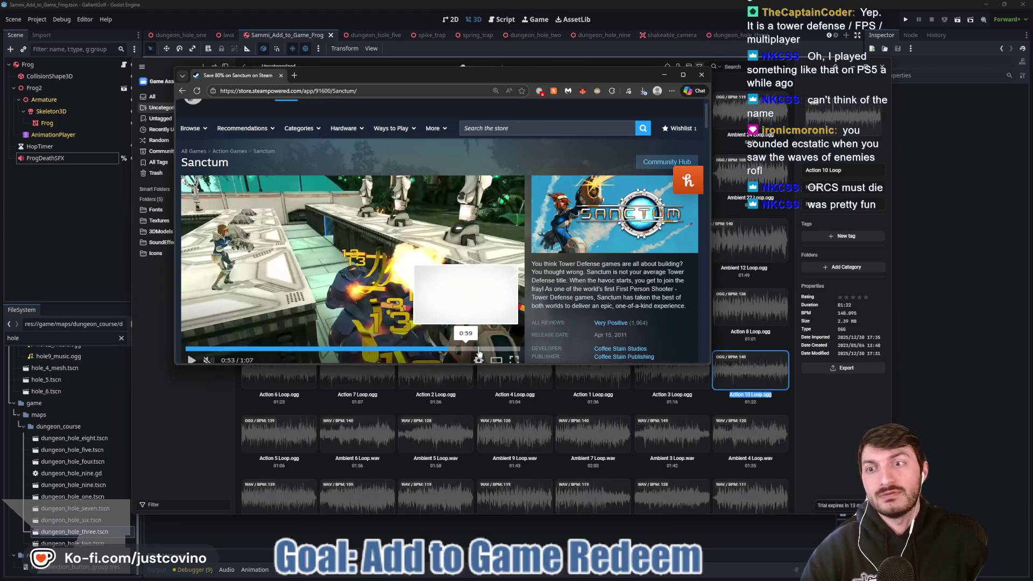
{"action": "left_click", "coordinate": [473, 350]}
{"action": "left_click", "coordinate": [702, 74]}
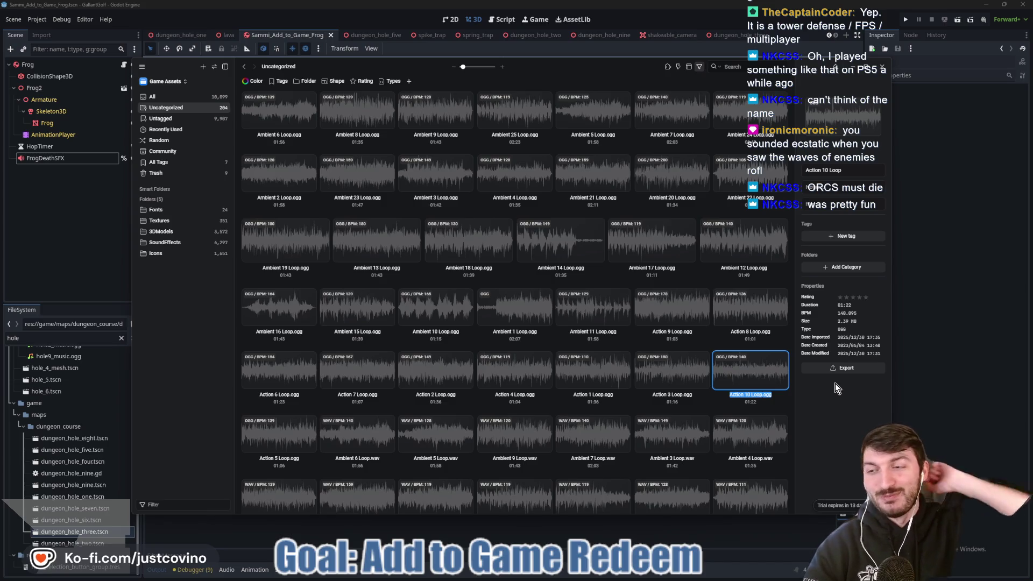
Preview loops in Eagle's Uncategorized grid while scrolling down and back up.
{"action": "mouse_move", "coordinate": [737, 378]}
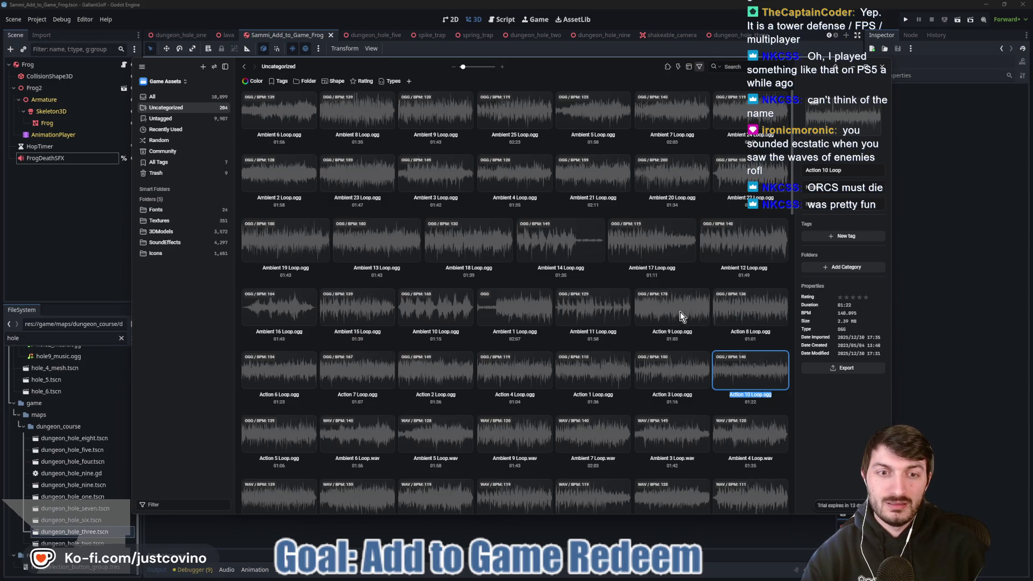
{"action": "mouse_move", "coordinate": [678, 364]}
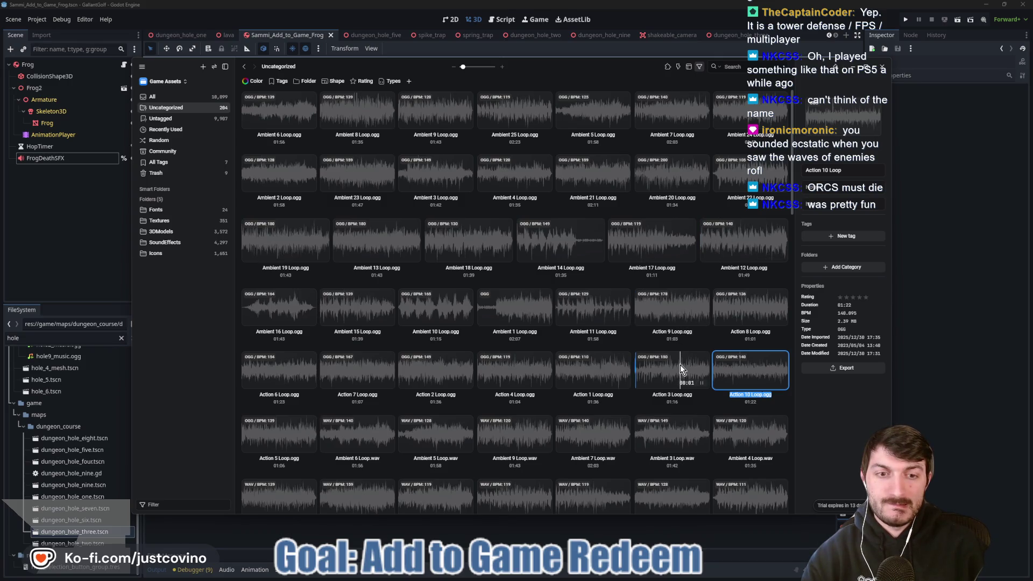
{"action": "scroll", "coordinate": [681, 364], "scroll_direction": "down", "scroll_amount": 2}
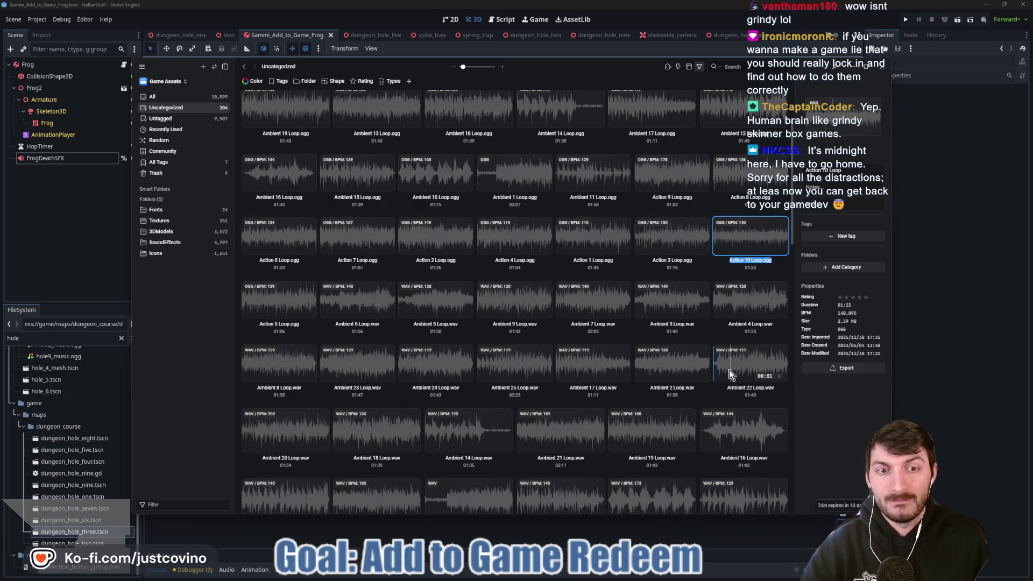
{"action": "scroll", "coordinate": [774, 375], "scroll_direction": "up", "scroll_amount": 3}
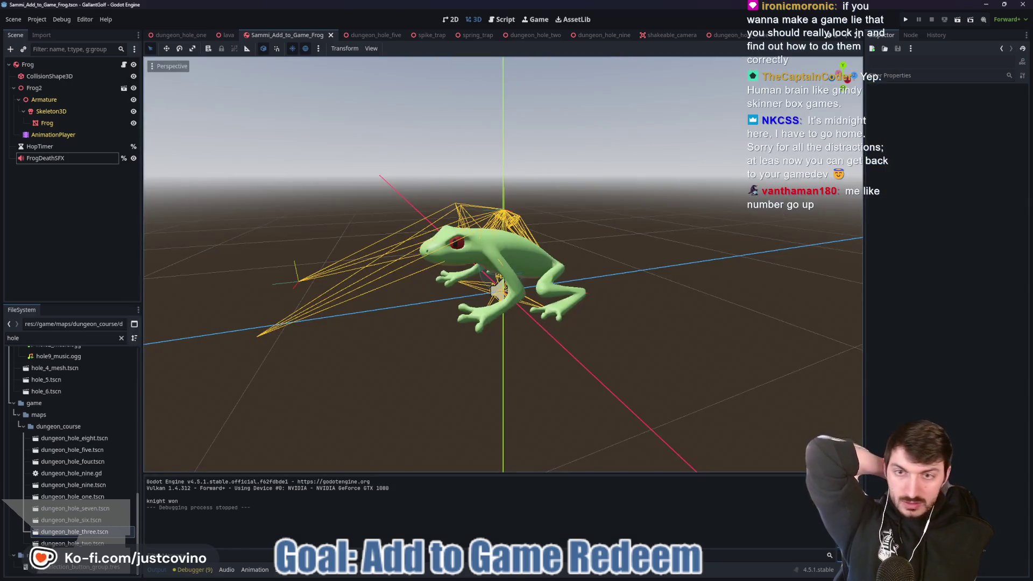
Check the ogg and wav subfolders of Ambient & Action Loops, then delete that folder.
{"action": "mouse_move", "coordinate": [544, 576]}
{"action": "left_click", "coordinate": [563, 527]}
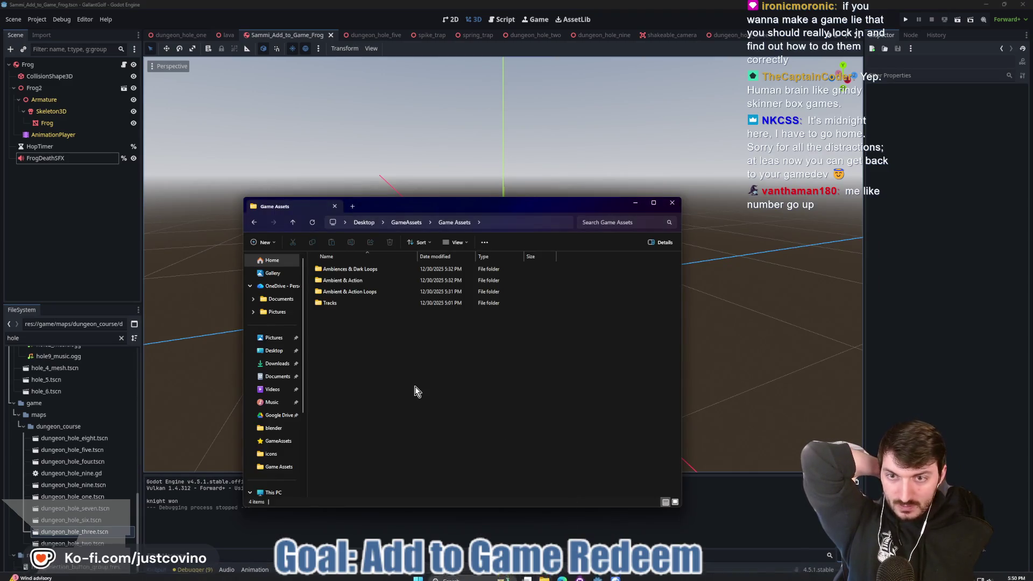
{"action": "left_click", "coordinate": [354, 295]}
{"action": "double_click", "coordinate": [354, 295]}
{"action": "double_click", "coordinate": [338, 282]}
{"action": "left_click", "coordinate": [290, 230]}
{"action": "double_click", "coordinate": [337, 293]}
{"action": "left_click", "coordinate": [293, 224]}
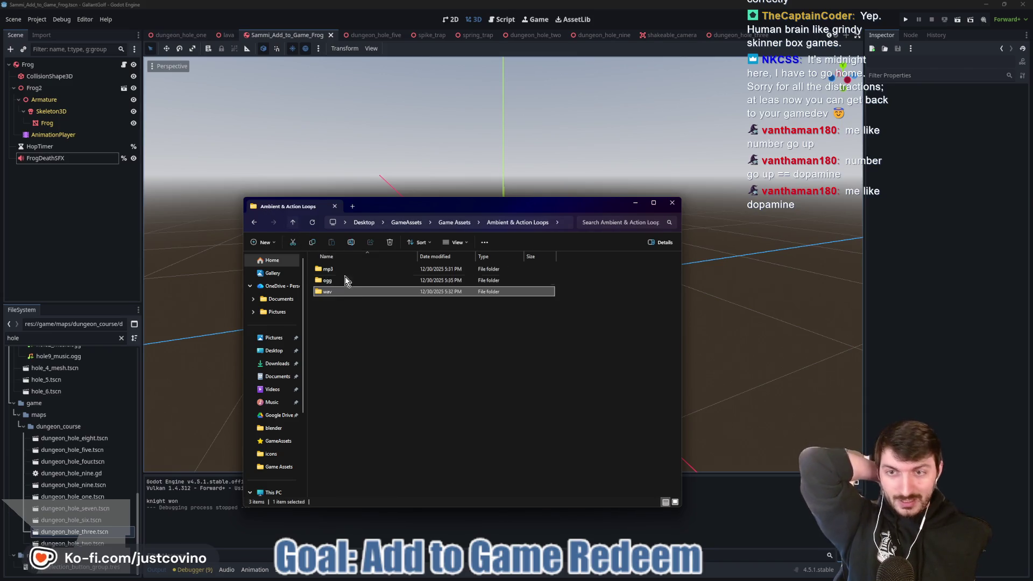
{"action": "left_click", "coordinate": [295, 224]}
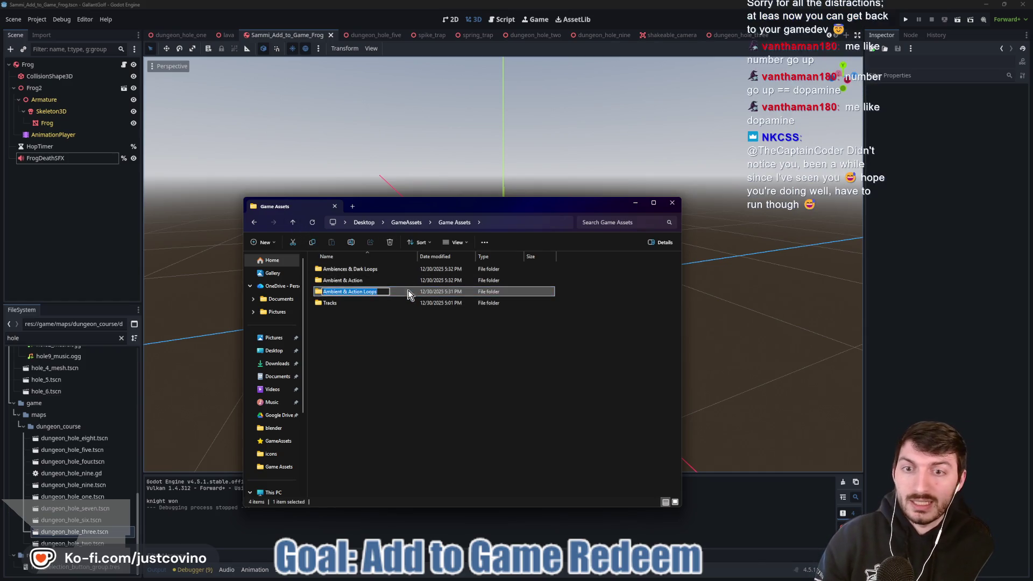
{"action": "left_click", "coordinate": [390, 243]}
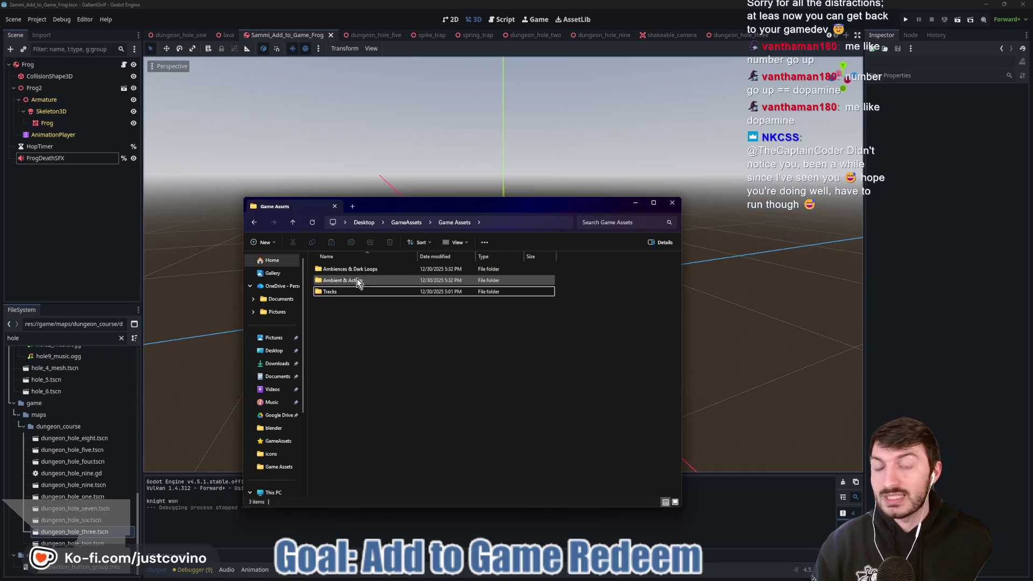
Move the 15 wav loops from Ambiences & Dark Loops > wav into Game Assets.
{"action": "double_click", "coordinate": [383, 269]}
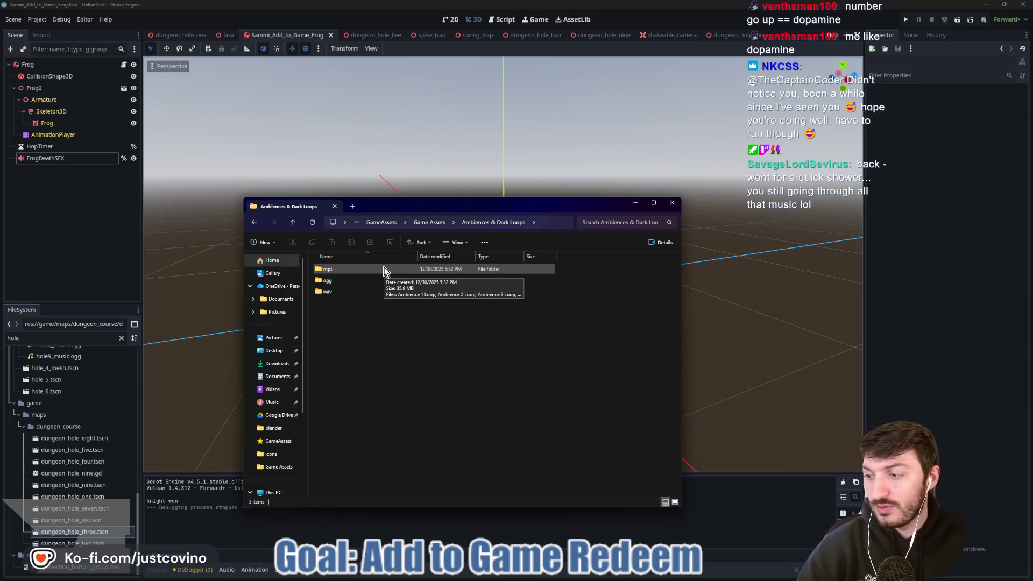
{"action": "double_click", "coordinate": [353, 292]}
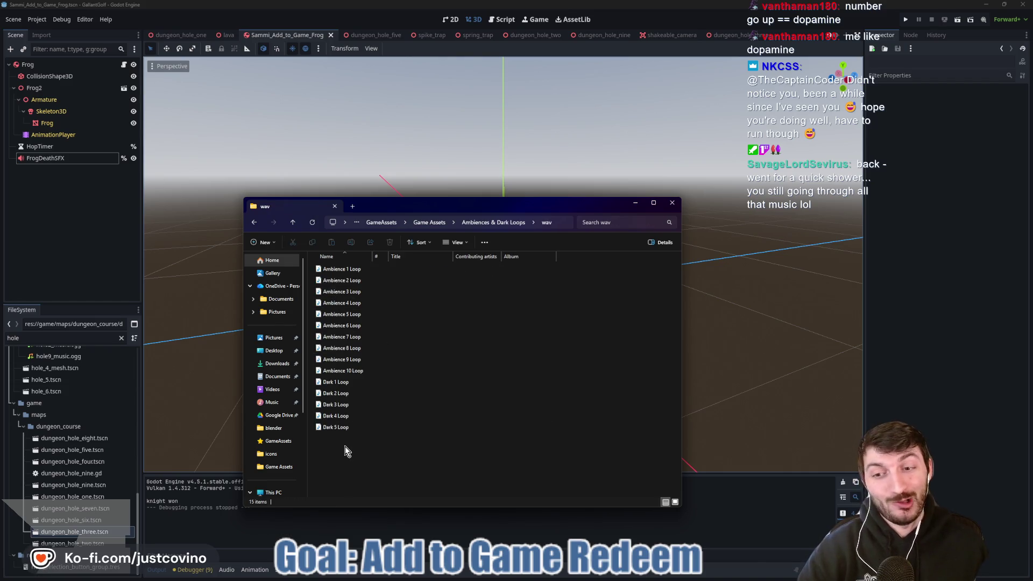
{"action": "mouse_move", "coordinate": [350, 448]}
{"action": "left_mouse_down"}
{"action": "mouse_move", "coordinate": [365, 300]}
{"action": "mouse_move", "coordinate": [355, 265]}
{"action": "left_mouse_up"}
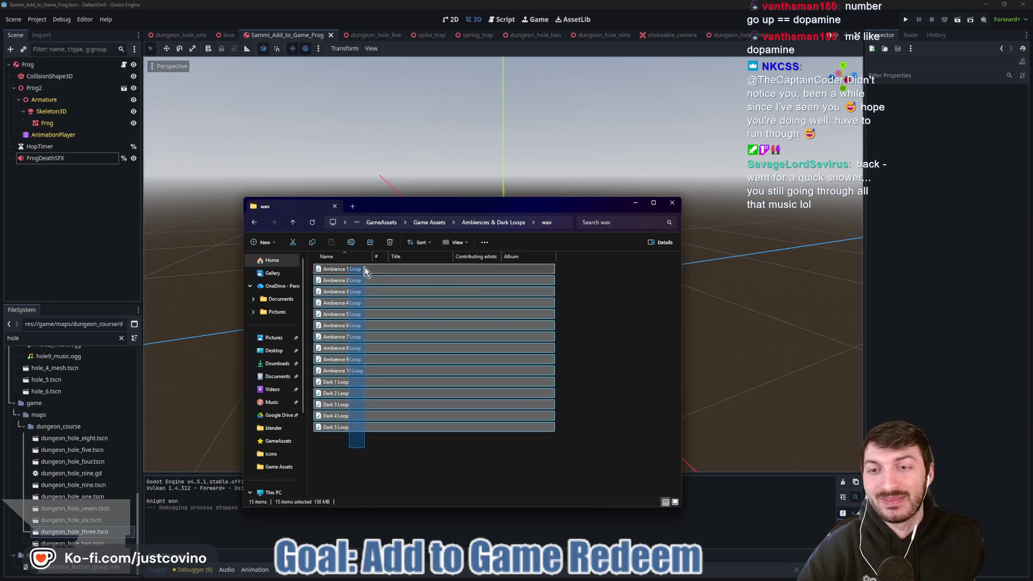
{"action": "left_click", "coordinate": [294, 222]}
{"action": "left_click", "coordinate": [293, 223]}
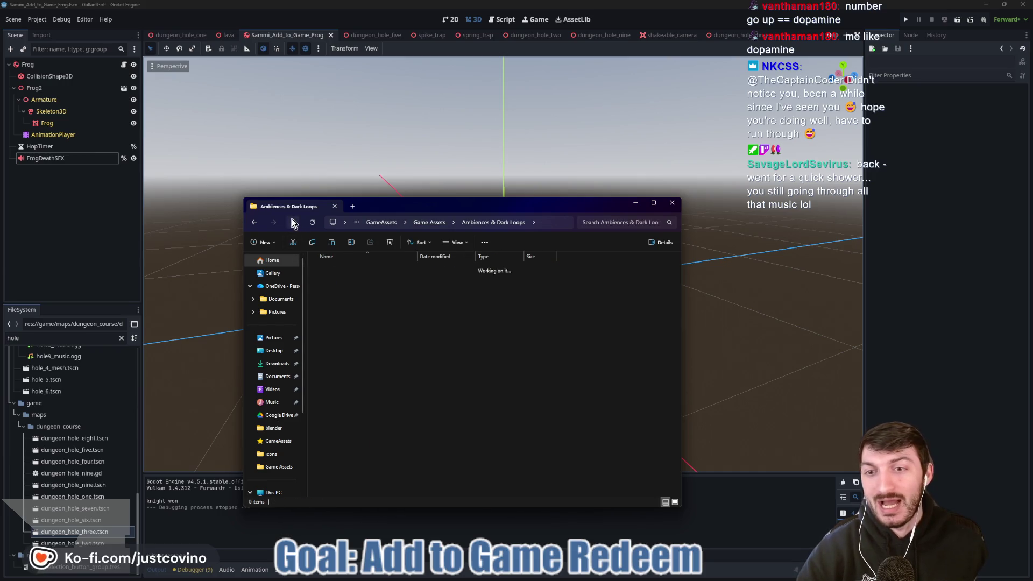
{"action": "left_click", "coordinate": [362, 353]}
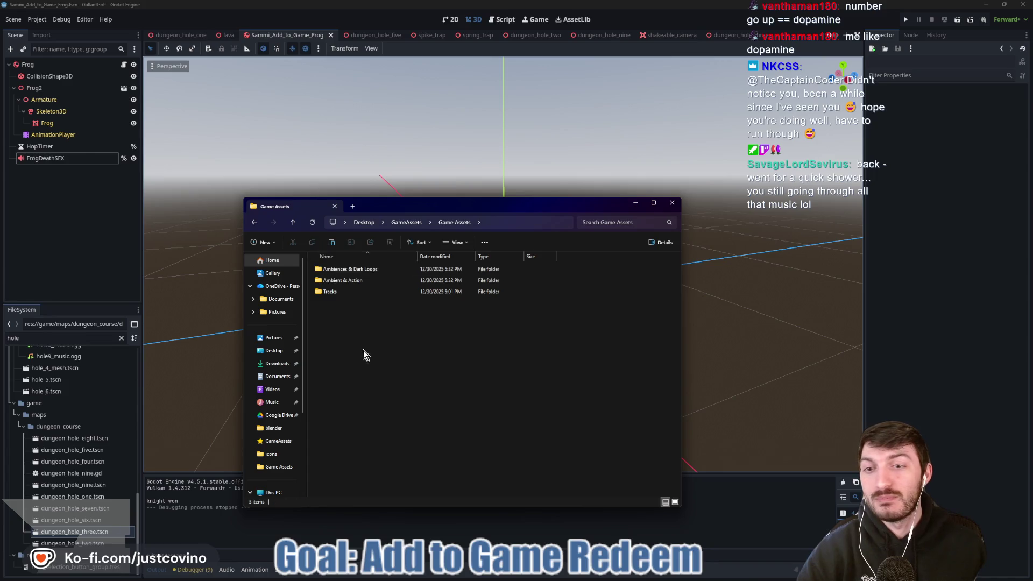
{"action": "left_click", "coordinate": [331, 243]}
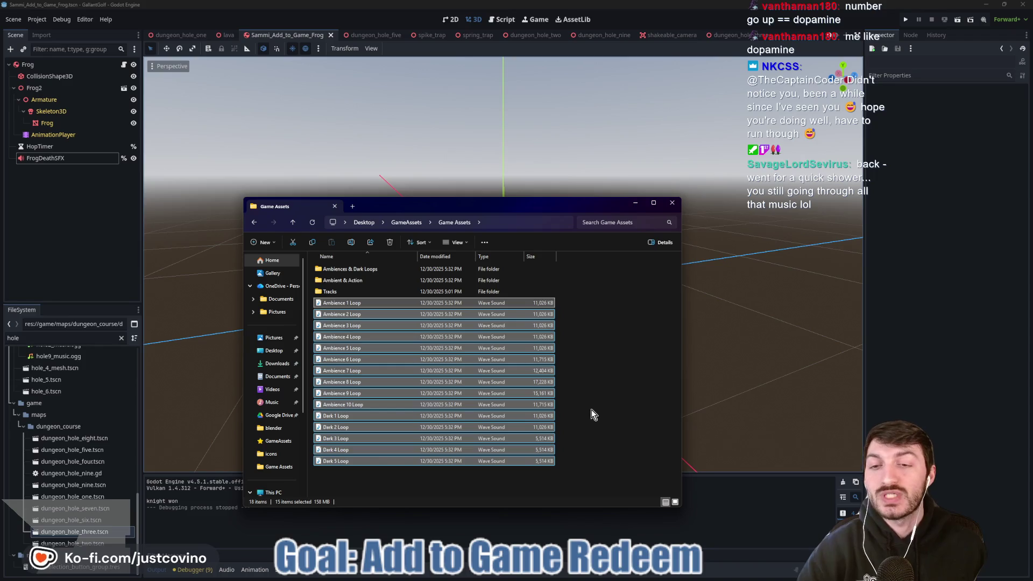
{"action": "left_click", "coordinate": [630, 577]}
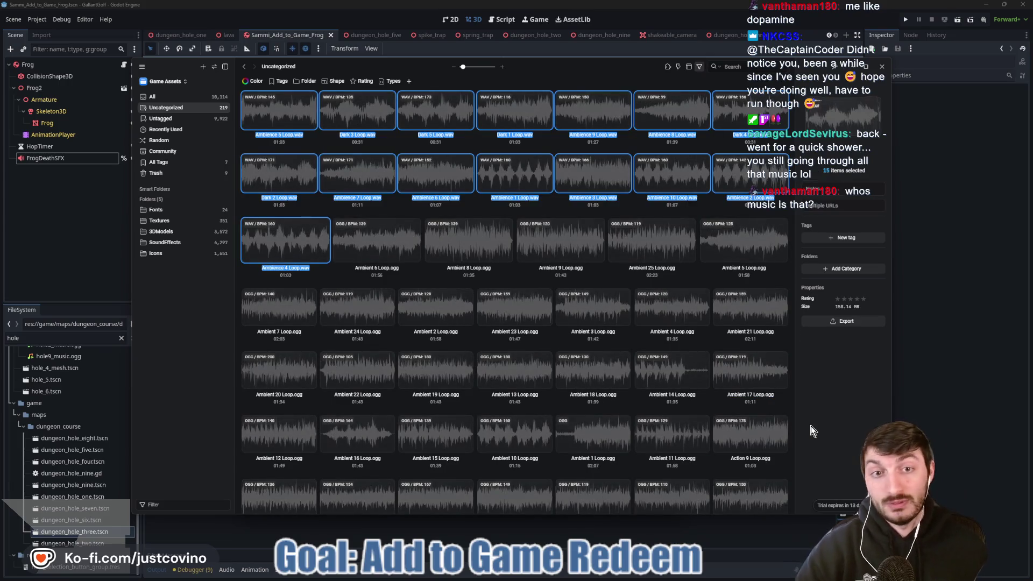
Preview the newly imported Ambience and Dark loops, deselect them, and return to Game Assets.
{"action": "mouse_move", "coordinate": [277, 242]}
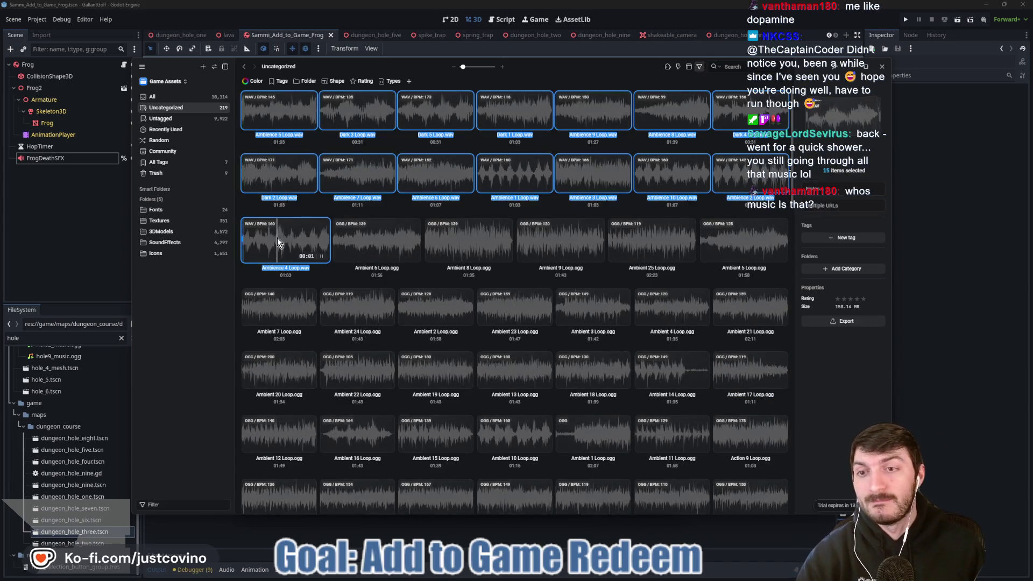
{"action": "mouse_move", "coordinate": [279, 178]}
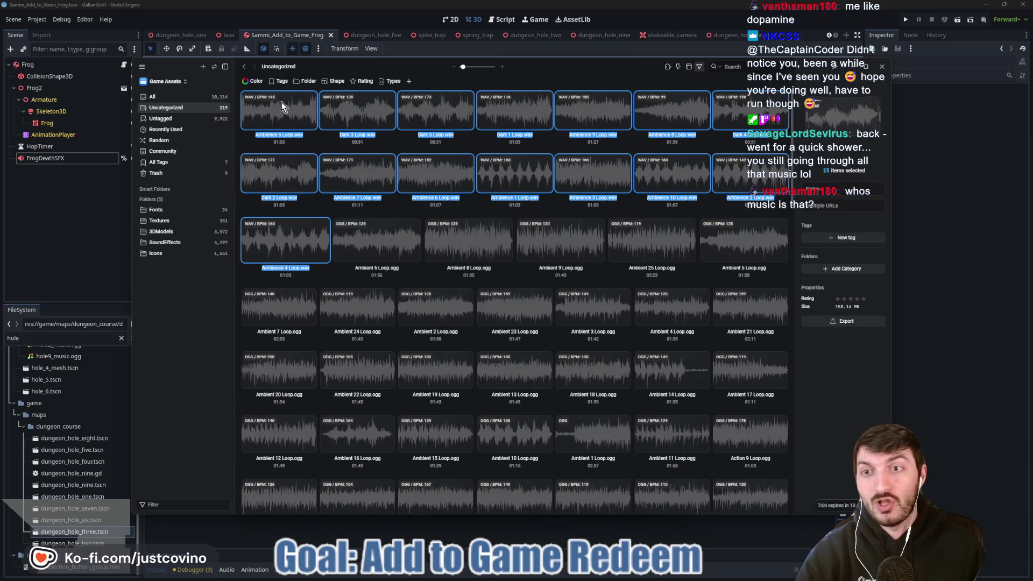
{"action": "left_click", "coordinate": [332, 282]}
{"action": "mouse_move", "coordinate": [548, 575]}
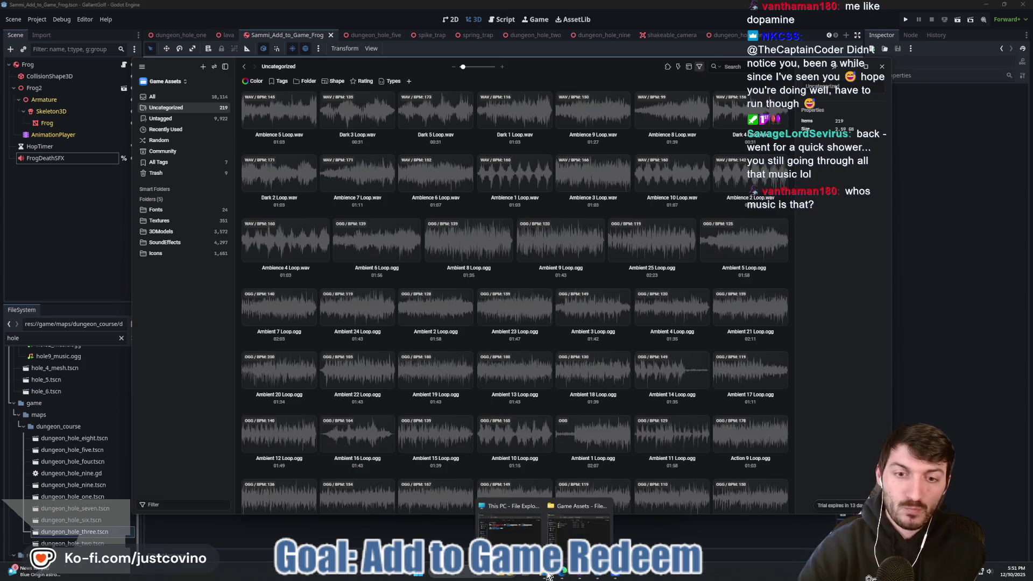
{"action": "left_click", "coordinate": [579, 522]}
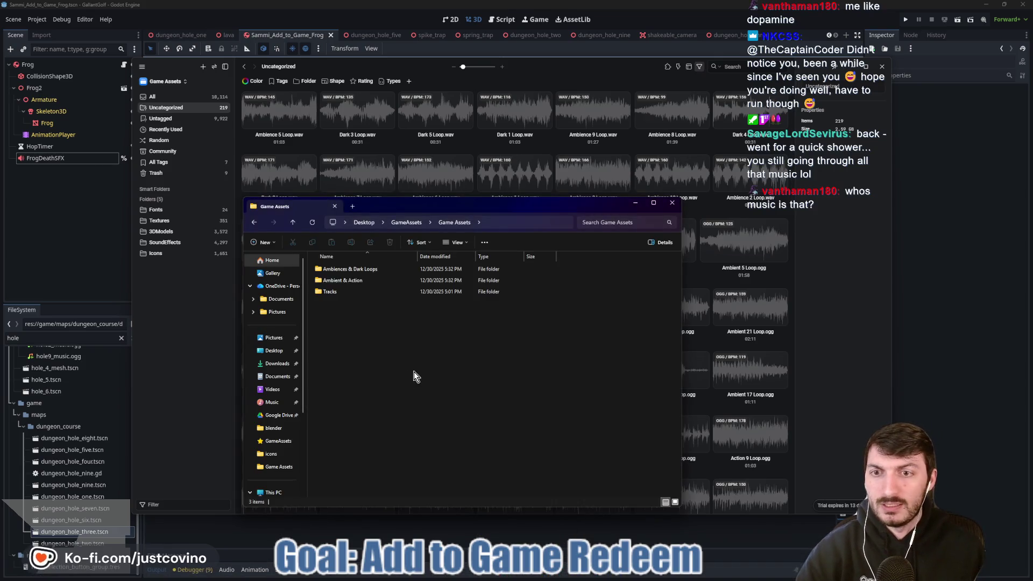
Select and cut the 35 wav tracks, Action 1 through Ambient 25, from Ambient & Action's wav folder.
{"action": "double_click", "coordinate": [338, 281]}
{"action": "double_click", "coordinate": [337, 292]}
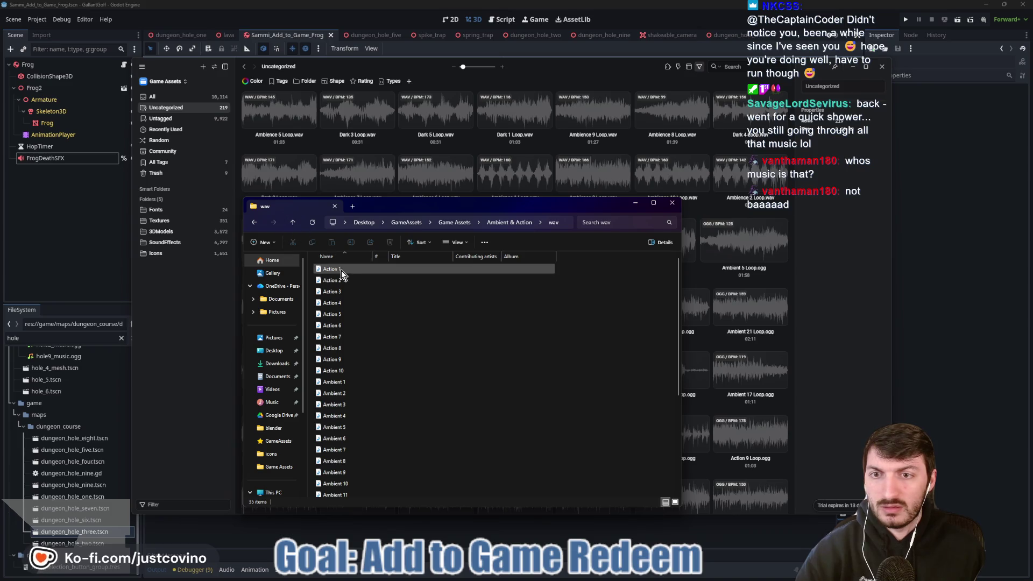
{"action": "left_click", "coordinate": [333, 269]}
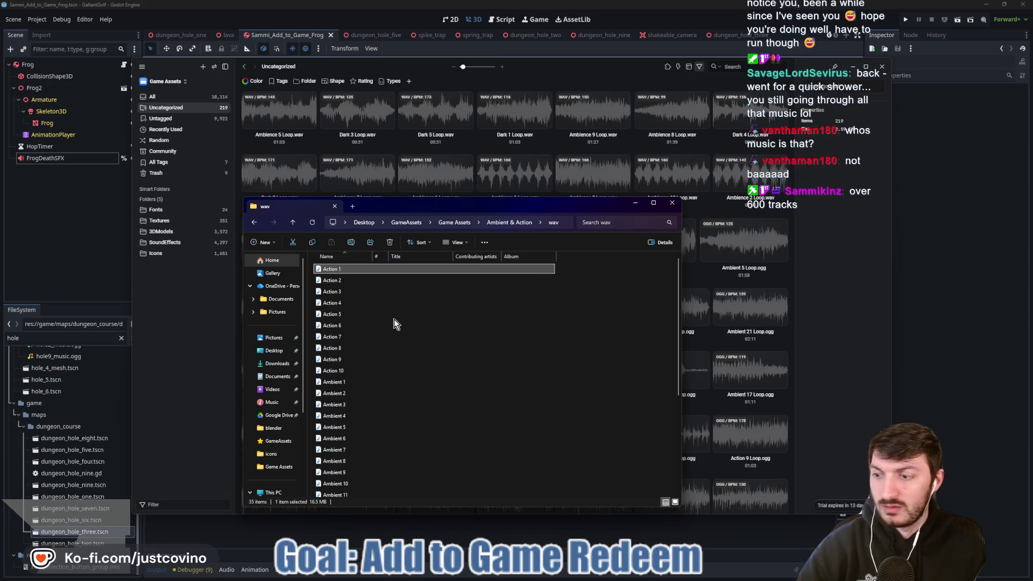
{"action": "scroll", "coordinate": [396, 320], "scroll_direction": "down", "scroll_amount": 5}
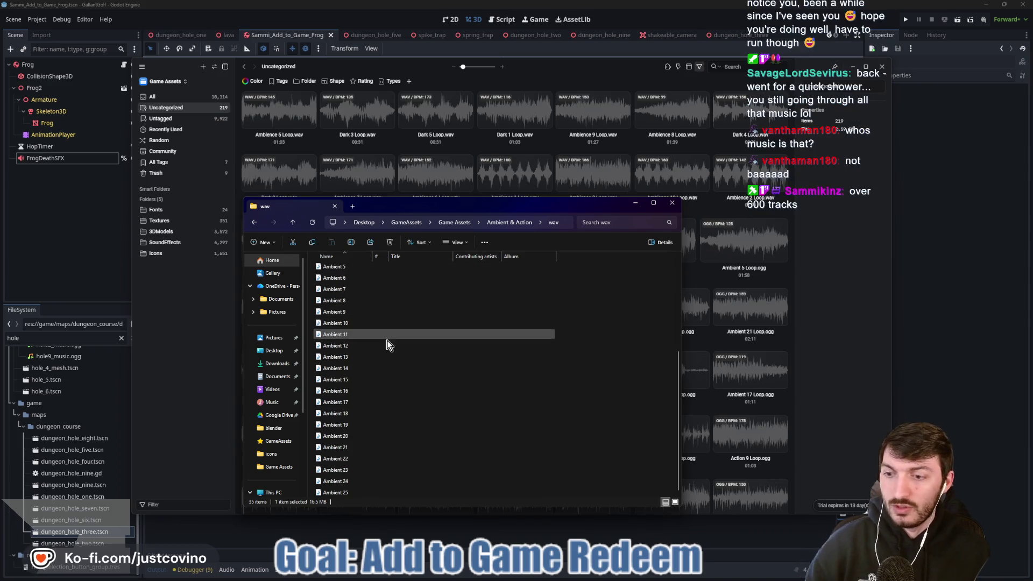
{"action": "left_click", "coordinate": [373, 491], "text": "shift"}
{"action": "left_click", "coordinate": [294, 243]}
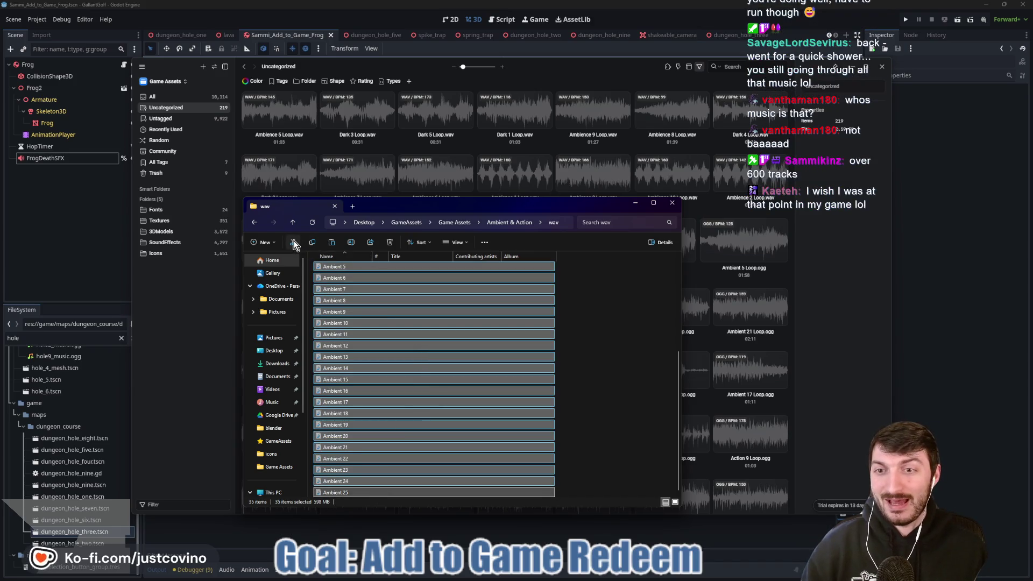
Paste the 35 wav tracks directly into the Game Assets folder.
{"action": "left_click", "coordinate": [217, 323]}
{"action": "mouse_move", "coordinate": [597, 578]}
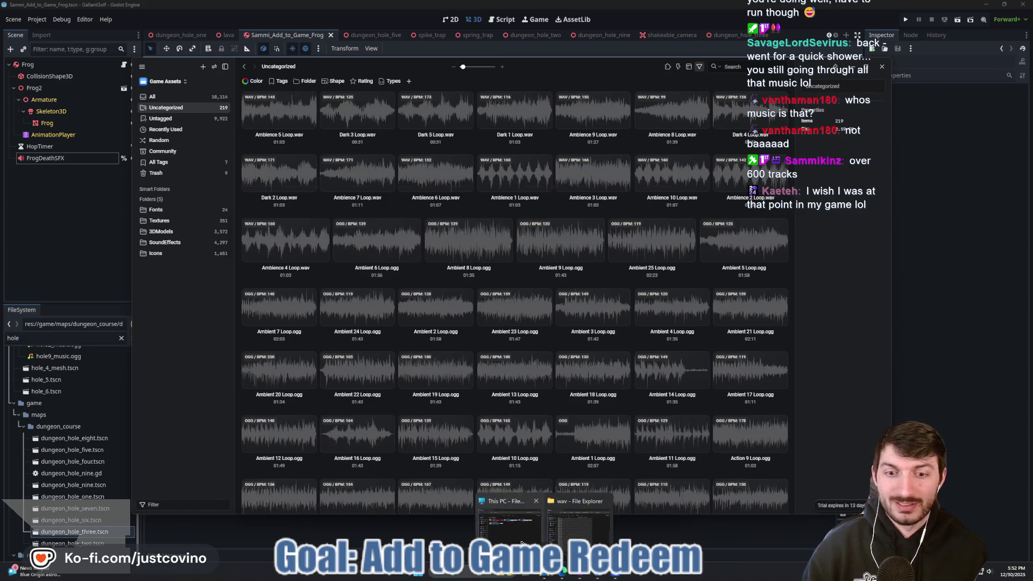
{"action": "left_click", "coordinate": [538, 525]}
{"action": "left_click", "coordinate": [577, 505]}
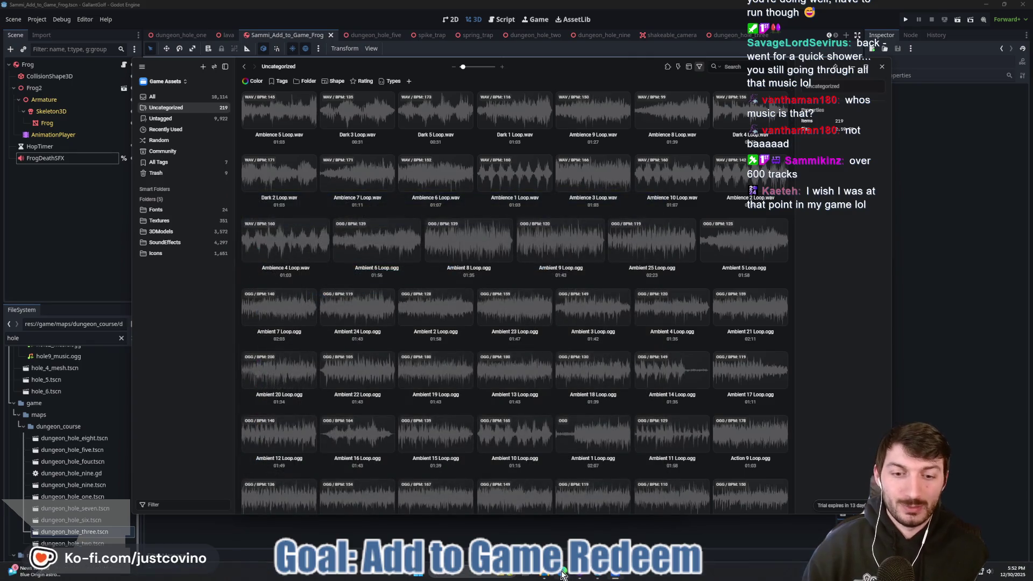
{"action": "left_click", "coordinate": [597, 574]}
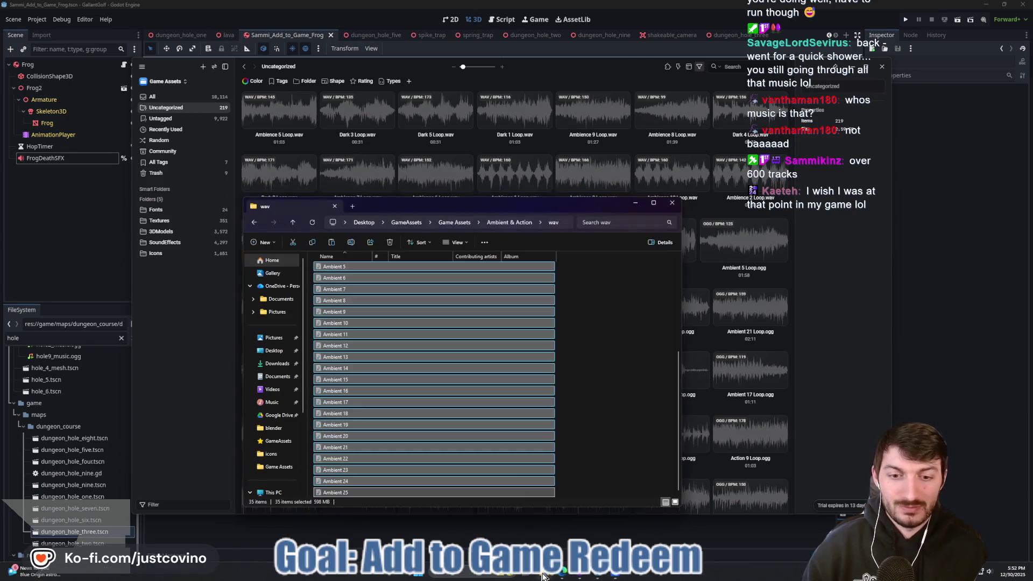
{"action": "left_click", "coordinate": [293, 222]}
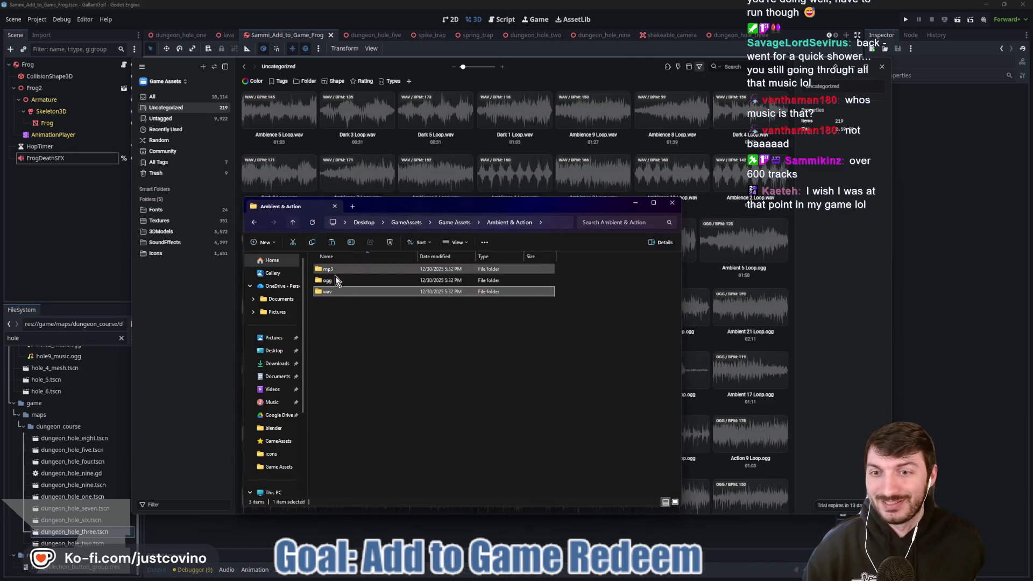
{"action": "left_click", "coordinate": [292, 222]}
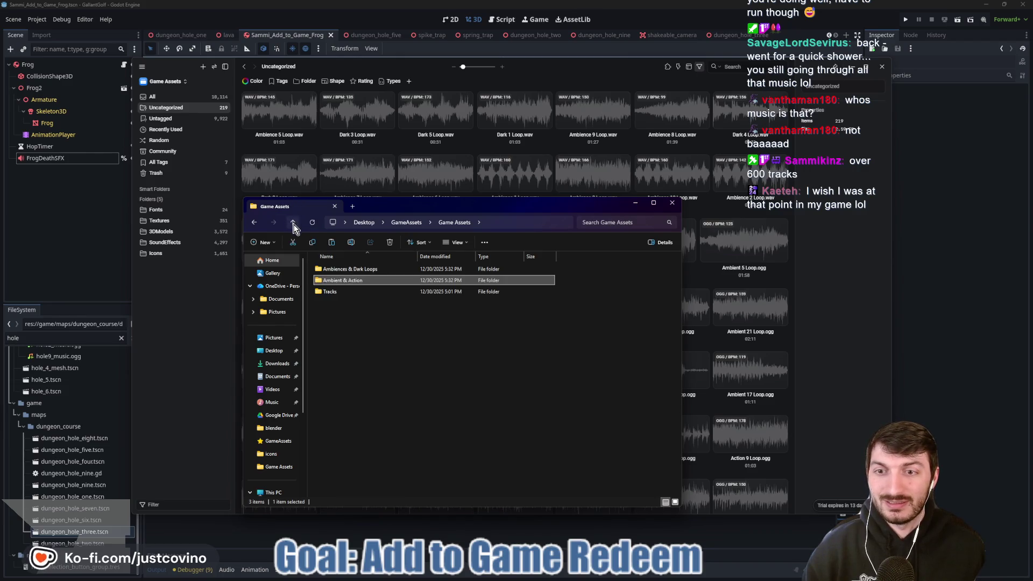
{"action": "left_click", "coordinate": [355, 348]}
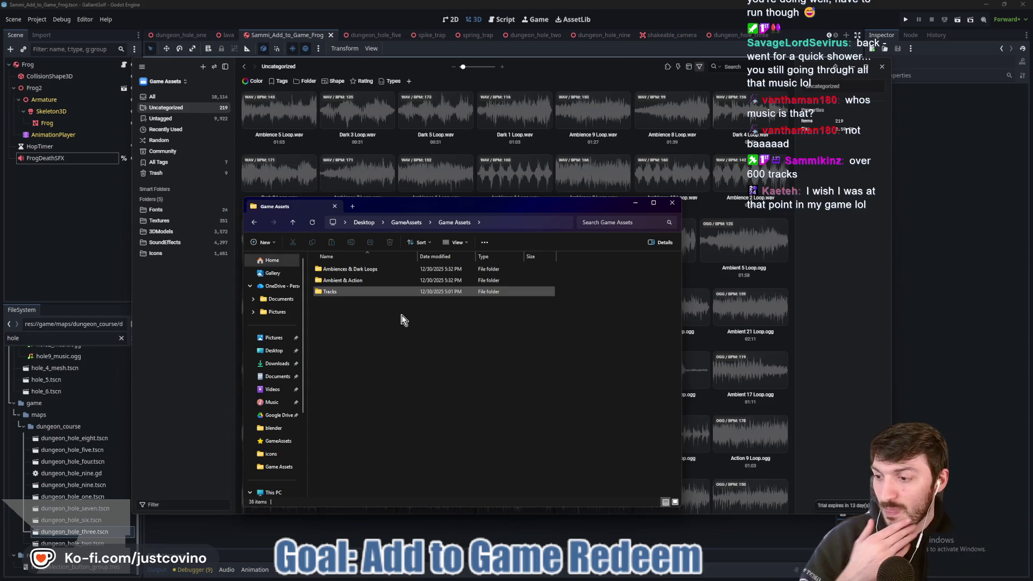
{"action": "key", "text": "ctrl+v"}
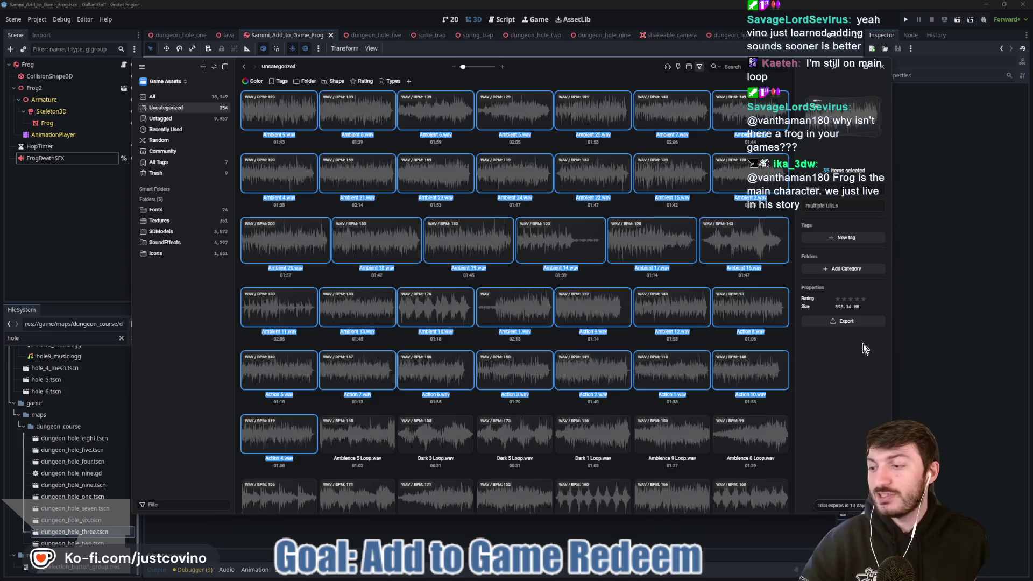
Minimize Eagle and orbit the Godot viewport to a front-left view of the frog.
{"action": "left_click", "coordinate": [957, 347]}
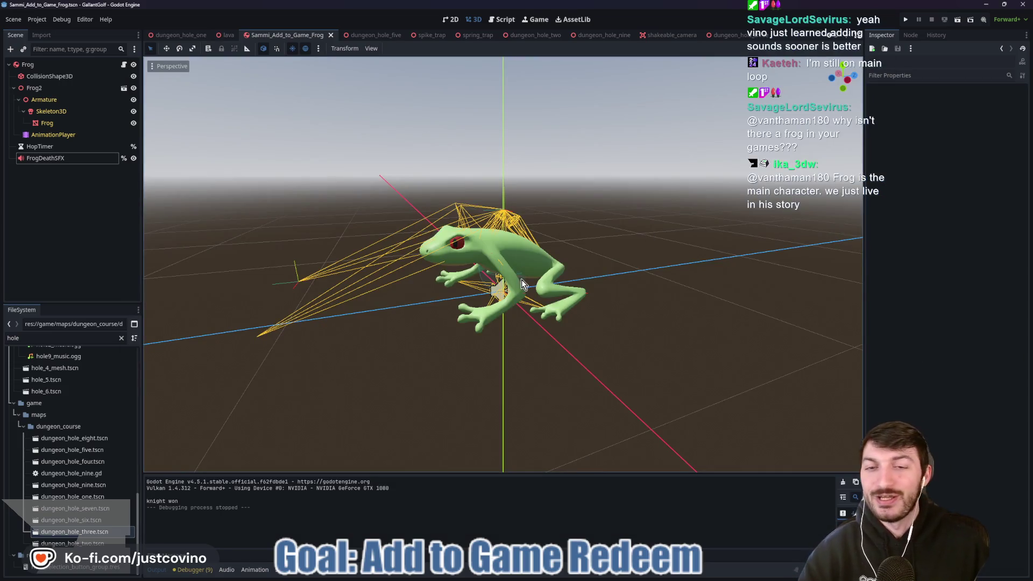
{"action": "mouse_move", "coordinate": [477, 327]}
{"action": "left_mouse_down"}
{"action": "mouse_move", "coordinate": [565, 318]}
{"action": "mouse_move", "coordinate": [425, 330]}
{"action": "mouse_move", "coordinate": [451, 325]}
{"action": "left_mouse_up"}
{"action": "scroll", "coordinate": [360, 344], "scroll_direction": "up", "scroll_amount": 5}
{"action": "scroll", "coordinate": [360, 344], "scroll_direction": "down", "scroll_amount": 5}
{"action": "mouse_move", "coordinate": [385, 351]}
{"action": "left_mouse_down"}
{"action": "mouse_move", "coordinate": [586, 336]}
{"action": "mouse_move", "coordinate": [437, 347]}
{"action": "left_mouse_up"}
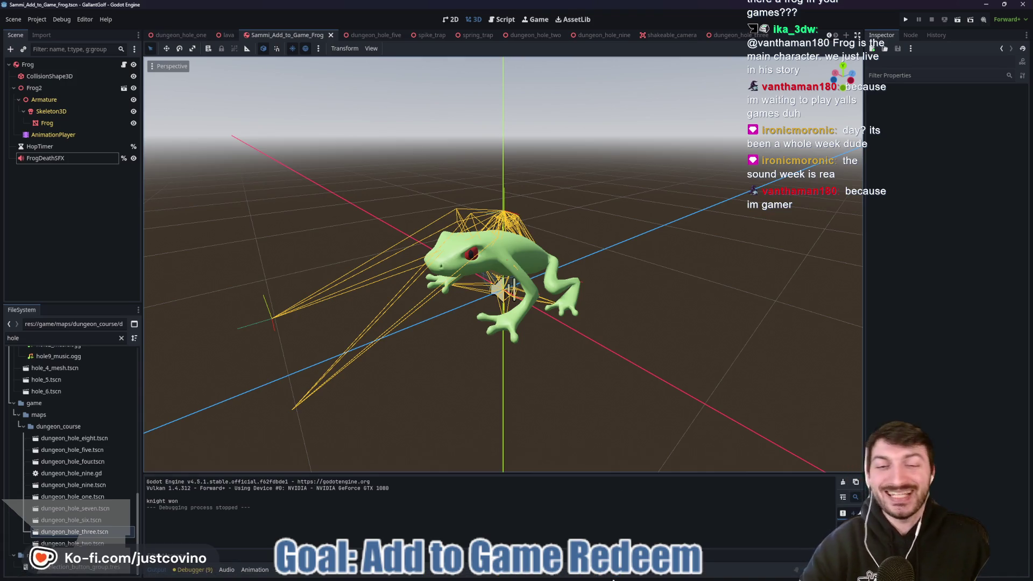
{"action": "mouse_move", "coordinate": [623, 578]}
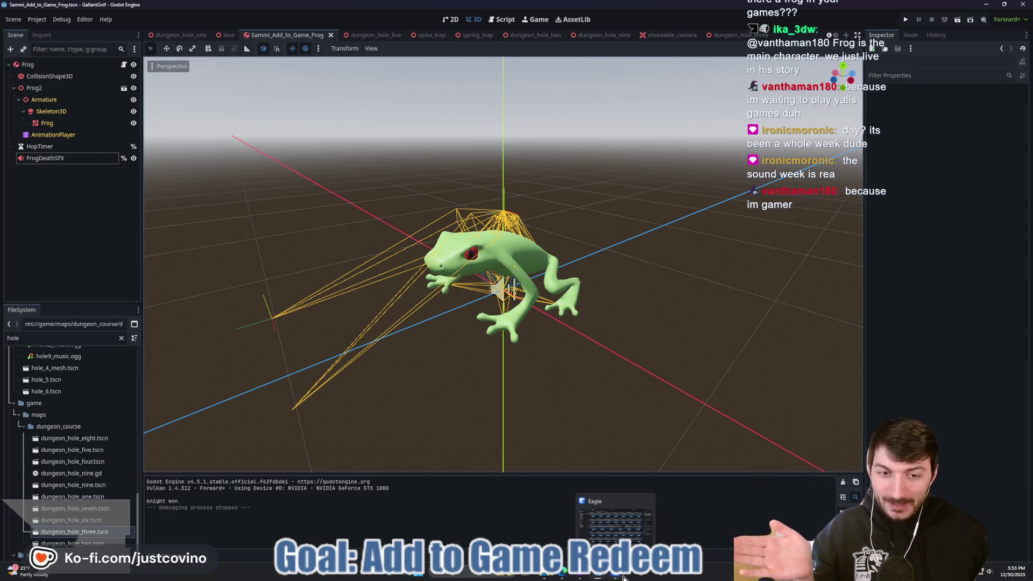
Bring Eagle forward, clear the selection and preview Ambient 16.wav.
{"action": "left_click", "coordinate": [622, 577]}
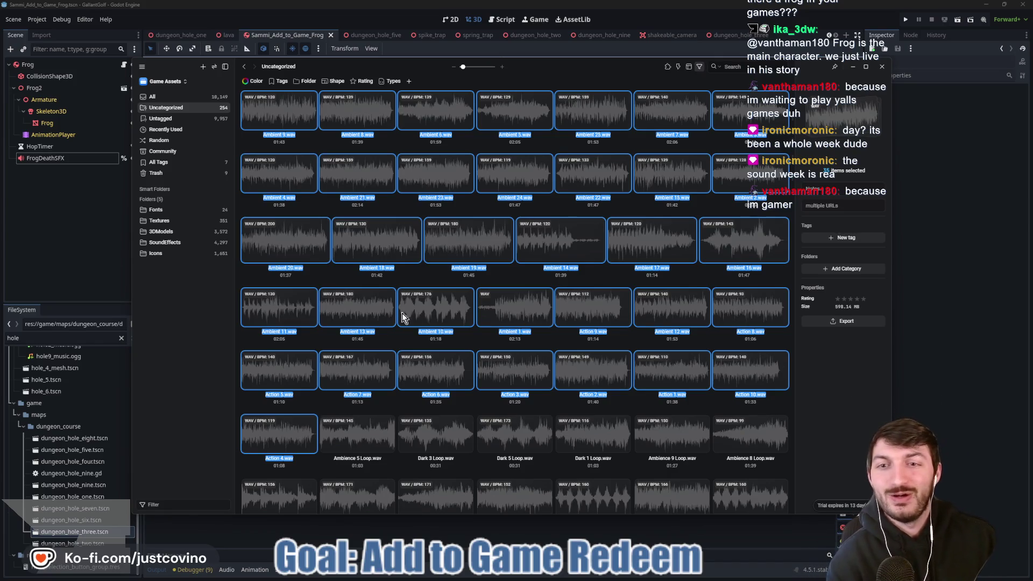
{"action": "left_click", "coordinate": [245, 285]}
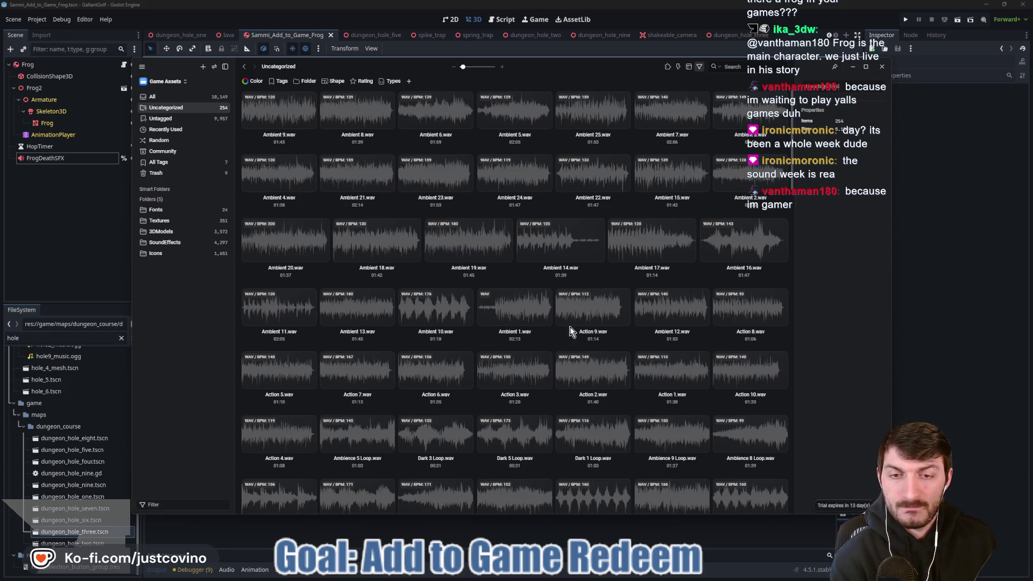
{"action": "mouse_move", "coordinate": [602, 163]}
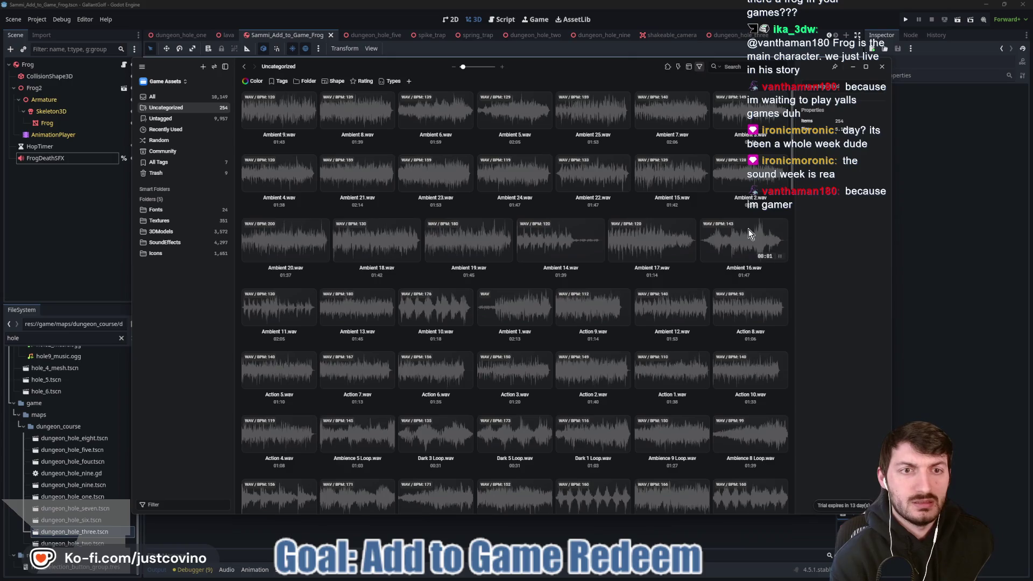
{"action": "left_click", "coordinate": [726, 243]}
{"action": "mouse_move", "coordinate": [721, 242]}
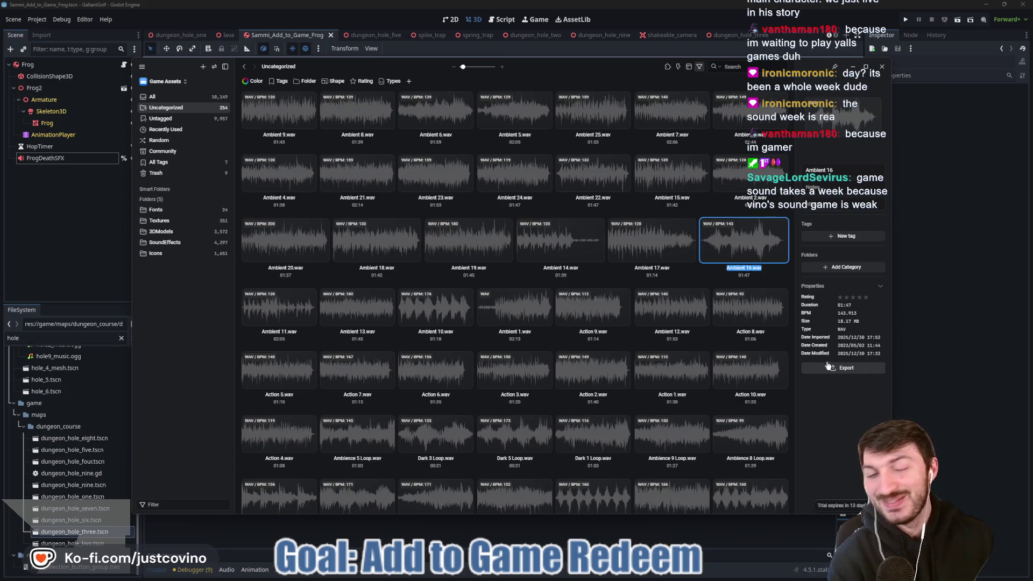
Scroll through Eagle's loop grid, then bring up the Game Assets folder window.
{"action": "scroll", "coordinate": [753, 372], "scroll_direction": "down", "scroll_amount": 2}
{"action": "mouse_move", "coordinate": [646, 393]}
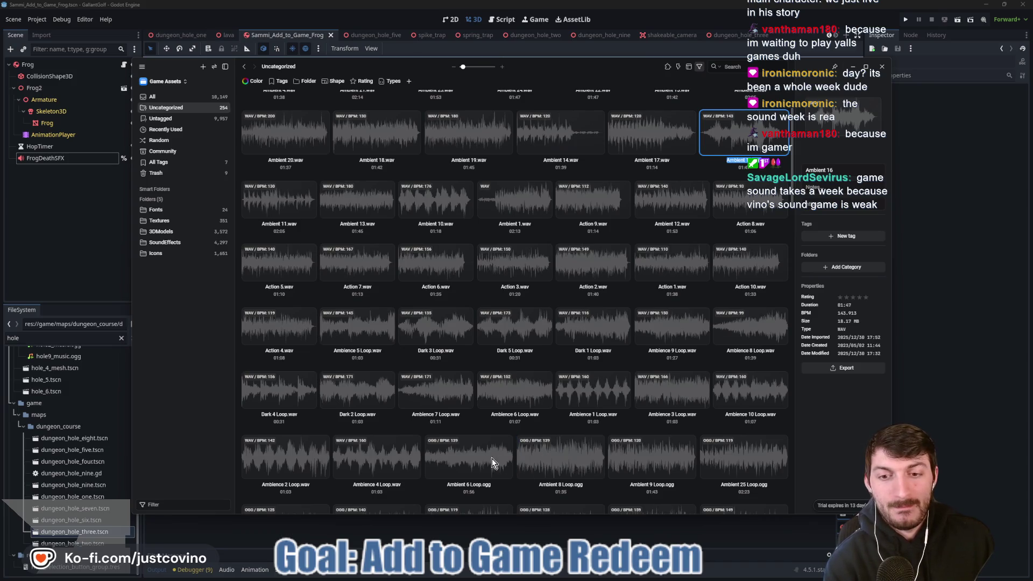
{"action": "mouse_move", "coordinate": [506, 391]}
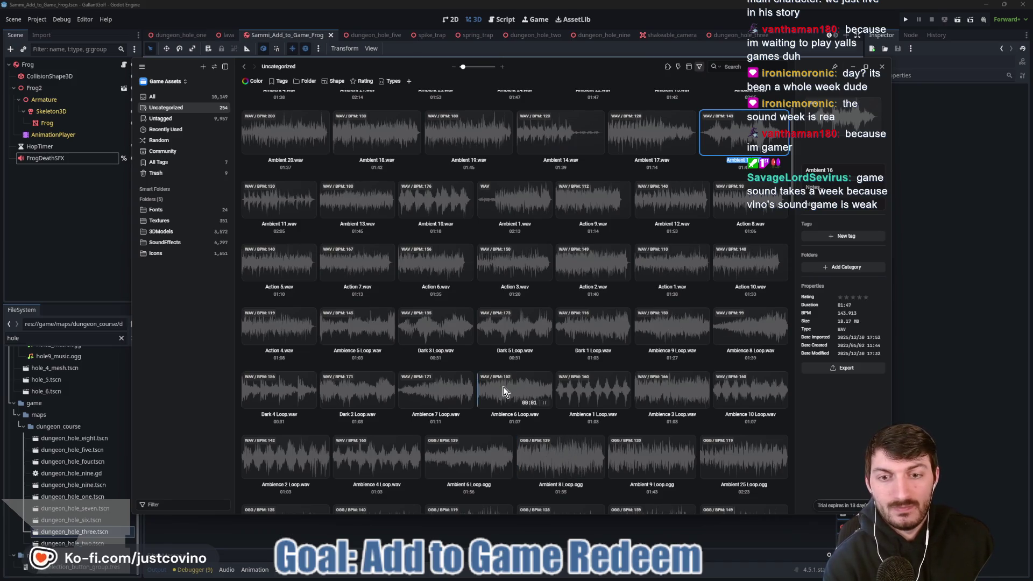
{"action": "scroll", "coordinate": [437, 413], "scroll_direction": "up", "scroll_amount": 2}
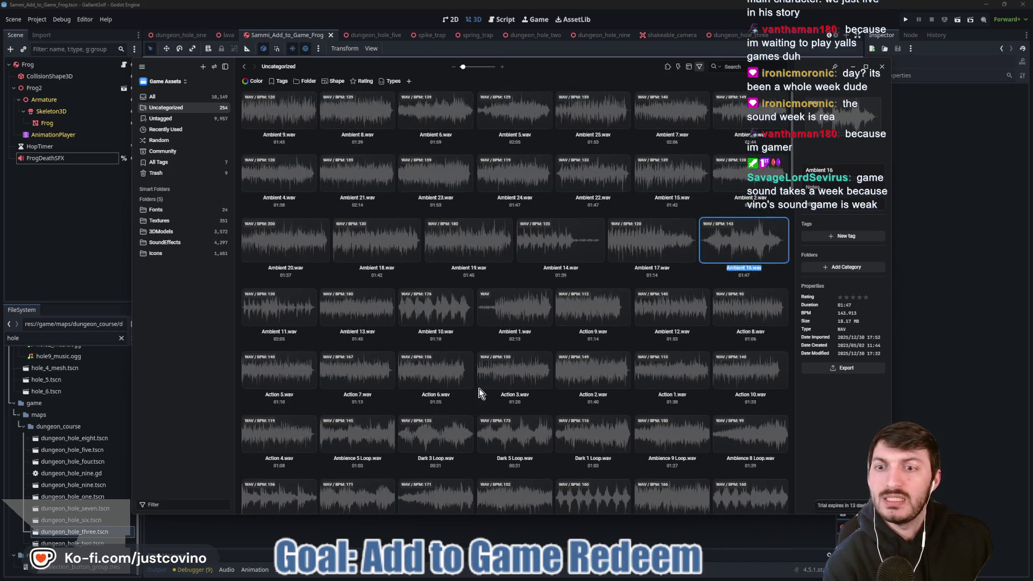
{"action": "mouse_move", "coordinate": [600, 577]}
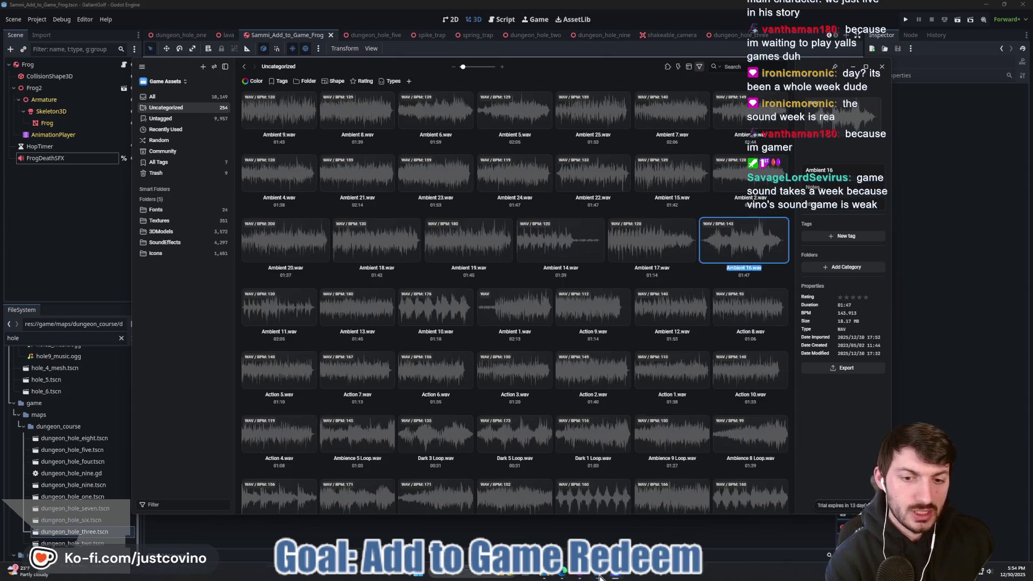
{"action": "left_click", "coordinate": [549, 575]}
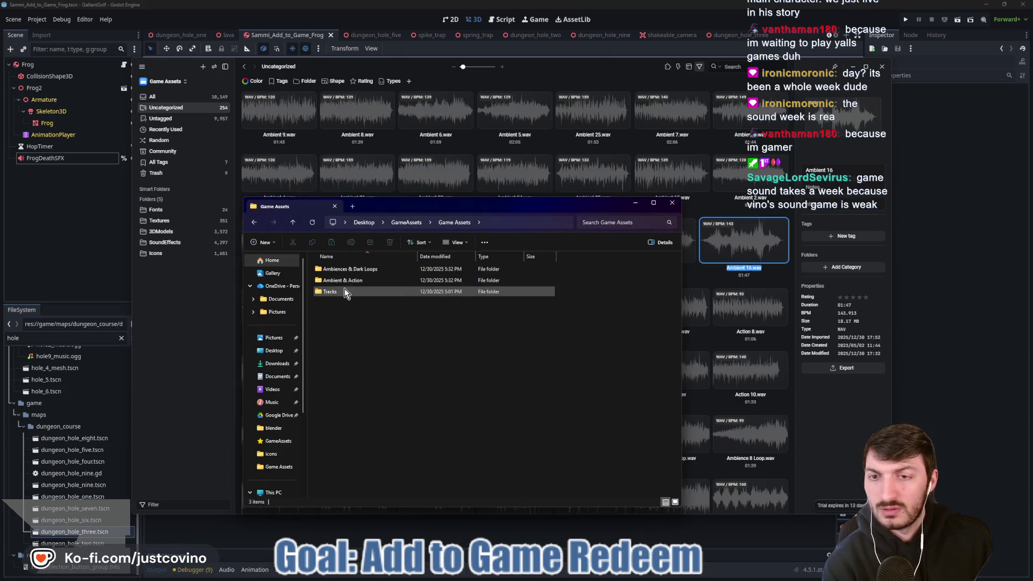
Select all 15 ogg loops in the Ambiences & Dark Loops ogg folder.
{"action": "double_click", "coordinate": [377, 269]}
{"action": "double_click", "coordinate": [345, 292]}
{"action": "left_click", "coordinate": [299, 224]}
{"action": "double_click", "coordinate": [338, 281]}
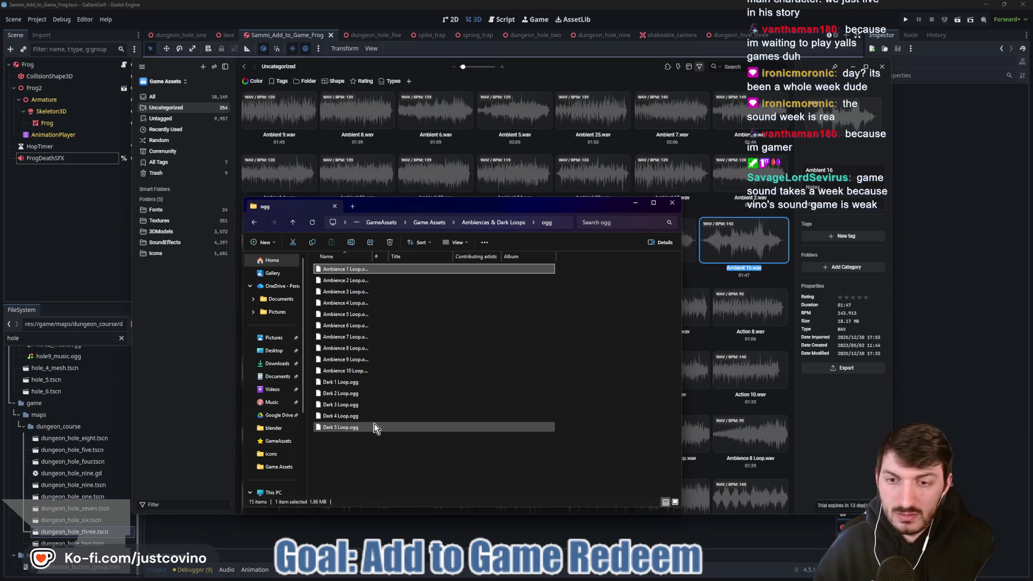
{"action": "key", "text": "ctrl+a"}
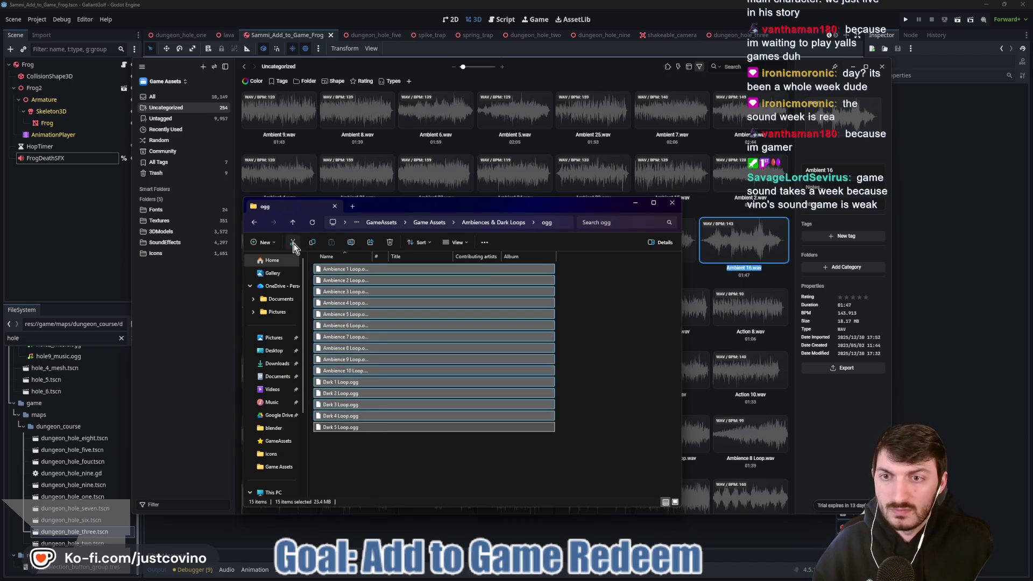
Paste the 15 ogg loops into Game Assets and return to Eagle.
{"action": "left_click", "coordinate": [293, 224]}
{"action": "left_click", "coordinate": [293, 224]}
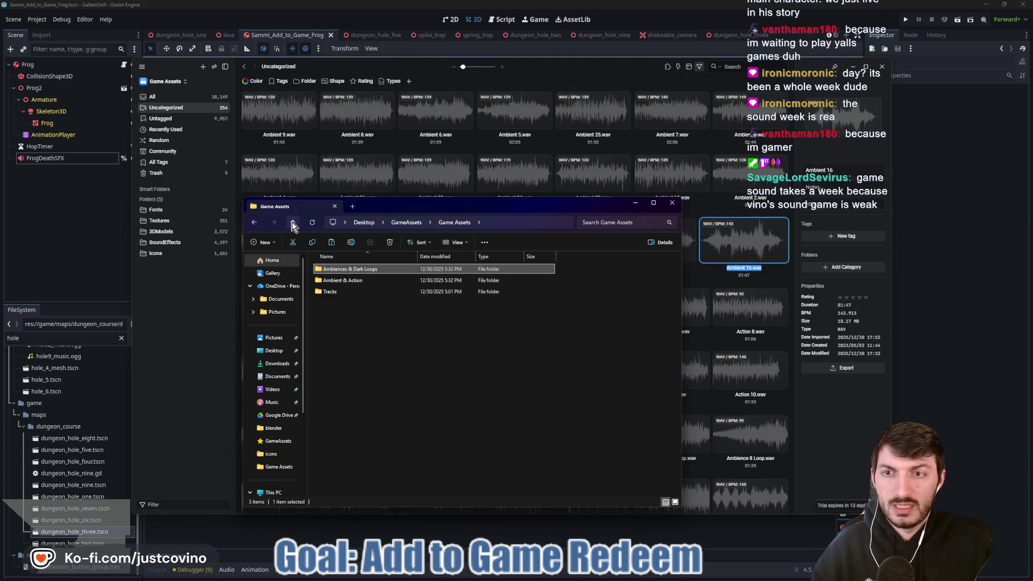
{"action": "left_click", "coordinate": [356, 352]}
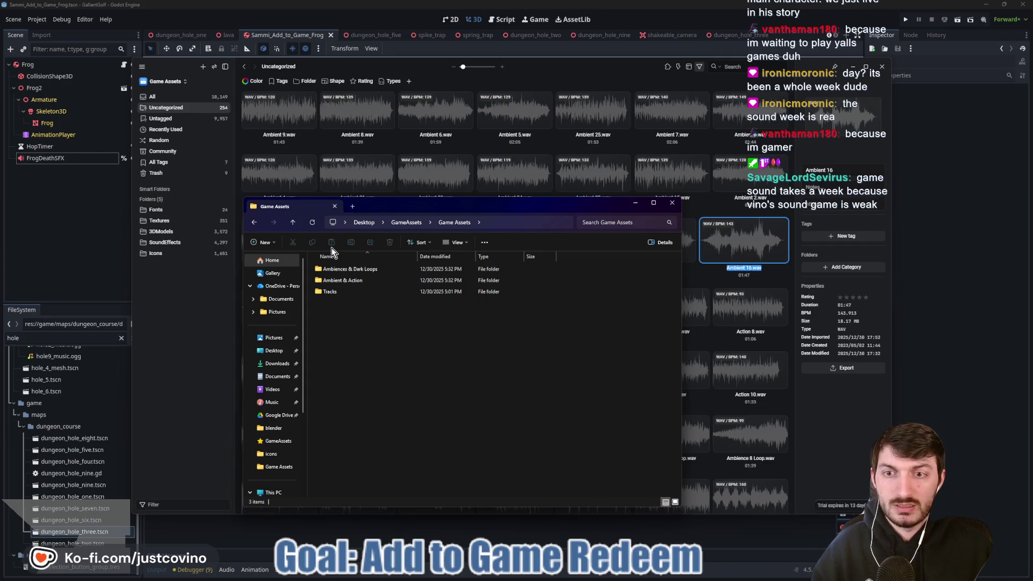
{"action": "left_click", "coordinate": [332, 246]}
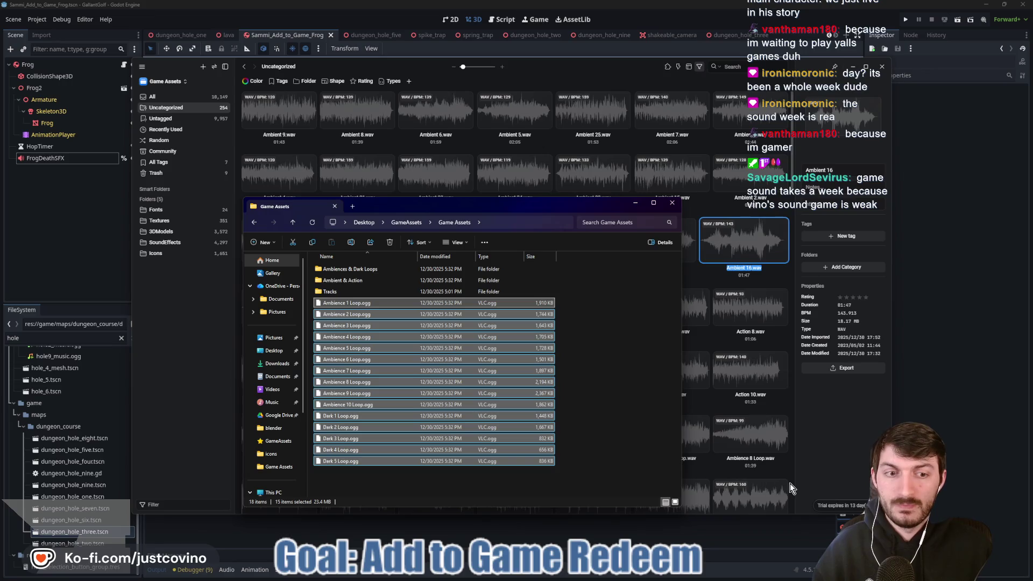
{"action": "left_click", "coordinate": [818, 463]}
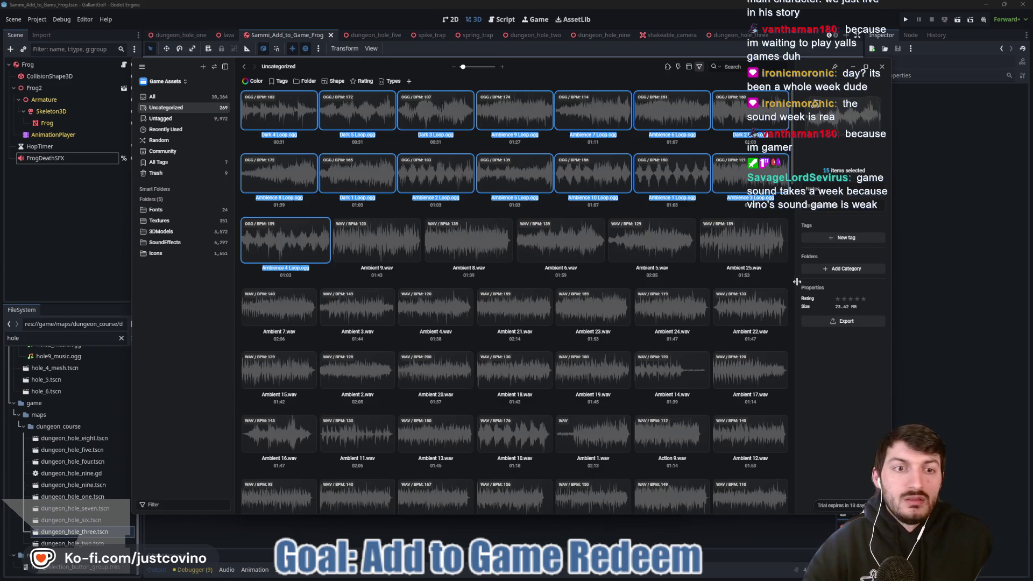
Deselect the new ogg tracks in Eagle and bring the Game Assets window to the front.
{"action": "left_click", "coordinate": [779, 277]}
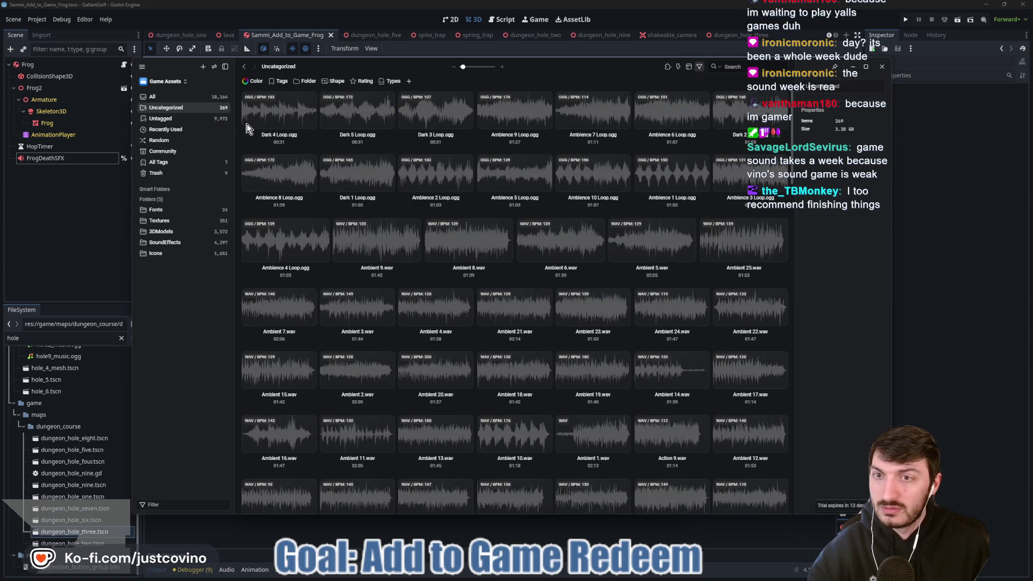
{"action": "mouse_move", "coordinate": [596, 578]}
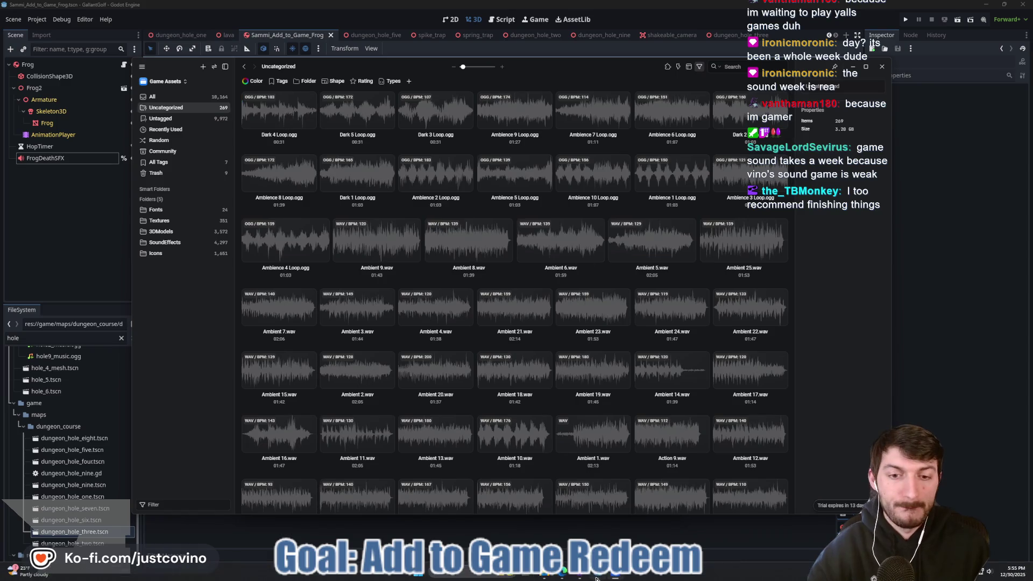
{"action": "left_click", "coordinate": [546, 576]}
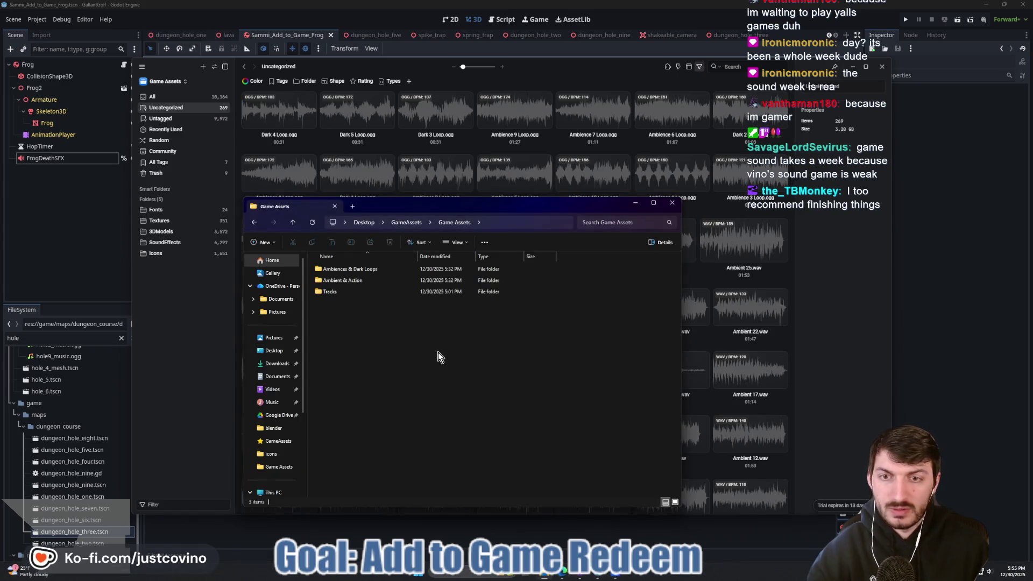
{"action": "left_click", "coordinate": [359, 272]}
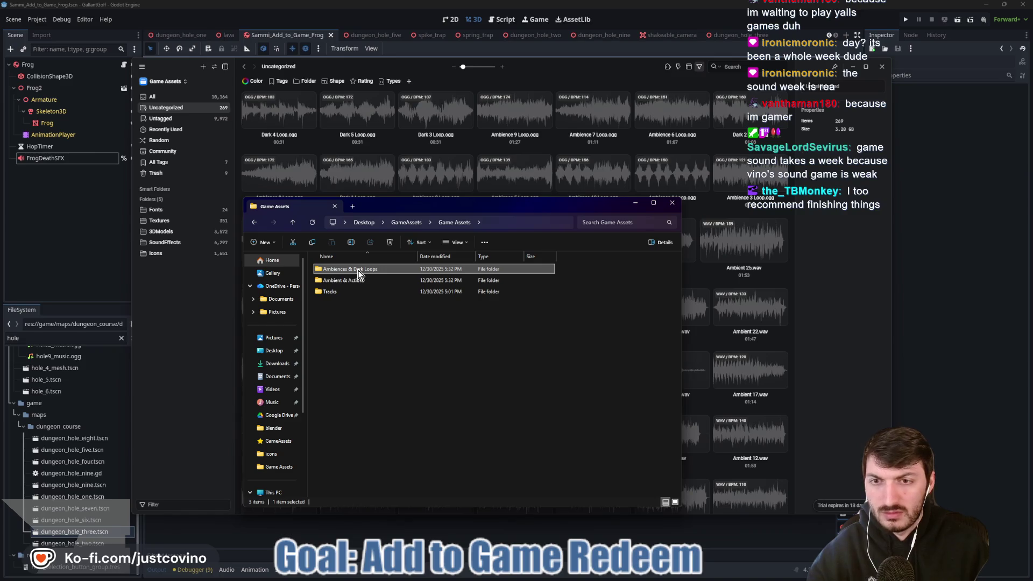
Confirm the Ambiences & Dark Loops folder is empty and delete it from Game Assets.
{"action": "double_click", "coordinate": [359, 270]}
{"action": "double_click", "coordinate": [353, 281]}
{"action": "left_click", "coordinate": [293, 222]}
{"action": "left_click", "coordinate": [292, 223]}
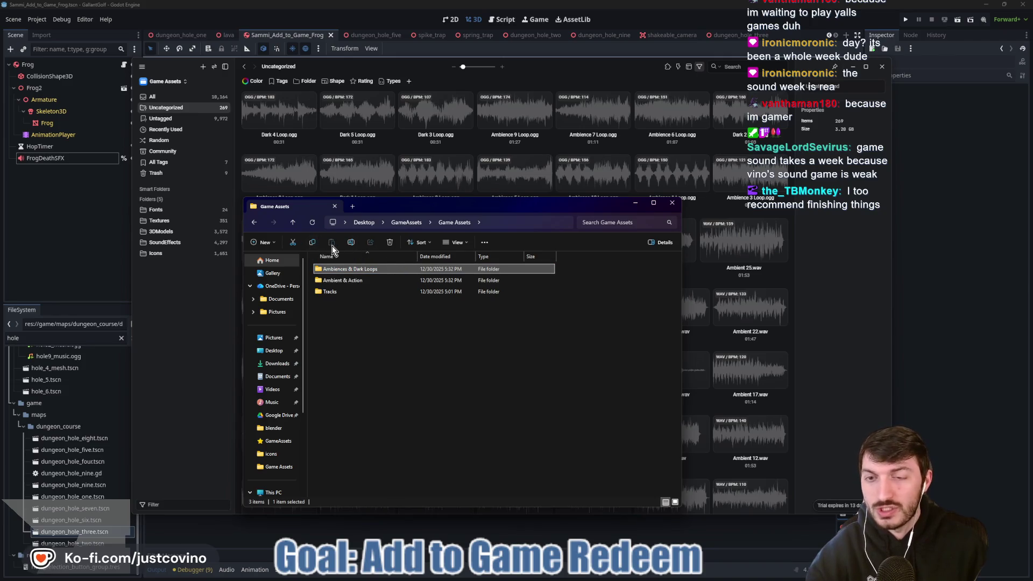
{"action": "key", "text": "Down"}
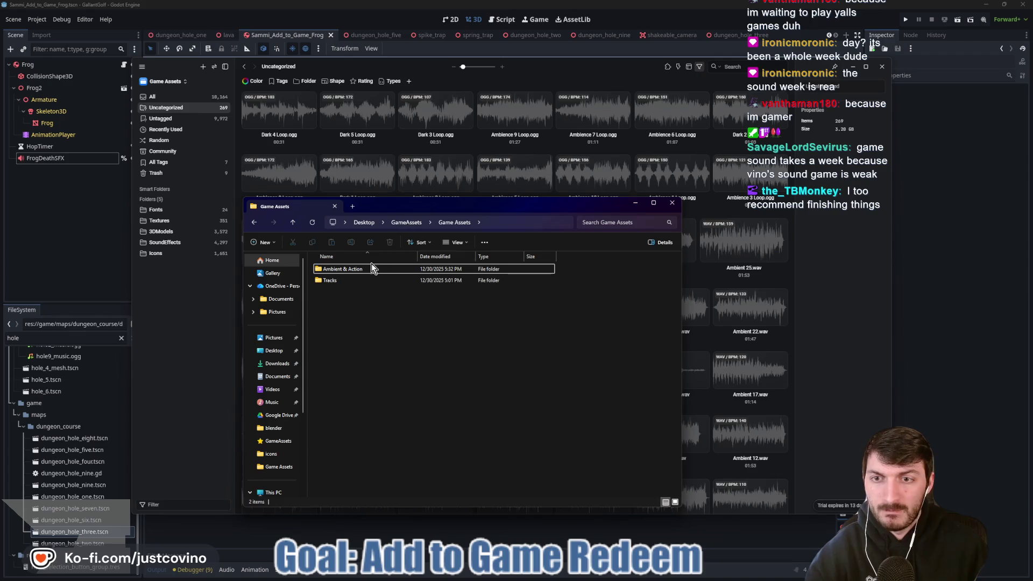
Browse Ambient & Action's ogg folder, go up to GameAssets and open the 50 Tracks RPG Music Pack archive.
{"action": "key", "text": "Return"}
{"action": "double_click", "coordinate": [342, 280]}
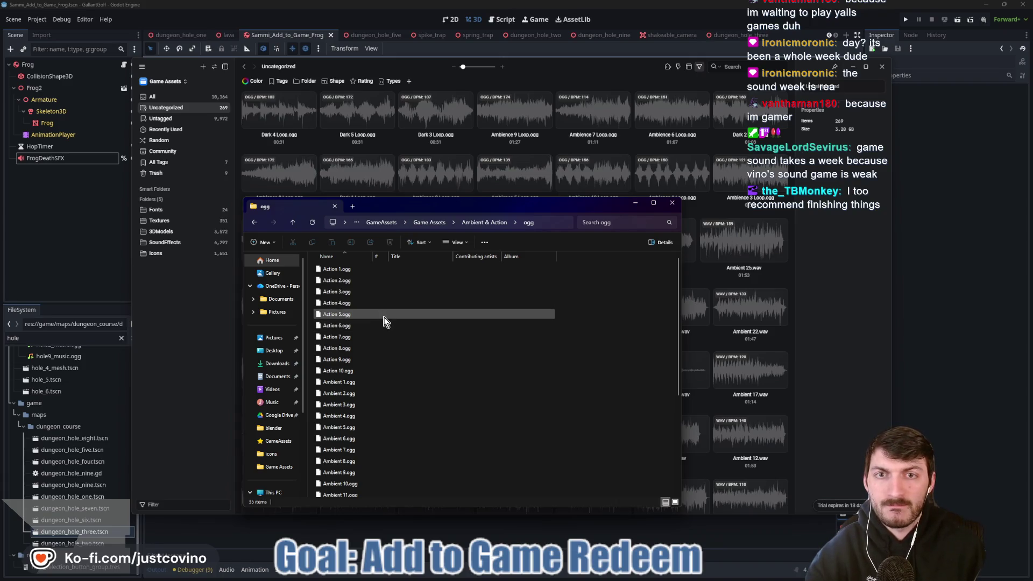
{"action": "scroll", "coordinate": [384, 322], "scroll_direction": "down", "scroll_amount": 5}
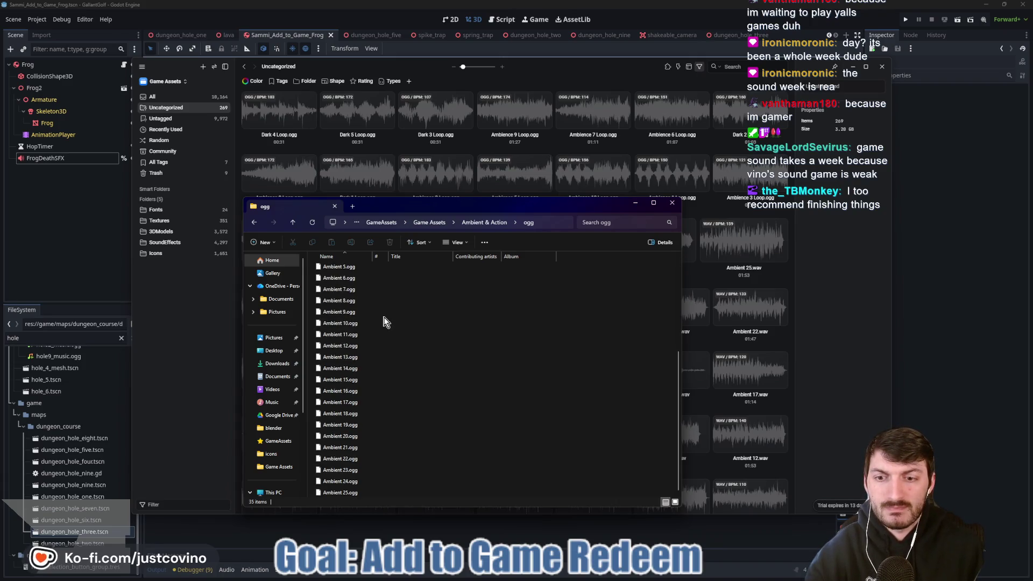
{"action": "left_click", "coordinate": [295, 222]}
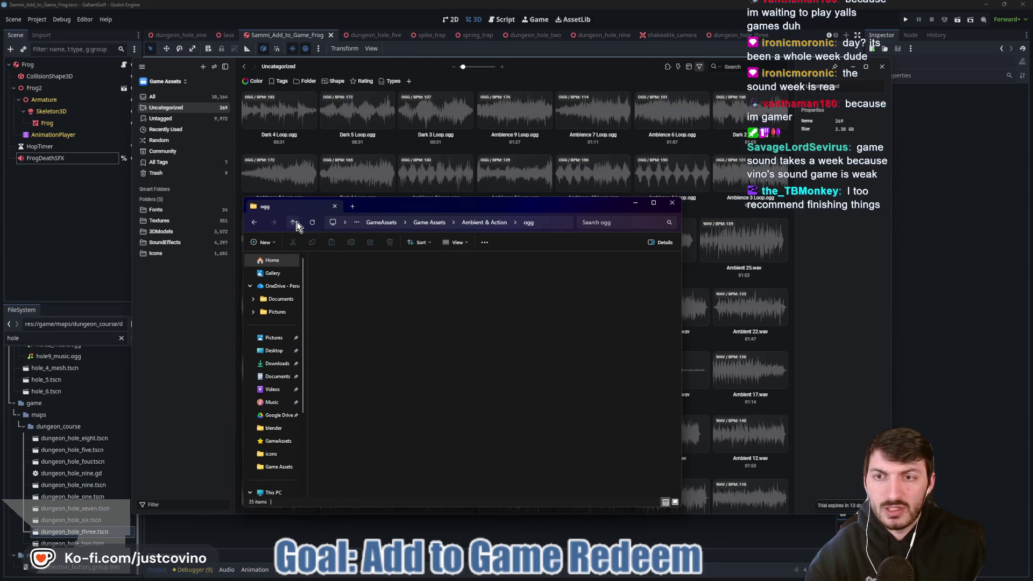
{"action": "left_click", "coordinate": [296, 226]}
{"action": "left_click", "coordinate": [295, 226]}
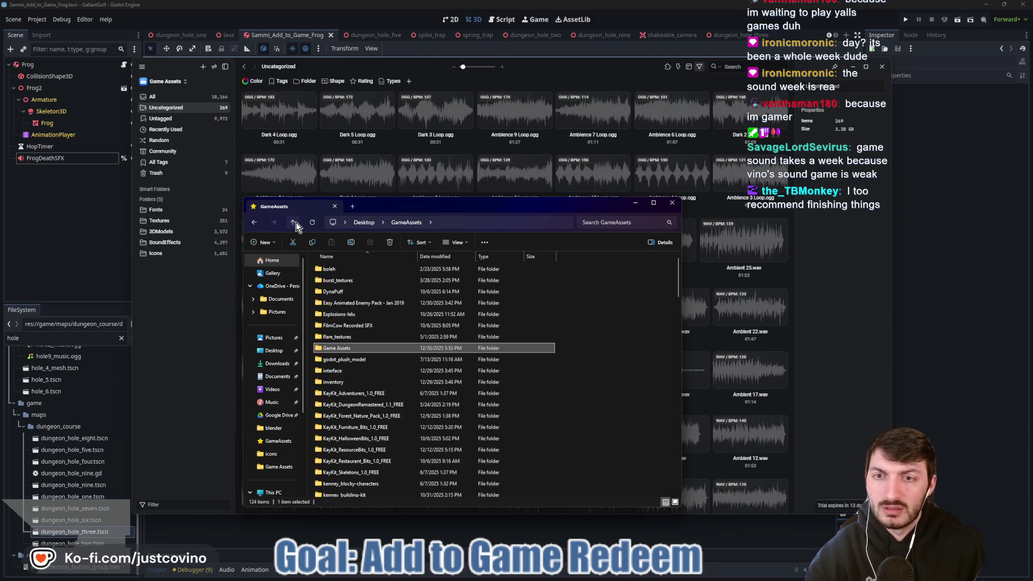
{"action": "scroll", "coordinate": [372, 388], "scroll_direction": "down", "scroll_amount": 8}
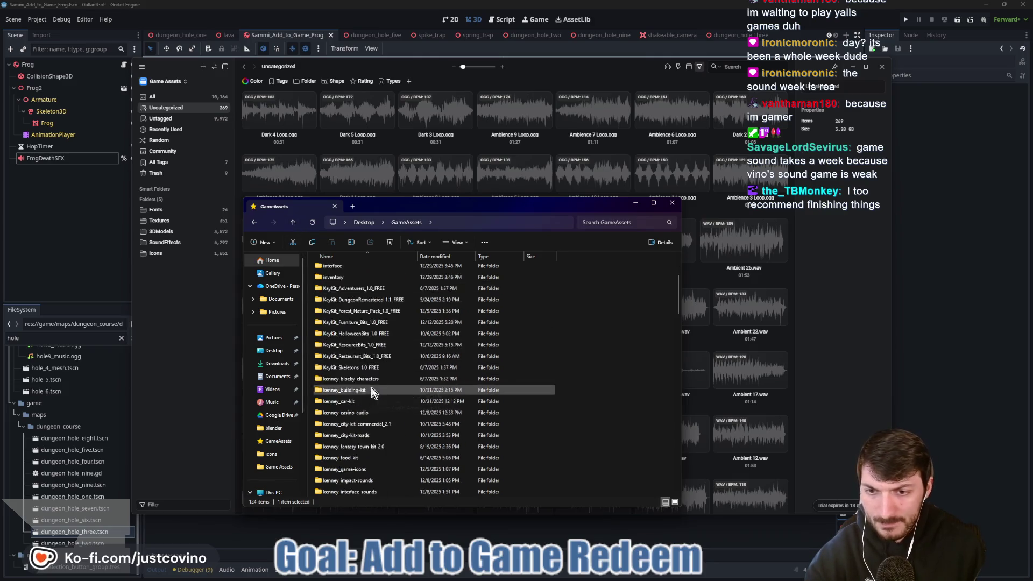
{"action": "scroll", "coordinate": [375, 412], "scroll_direction": "down", "scroll_amount": 3}
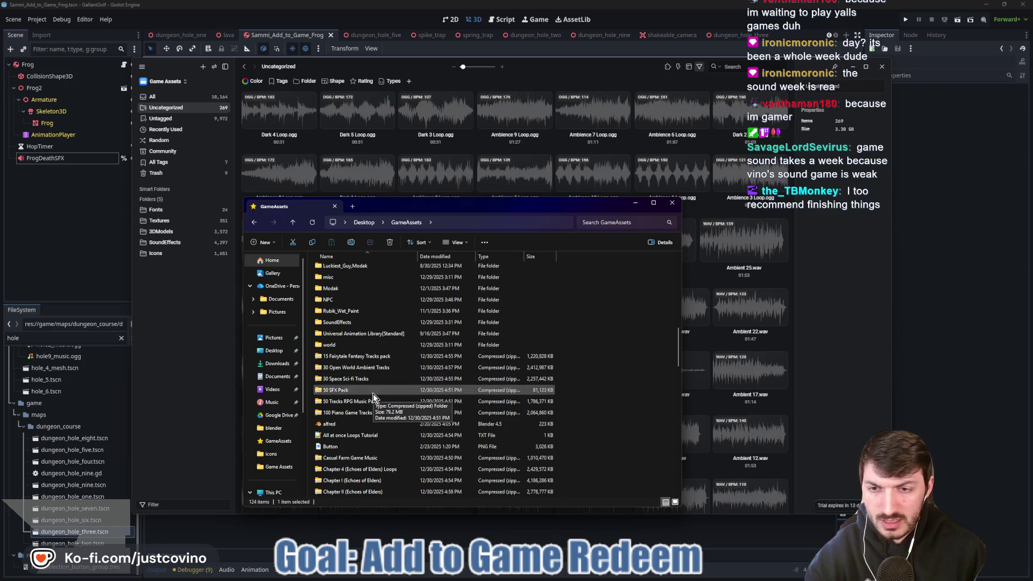
{"action": "double_click", "coordinate": [374, 401]}
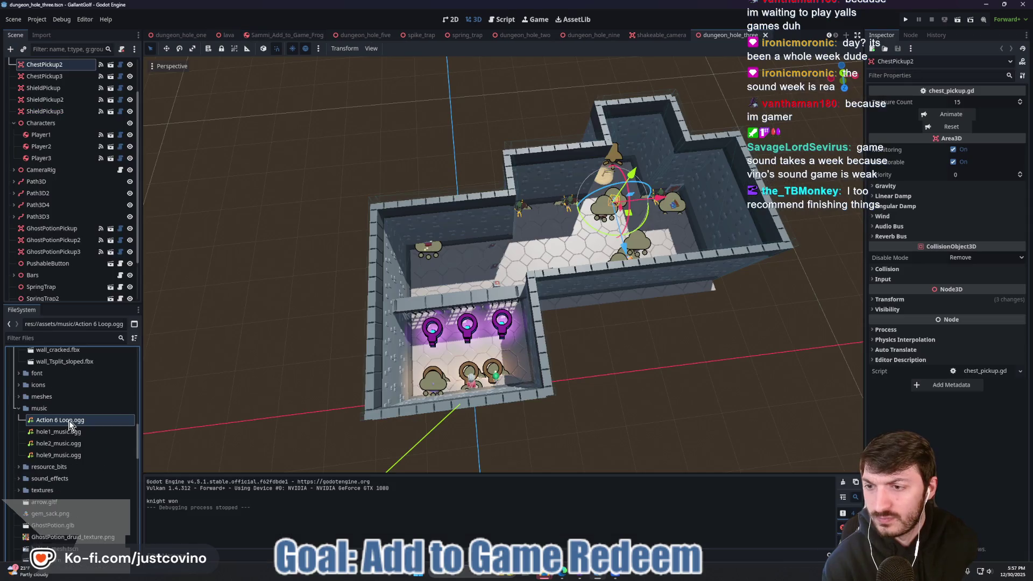
Rename Action 6 Loop.ogg to hole3_music.ogg.
{"action": "right_click", "coordinate": [66, 420]}
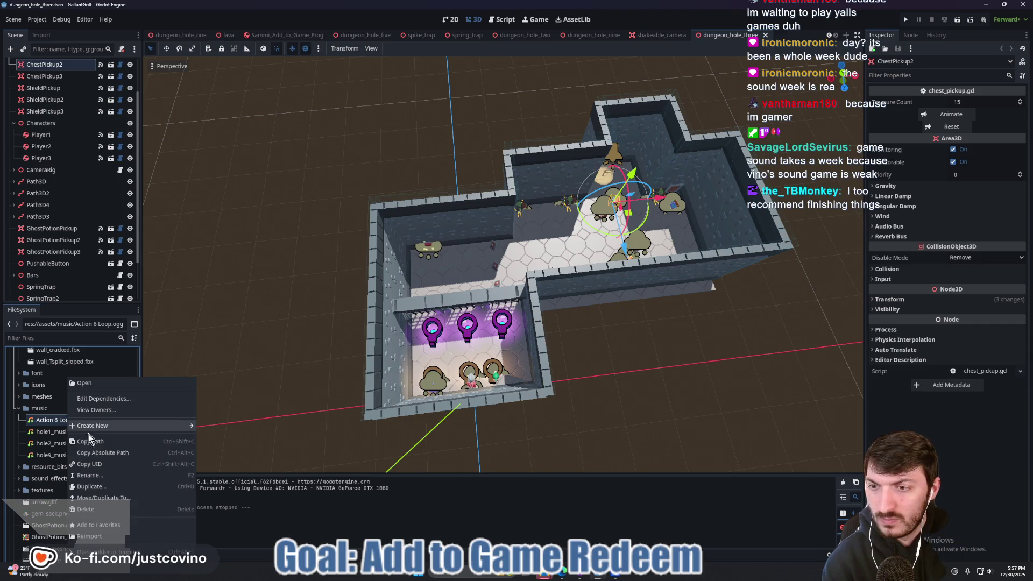
{"action": "left_click", "coordinate": [89, 475]}
{"action": "type", "text": "hole3_mu"}
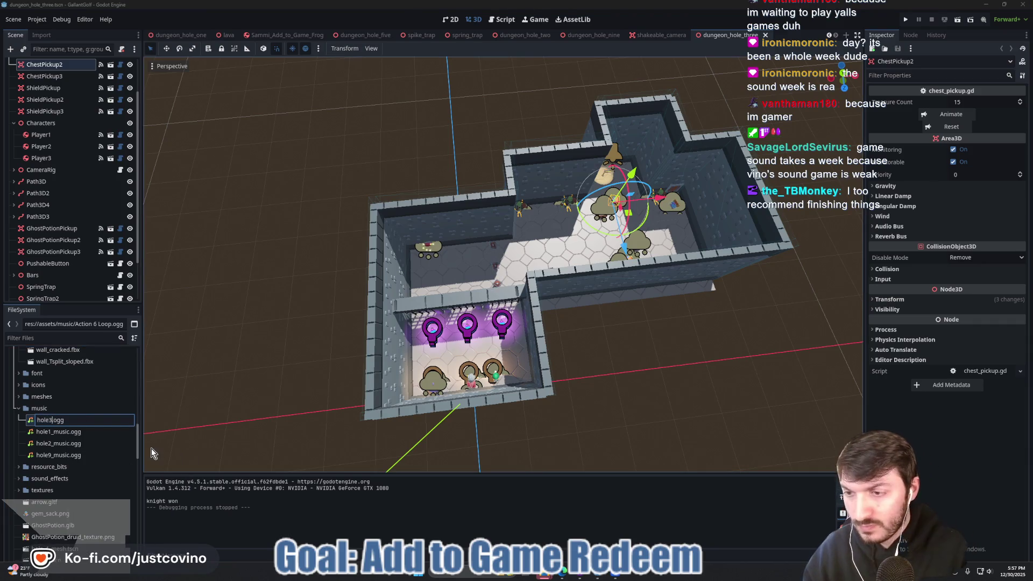
{"action": "type", "text": "sic"}
{"action": "key", "text": "Return"}
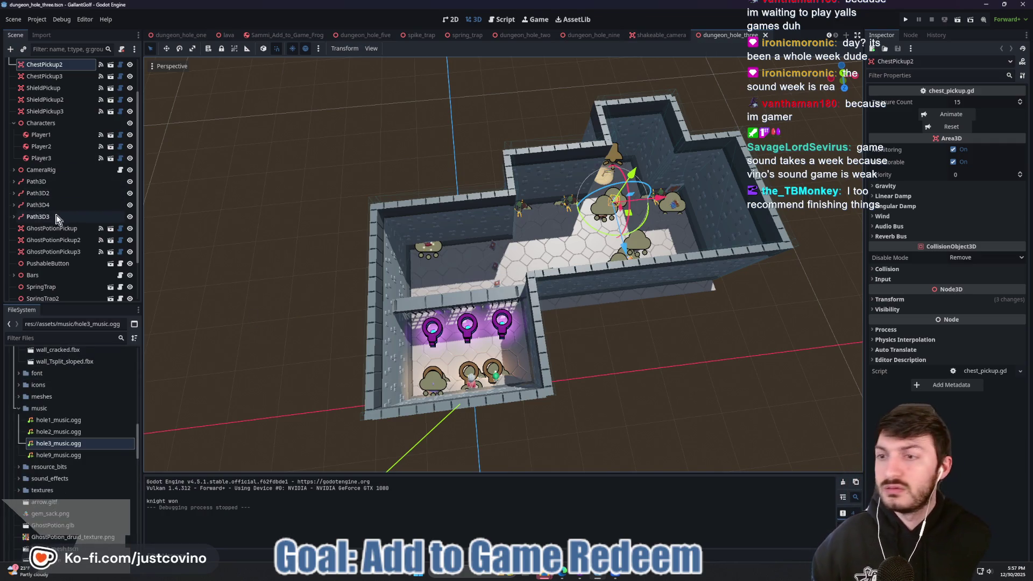
Add an AudioStreamPlayer child named Music under the DungeonHoleThree root.
{"action": "scroll", "coordinate": [61, 240], "scroll_direction": "down", "scroll_amount": 3}
{"action": "scroll", "coordinate": [61, 240], "scroll_direction": "up", "scroll_amount": 6}
{"action": "left_click", "coordinate": [47, 64]}
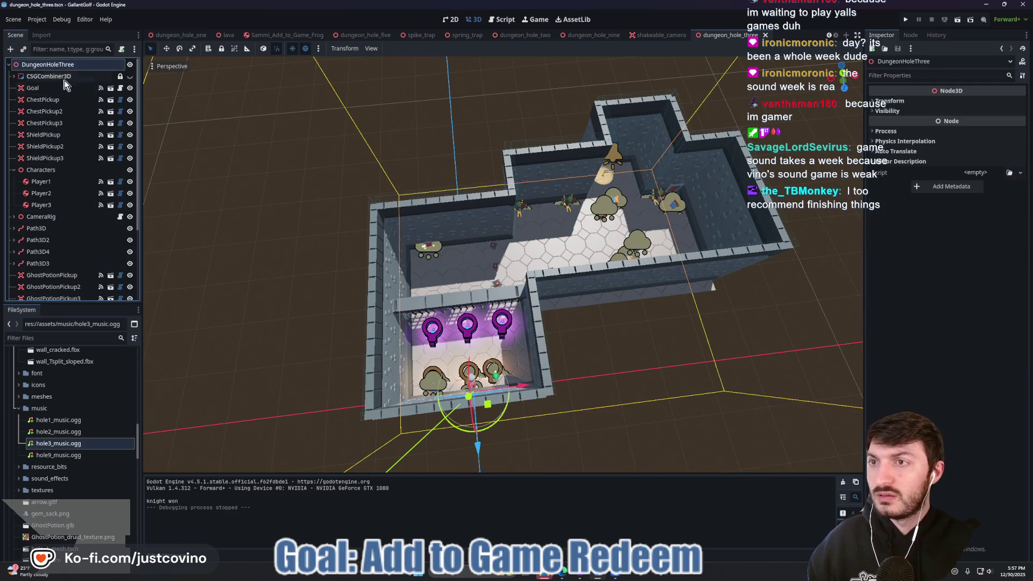
{"action": "key", "text": "ctrl+a"}
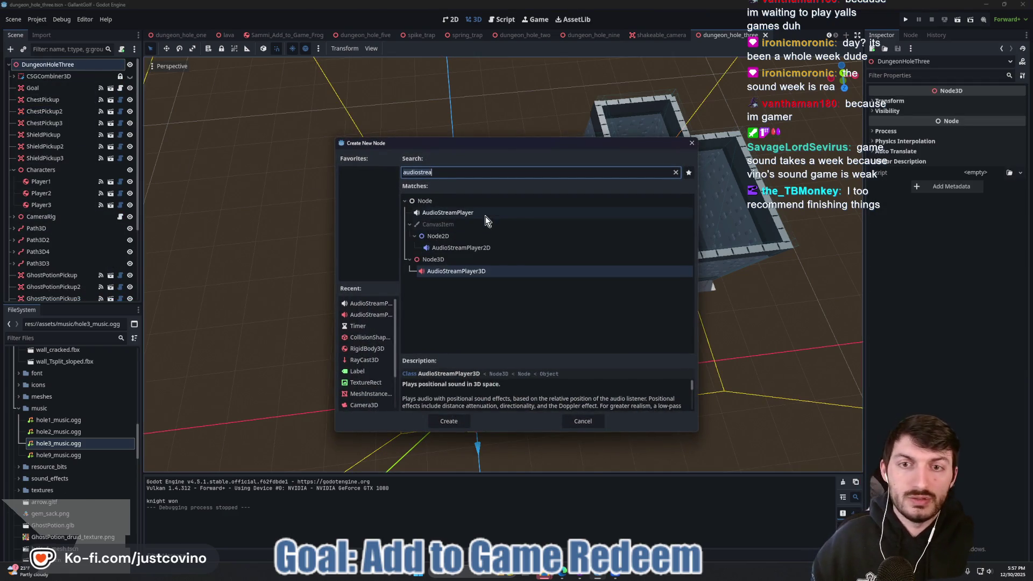
{"action": "left_click", "coordinate": [485, 215]}
{"action": "left_click", "coordinate": [449, 421]}
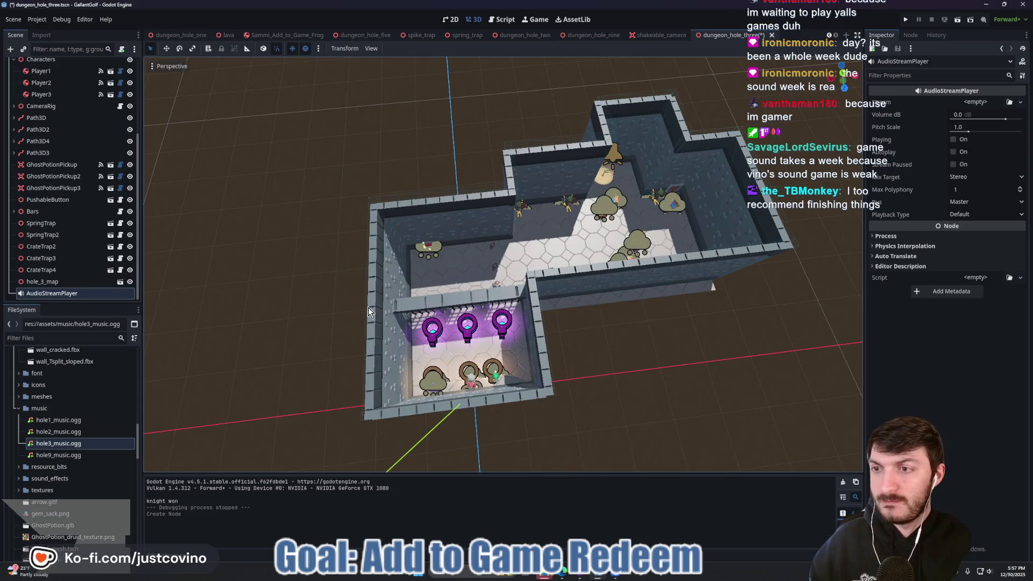
{"action": "double_click", "coordinate": [78, 294]}
{"action": "type", "text": "c"}
{"action": "key", "text": "Return"}
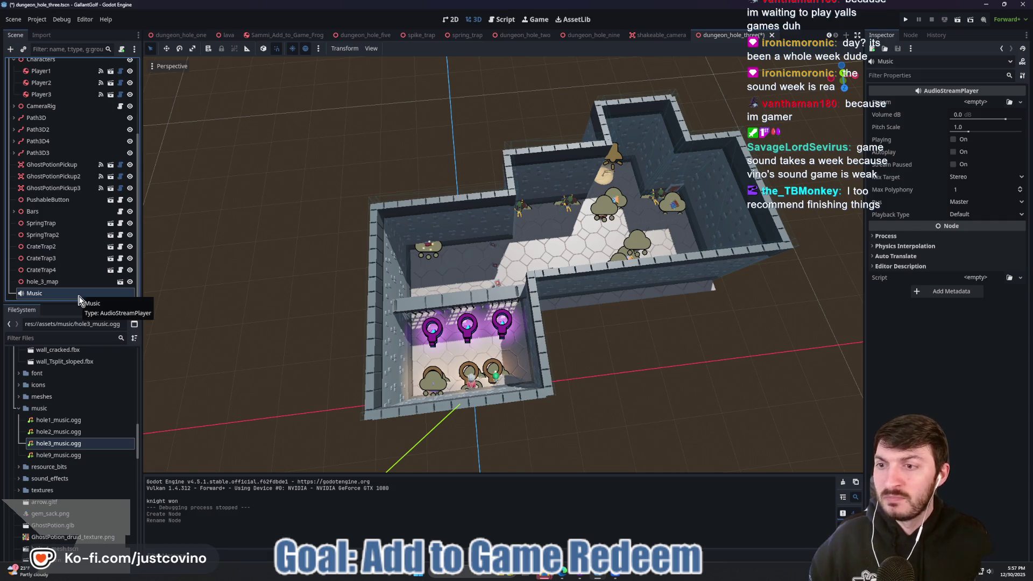
Load hole3_music.ogg as the Music player's stream.
{"action": "left_click", "coordinate": [973, 103]}
{"action": "left_click", "coordinate": [968, 250]}
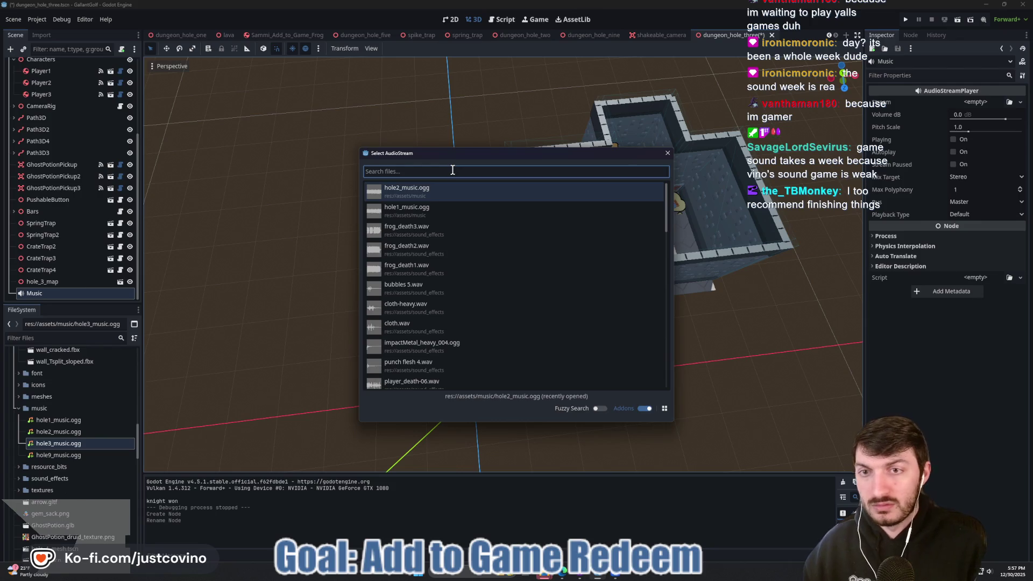
{"action": "type", "text": "hole"}
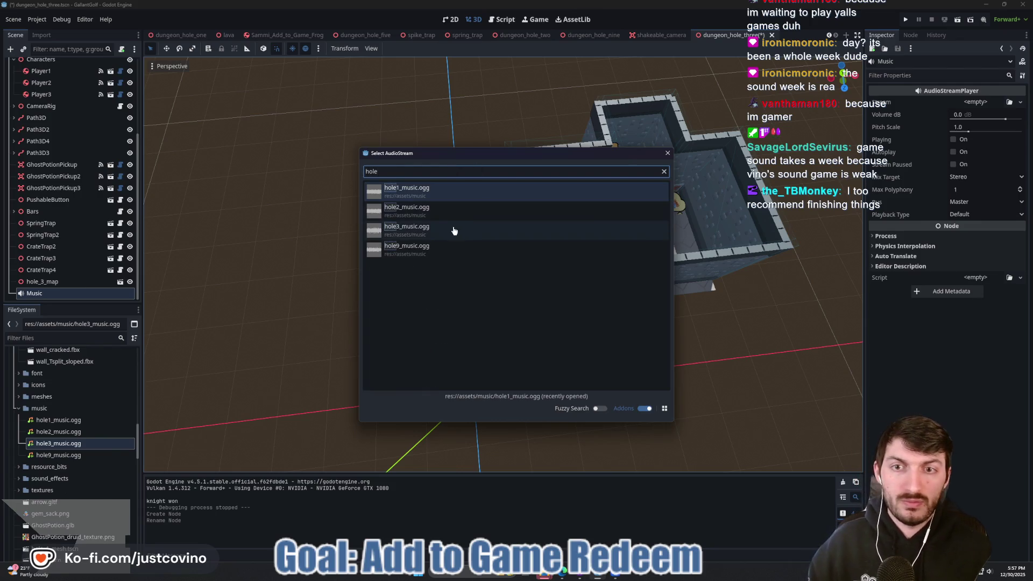
{"action": "double_click", "coordinate": [450, 230]}
Route the player to the Music bus, enable autoplay and looping, and save the scene.
{"action": "left_click", "coordinate": [979, 220]}
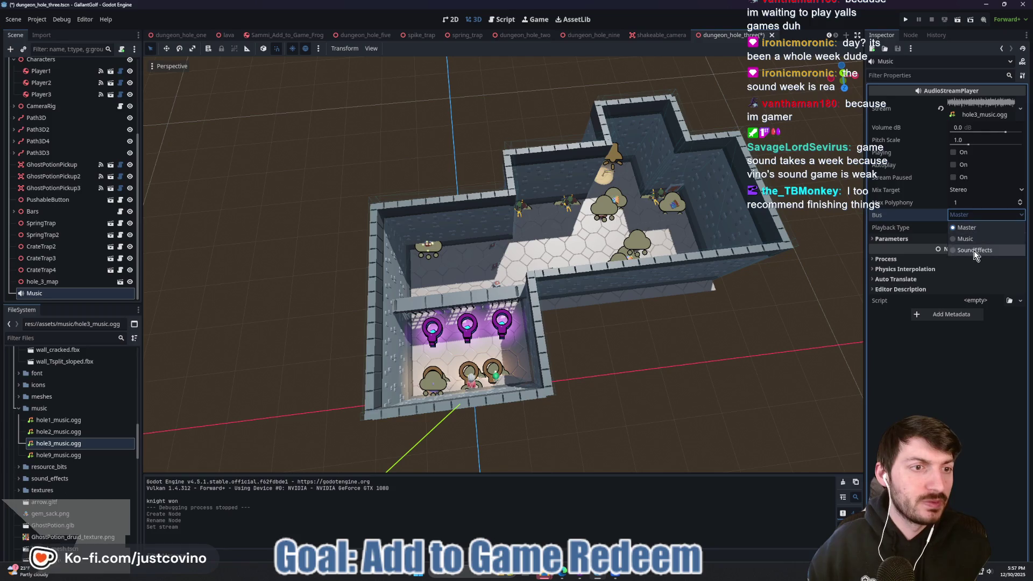
{"action": "left_click", "coordinate": [970, 240]}
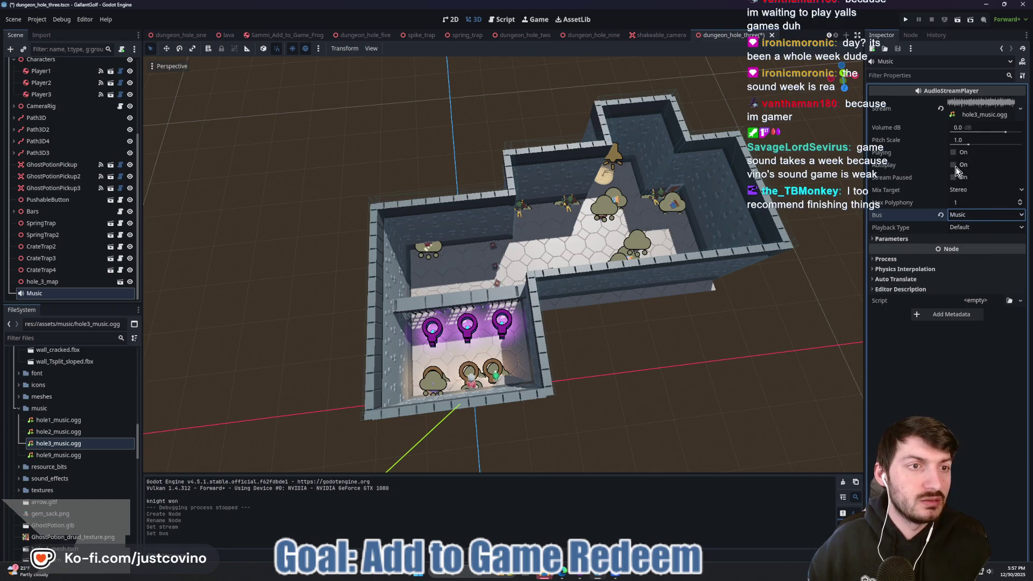
{"action": "left_click", "coordinate": [954, 165]}
{"action": "left_click", "coordinate": [908, 243]}
{"action": "left_click", "coordinate": [956, 249]}
{"action": "key", "text": "ctrl+s"}
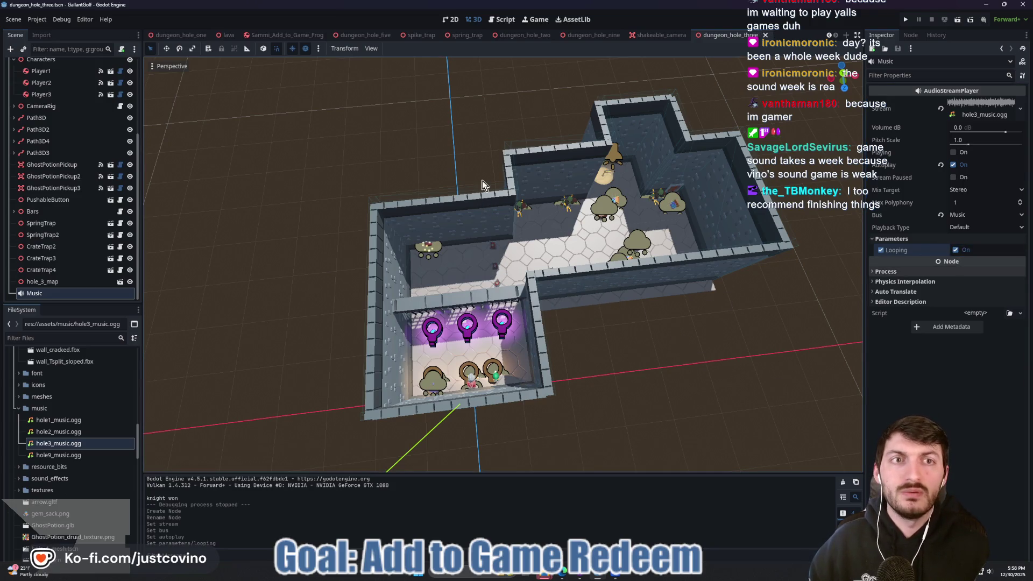
{"action": "left_click", "coordinate": [766, 35]}
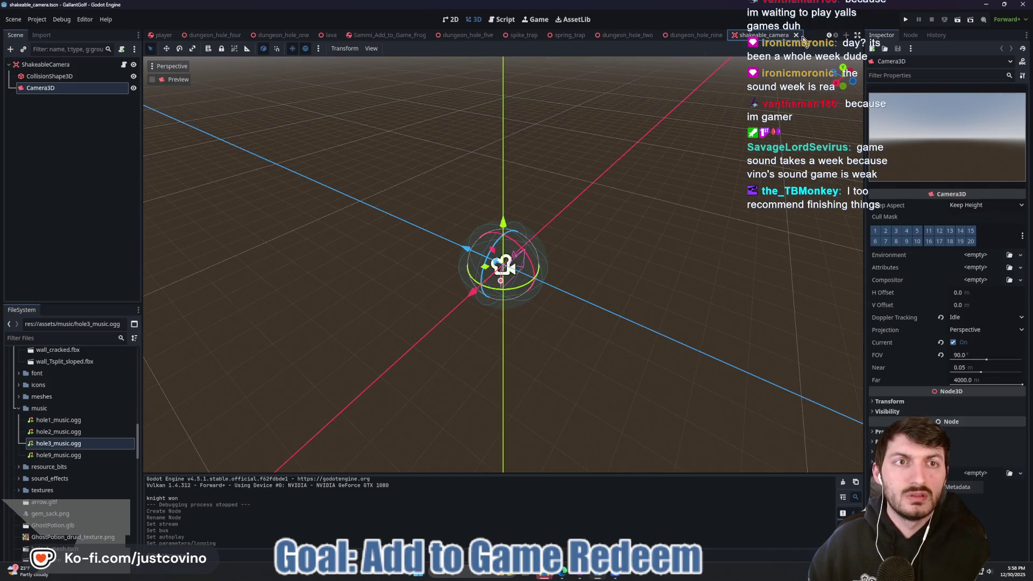
Close the shakeable_camera and dungeon_hole_nine tabs and switch to dungeon_hole_four.
{"action": "middle_click", "coordinate": [785, 38]}
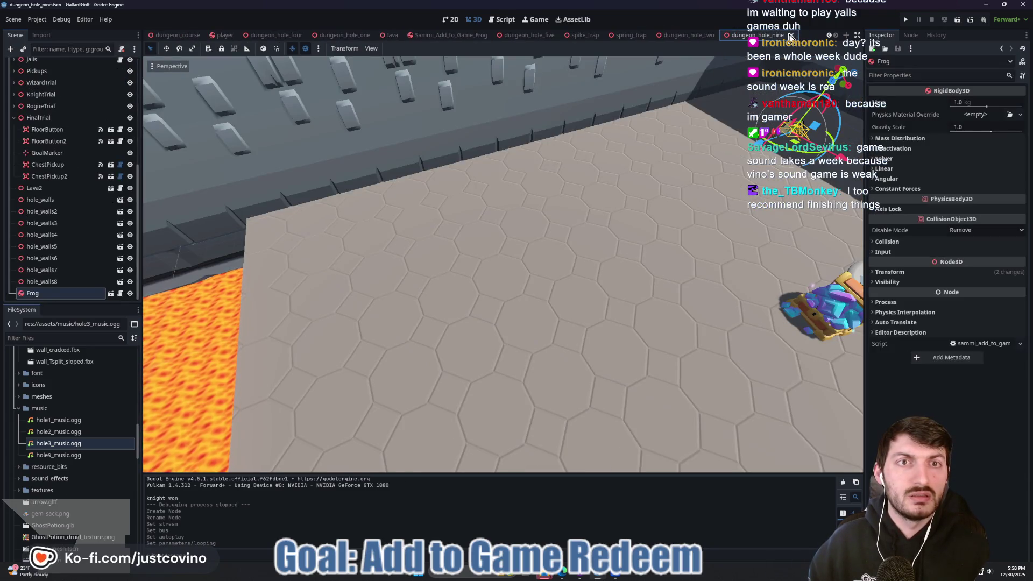
{"action": "middle_click", "coordinate": [781, 40]}
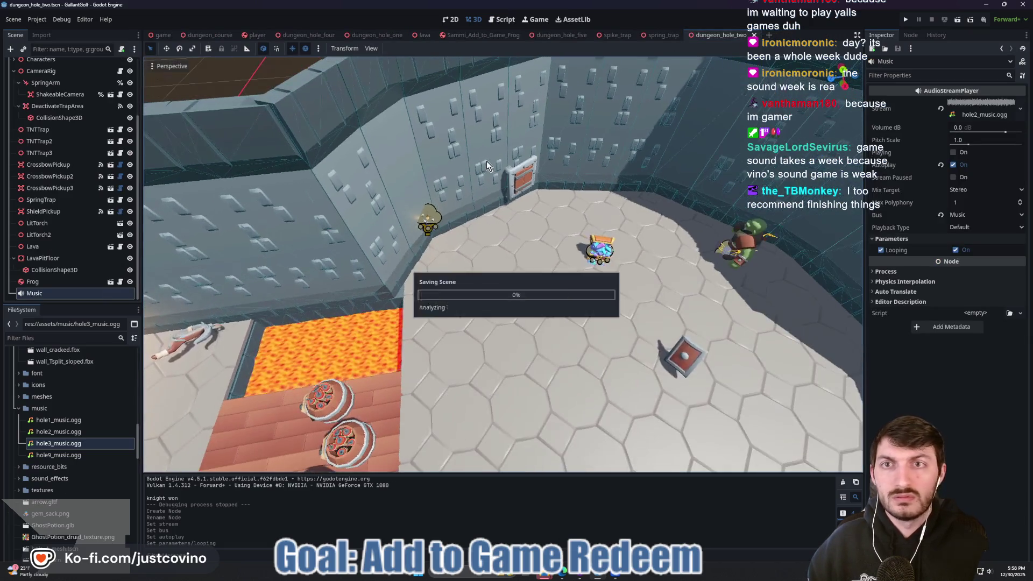
{"action": "left_click", "coordinate": [310, 34]}
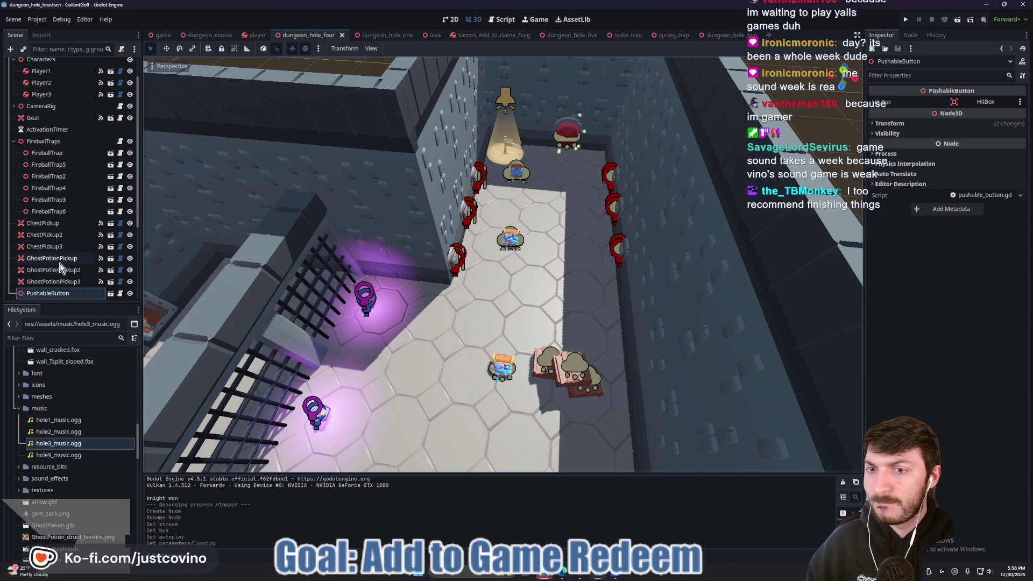
{"action": "scroll", "coordinate": [380, 357], "scroll_direction": "down", "scroll_amount": 5}
{"action": "scroll", "coordinate": [380, 356], "scroll_direction": "up", "scroll_amount": 4}
{"action": "scroll", "coordinate": [403, 360], "scroll_direction": "down", "scroll_amount": 2}
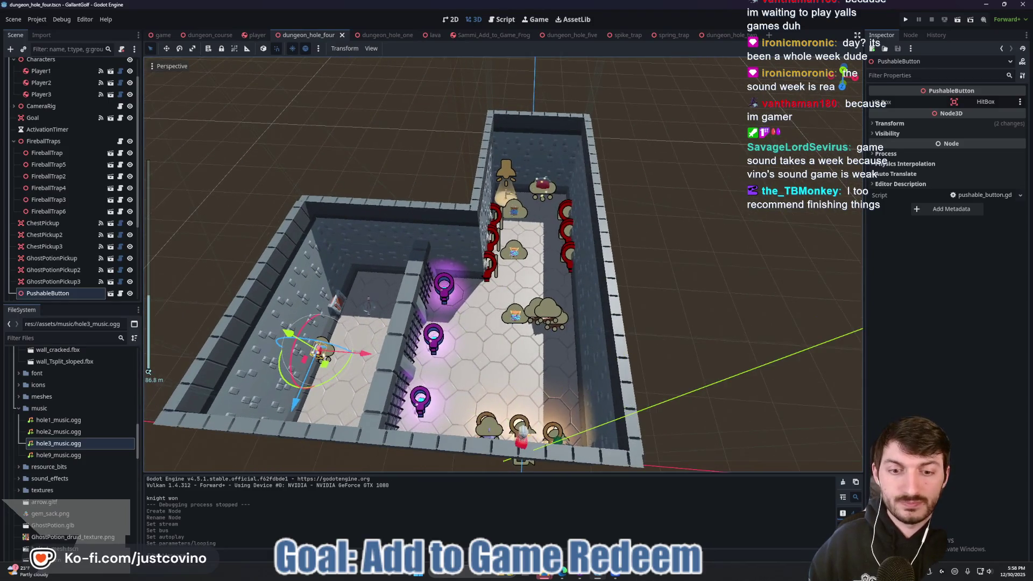